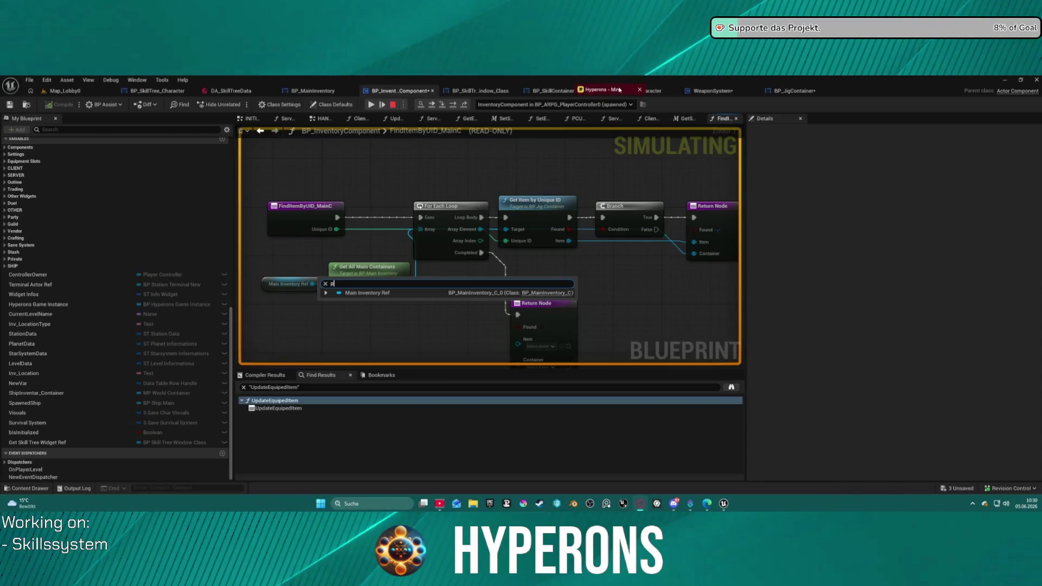
Step: Zoom out on the Hyperons Miro board and shift it so the Systems frames sit higher
scroll(554, 226, "down", 6)
scroll(546, 332, "down", 3)
left_click_drag(546, 332, 616, 224)
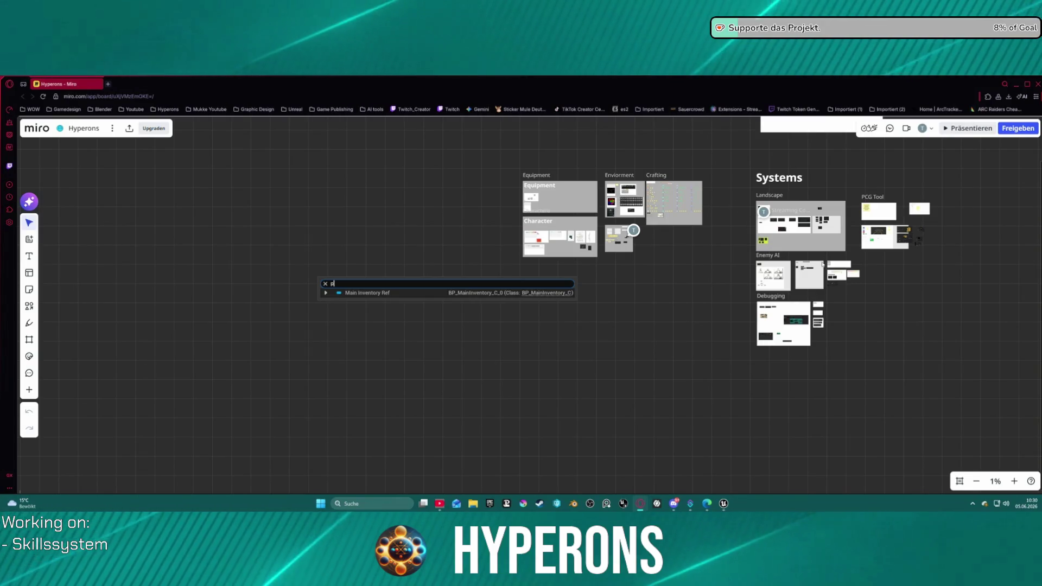
Step: Zoom into the Kopie von Klassen frame to show the Athletics and Combat skill rows
scroll(610, 236, "up", 10)
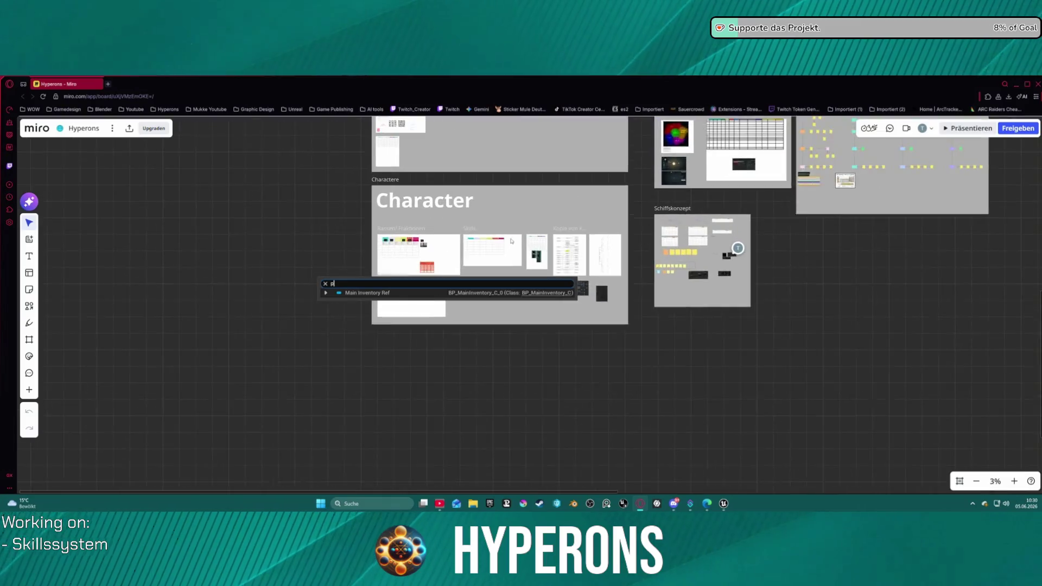
scroll(607, 295, "up", 3)
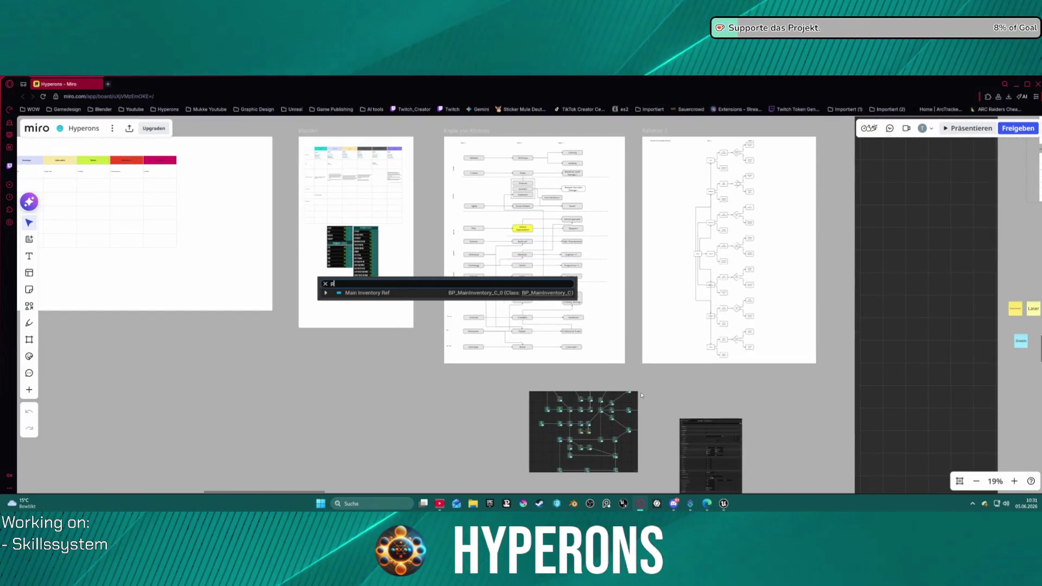
scroll(441, 266, "up", 3)
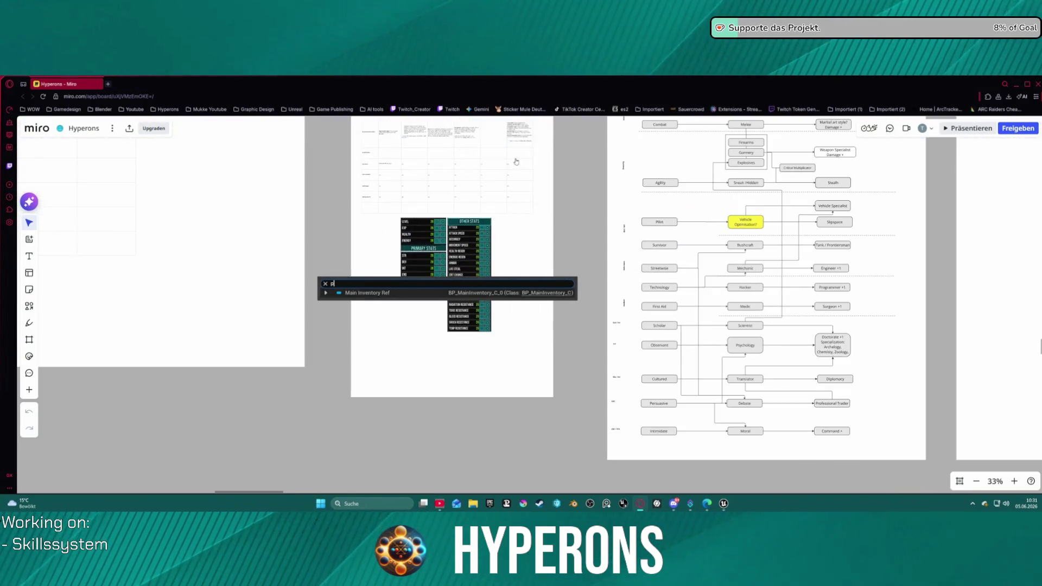
scroll(474, 185, "up", 2)
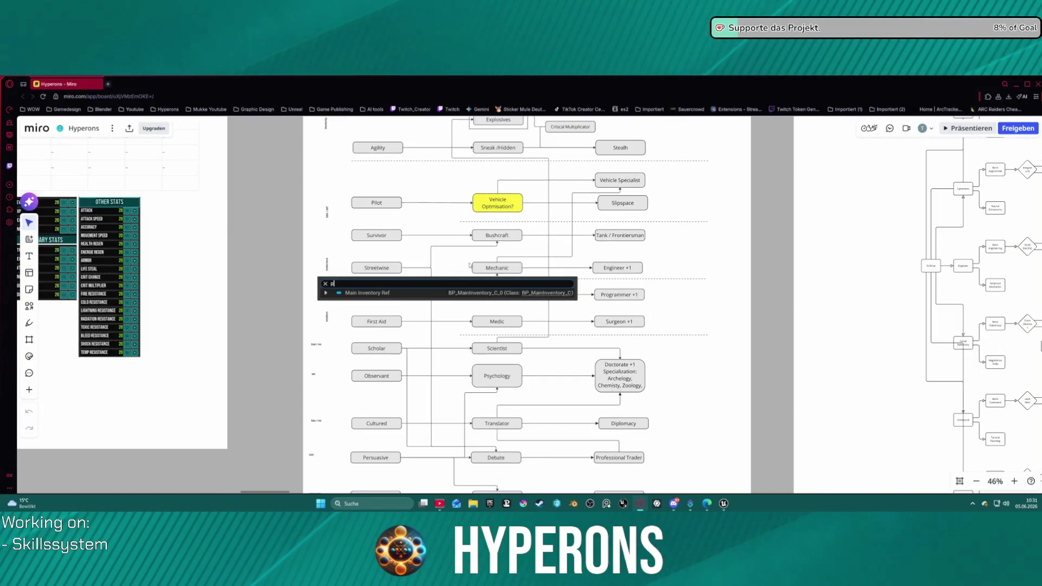
scroll(737, 272, "up", 5)
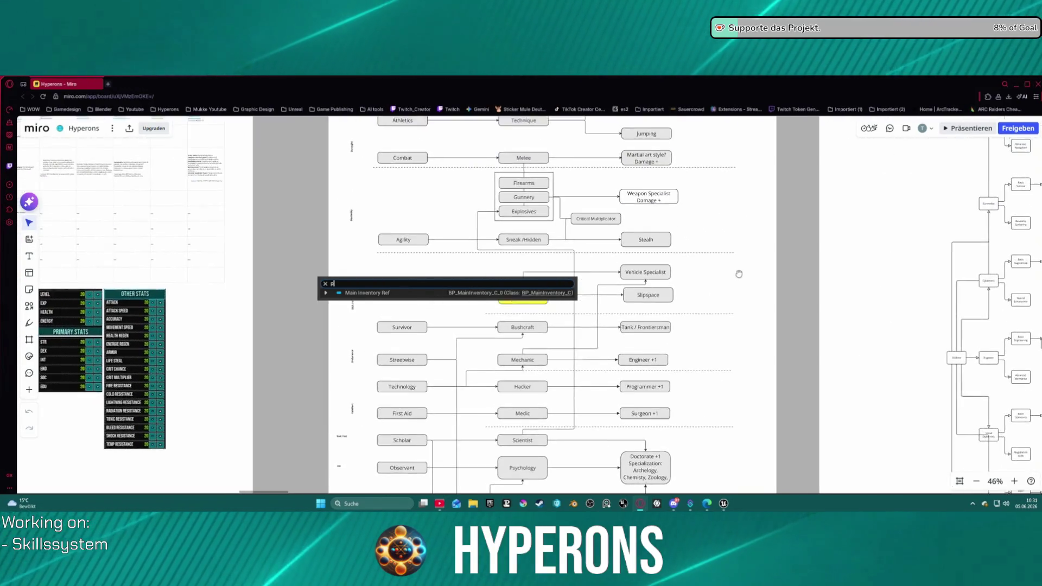
Step: Pan down the skill tree to the Scholar, Psychology, Cultured and Translator rows
left_click_drag(754, 344, 752, 227)
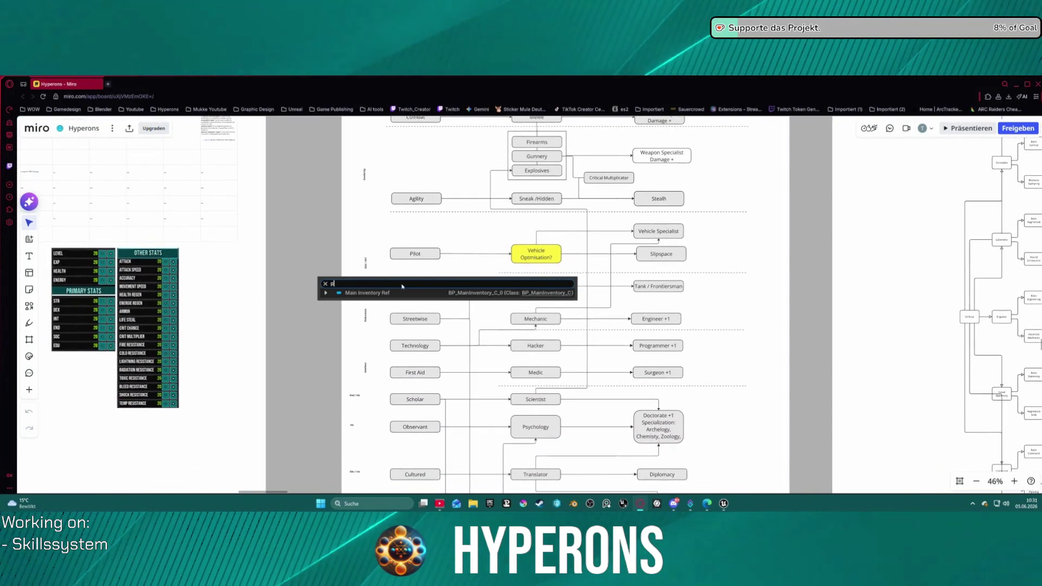
scroll(671, 338, "down", 5)
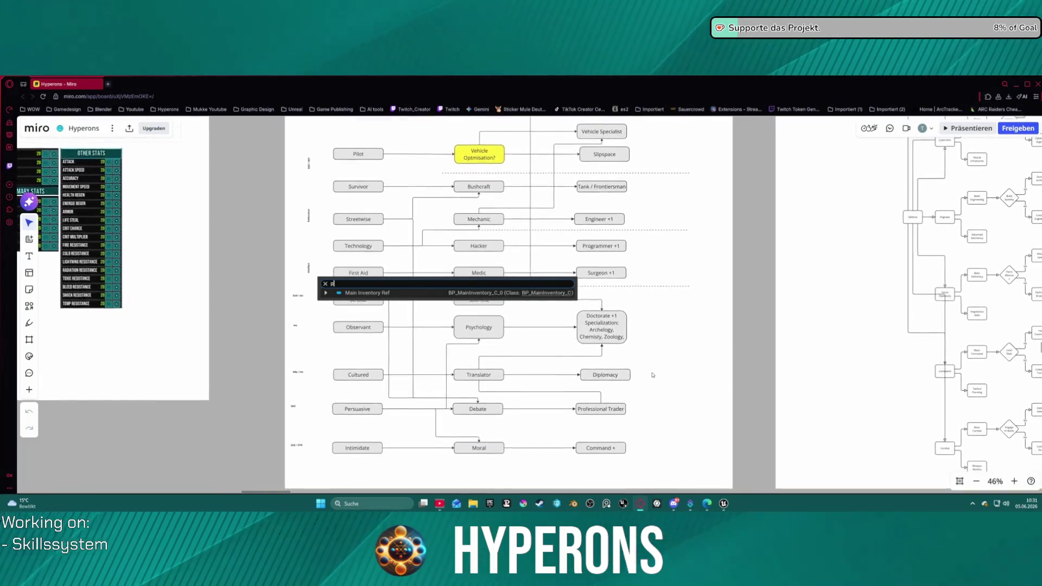
mouse_move(659, 348)
left_mouse_down()
mouse_move(681, 231)
mouse_move(658, 304)
mouse_move(670, 458)
mouse_move(263, 410)
mouse_move(560, 441)
mouse_move(588, 488)
mouse_move(567, 182)
mouse_move(601, 338)
mouse_move(578, 413)
mouse_move(467, 460)
mouse_move(481, 412)
mouse_move(507, 404)
mouse_move(507, 391)
mouse_move(479, 381)
left_mouse_up()
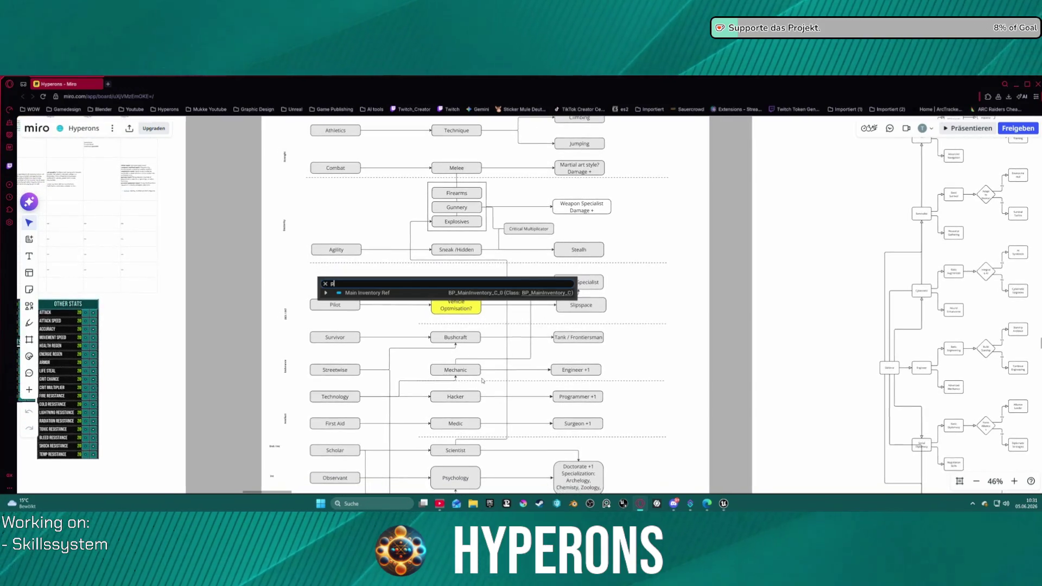
scroll(492, 372, "down", 1)
left_click_drag(644, 263, 602, 50)
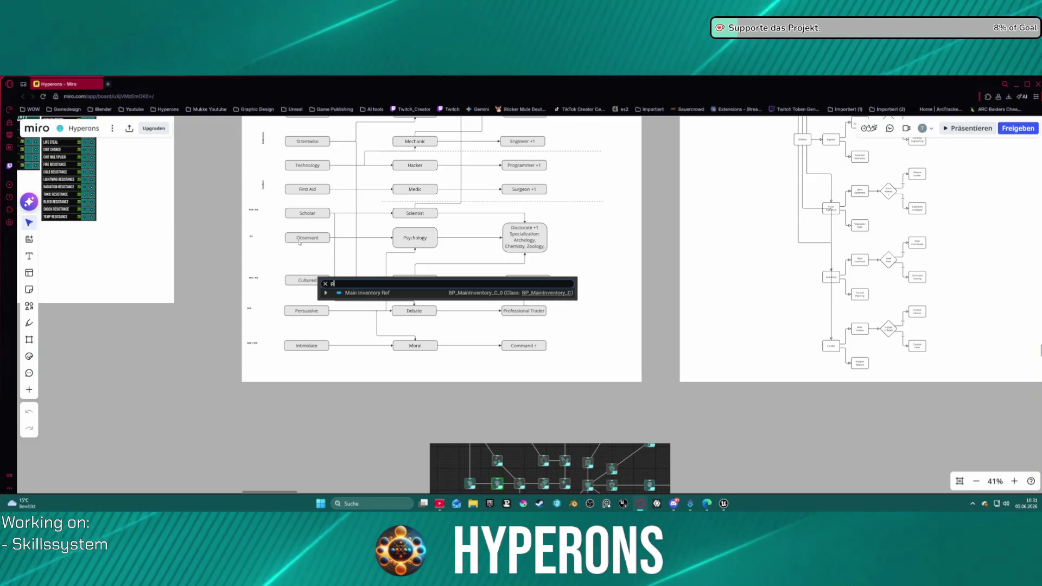
scroll(281, 214, "up", 4)
mouse_move(304, 304)
left_mouse_down()
mouse_move(275, 234)
mouse_move(223, 233)
mouse_move(201, 202)
mouse_move(155, 217)
left_mouse_up()
scroll(552, 266, "up", 5)
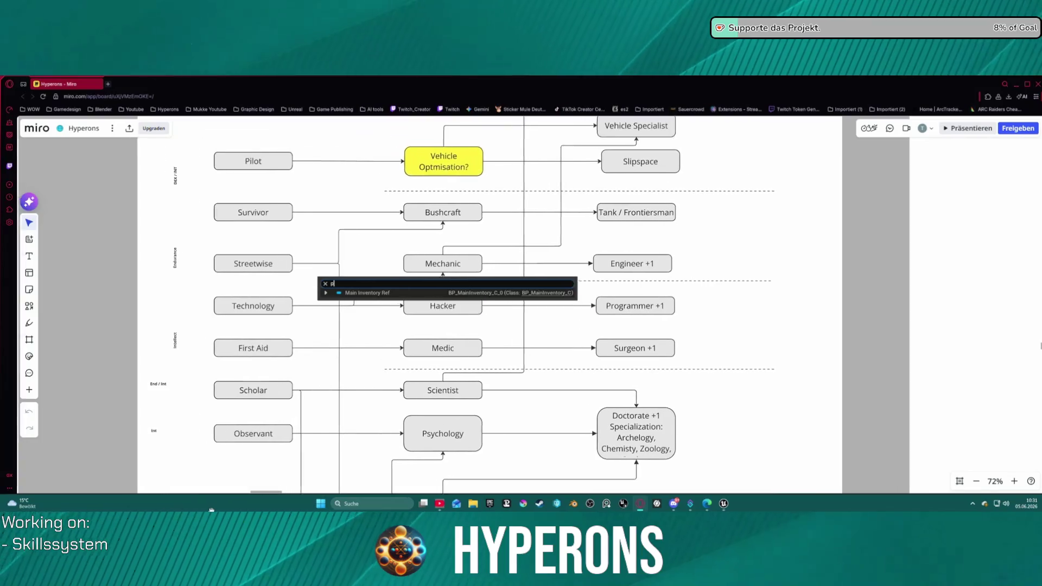
scroll(686, 146, "down", 5)
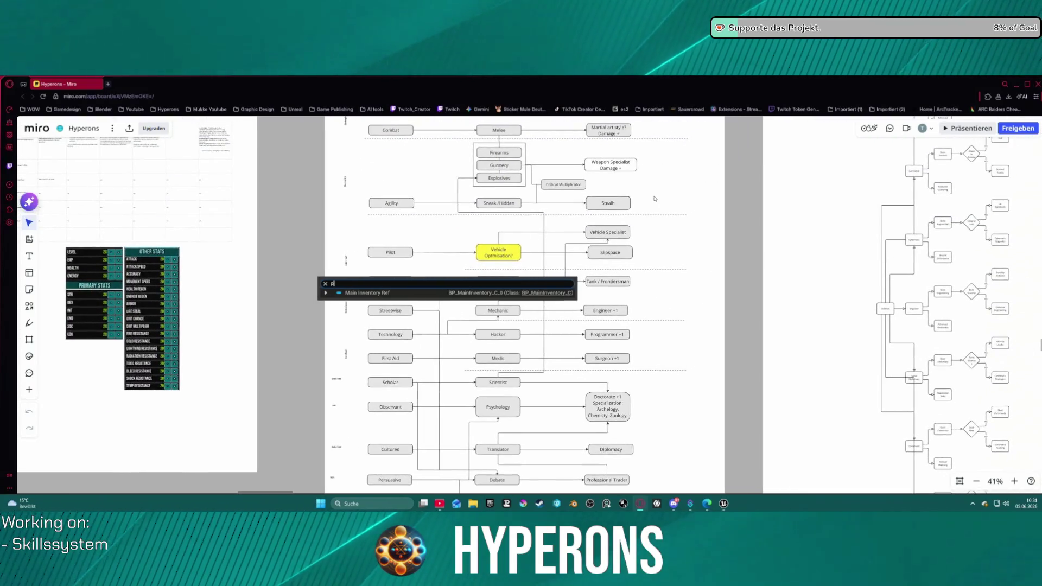
mouse_move(684, 233)
left_mouse_down()
mouse_move(638, 283)
mouse_move(638, 341)
mouse_move(607, 367)
mouse_move(344, 310)
left_mouse_up()
Step: Zoom into the Skilltree flowchart to show the Pilot and Advanced Navigation branches and column headings
scroll(634, 240, "up", 5)
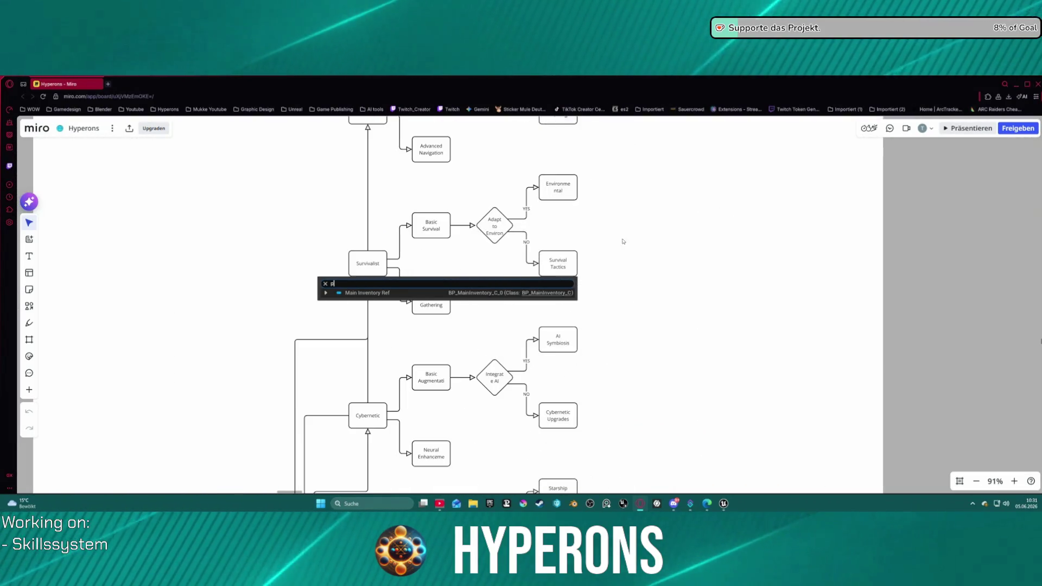
mouse_move(565, 227)
left_mouse_down()
mouse_move(636, 295)
mouse_move(657, 332)
left_mouse_up()
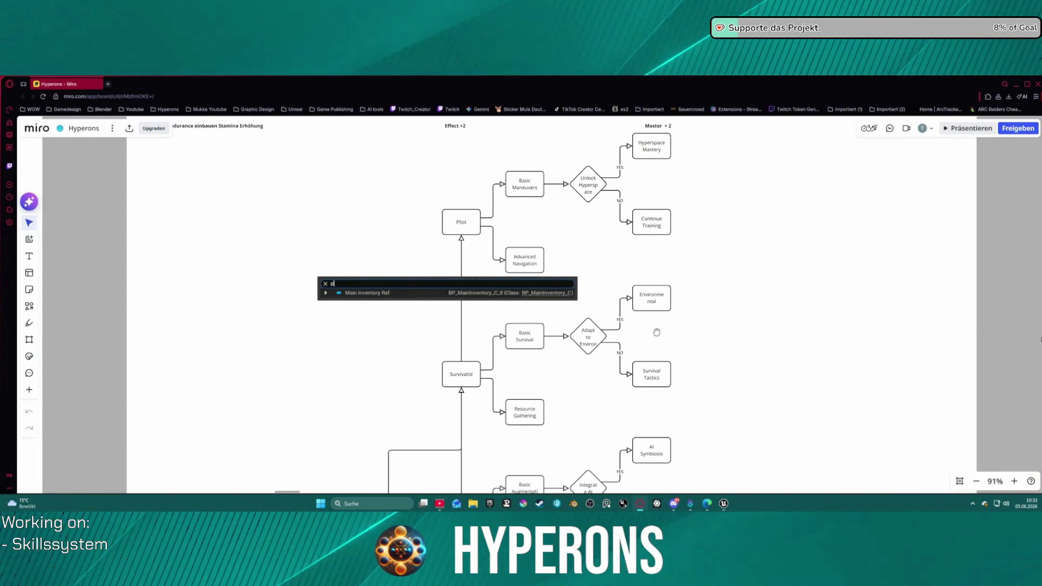
mouse_move(657, 327)
left_mouse_down()
mouse_move(672, 330)
mouse_move(717, 401)
mouse_move(717, 390)
left_mouse_up()
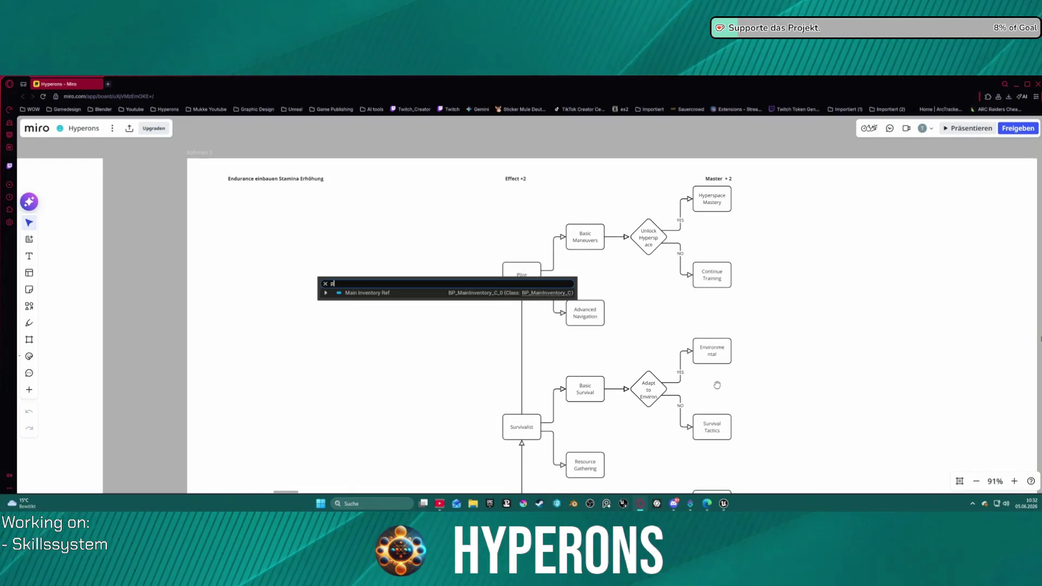
scroll(717, 389, "down", 4)
scroll(635, 374, "down", 6)
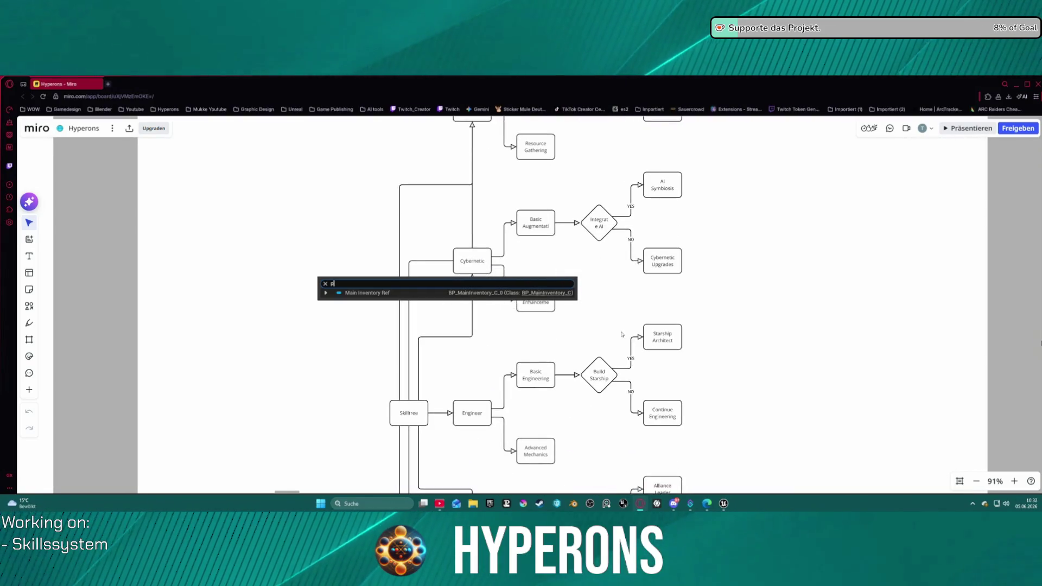
Step: Pan down the flowchart to the Combat branch and its Weapon Mastery box
mouse_move(634, 397)
left_mouse_down()
mouse_move(645, 274)
mouse_move(628, 221)
mouse_move(634, 0)
left_mouse_up()
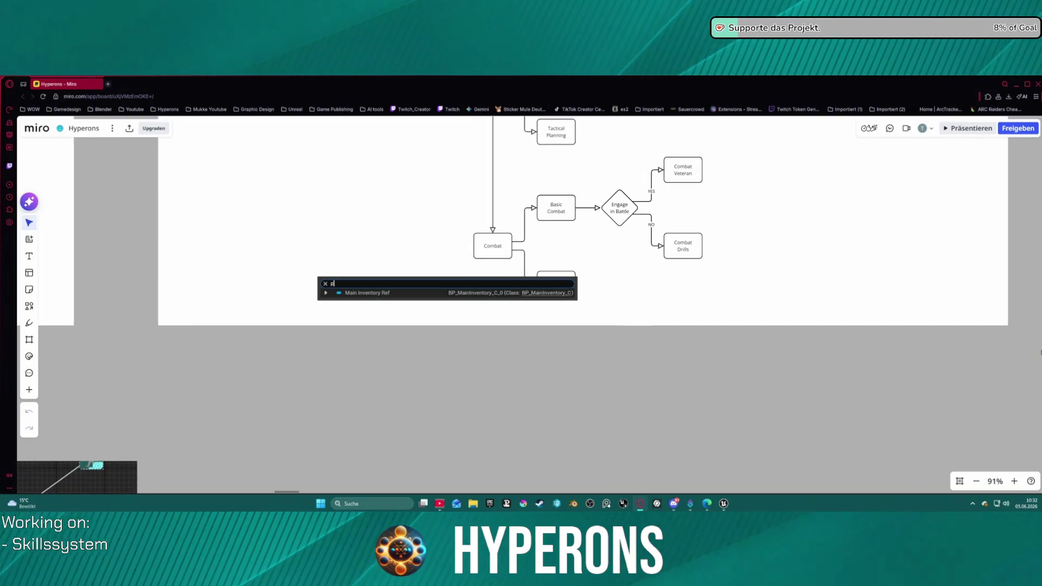
left_click_drag(753, 278, 704, 236)
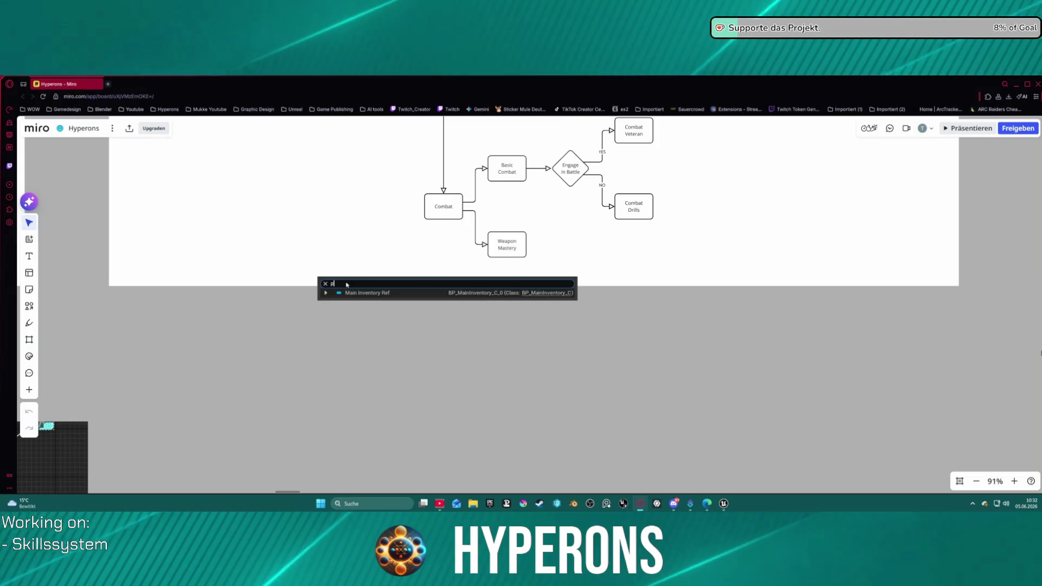
scroll(649, 263, "up", 10)
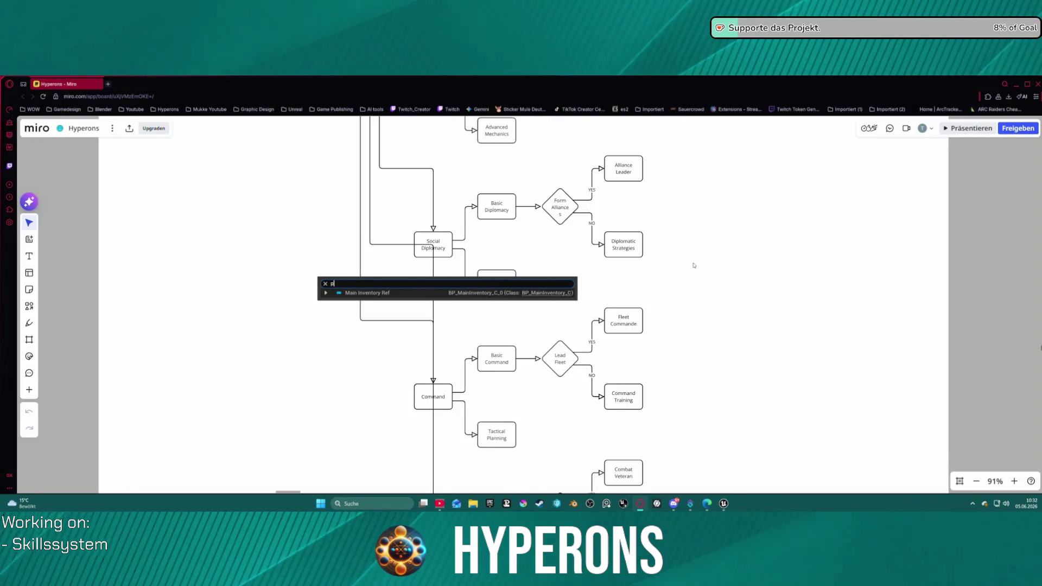
mouse_move(702, 251)
left_mouse_down()
mouse_move(720, 187)
mouse_move(824, 145)
left_mouse_up()
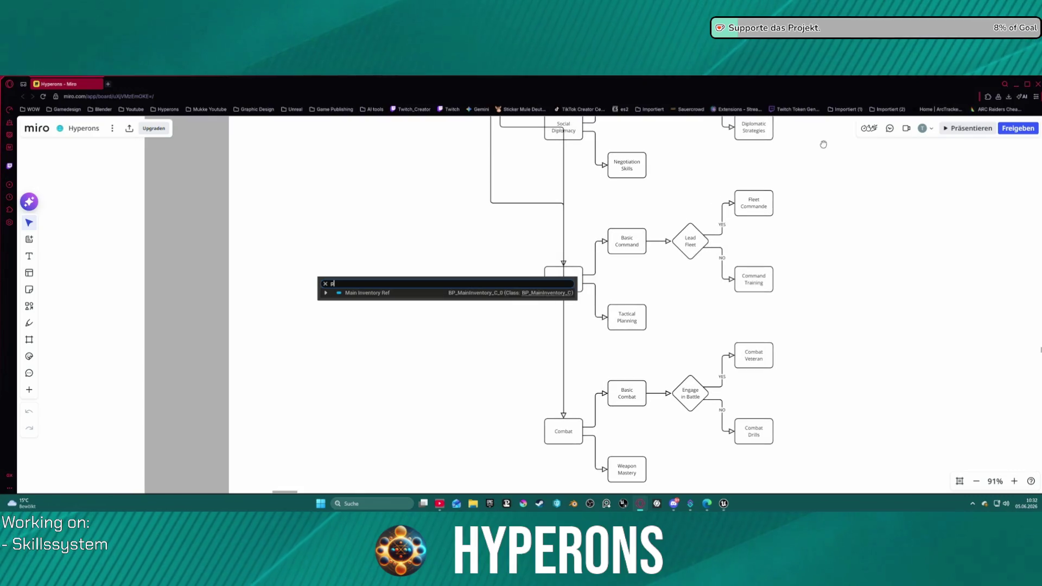
Step: Bring the Basic Diplomacy and Form Alliance branches into view
mouse_move(771, 199)
left_mouse_down()
mouse_move(732, 266)
mouse_move(711, 359)
left_mouse_up()
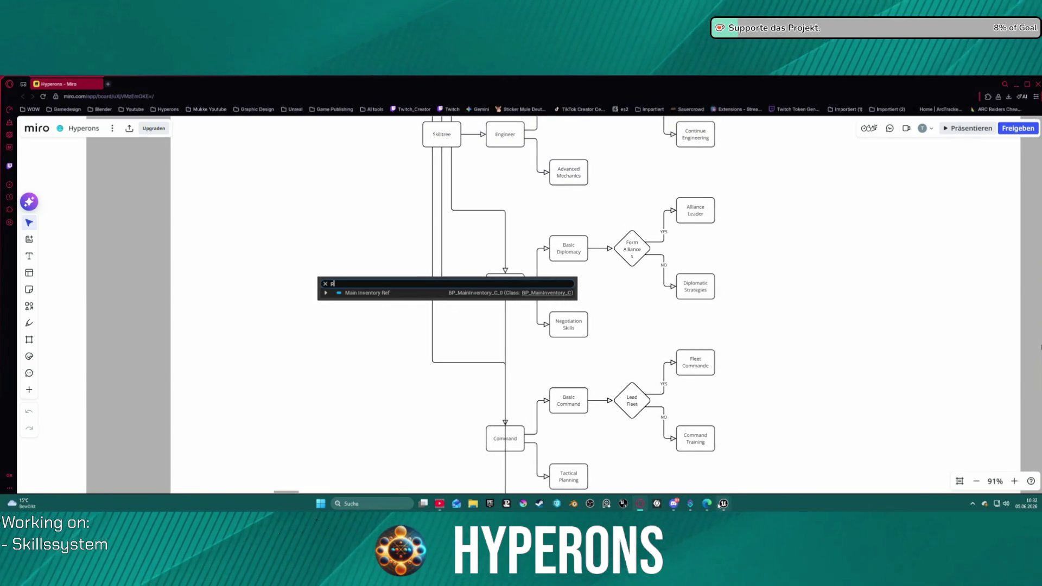
mouse_move(722, 503)
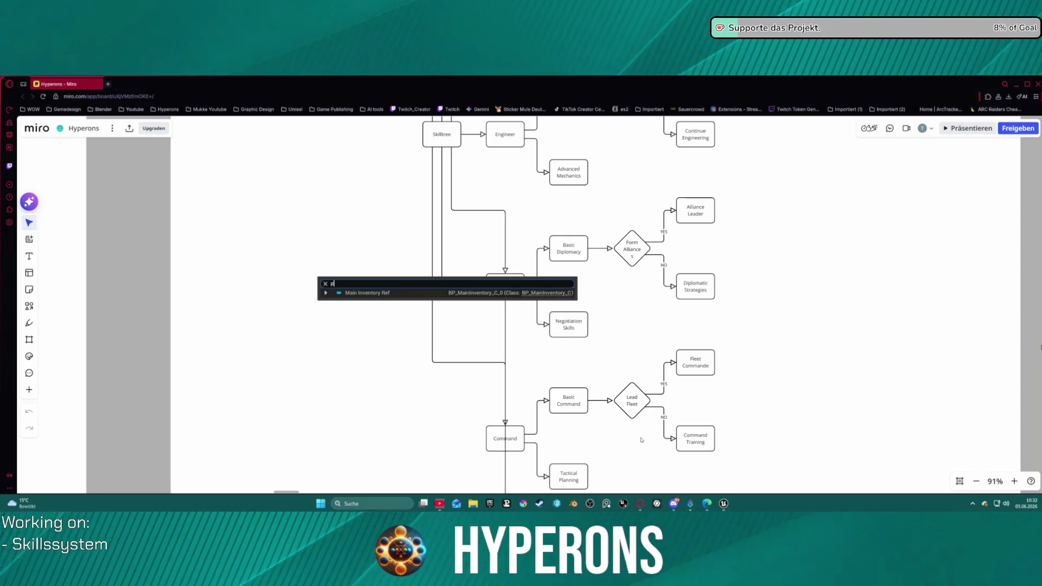
scroll(734, 337, "up", 3)
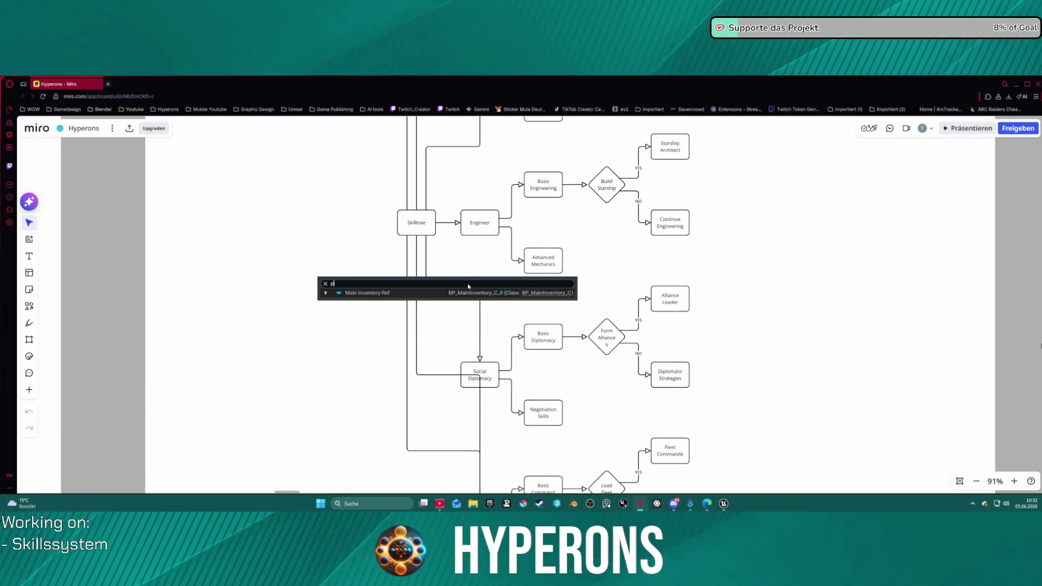
scroll(728, 383, "up", 3)
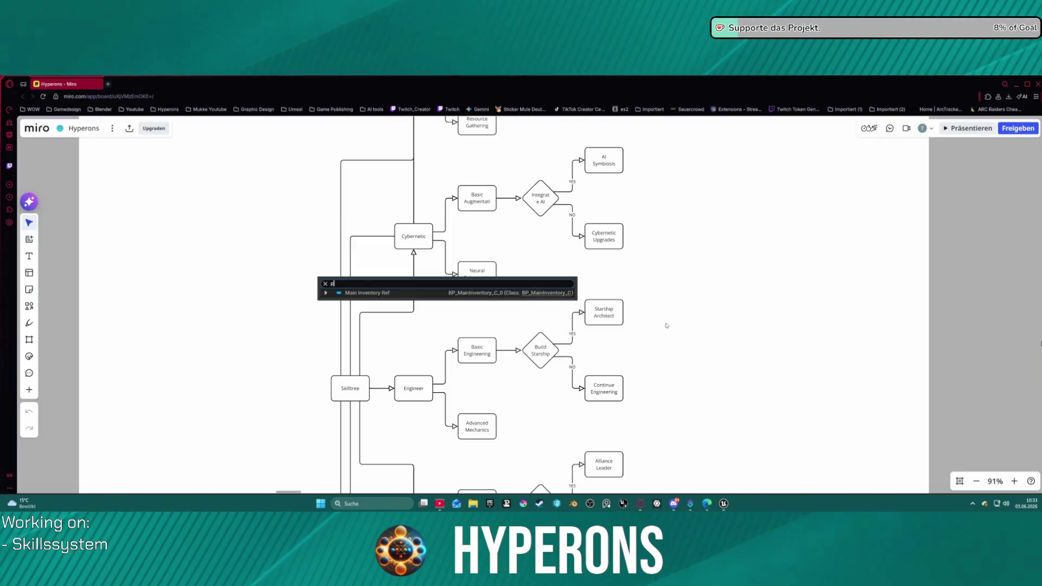
scroll(670, 305, "up", 5)
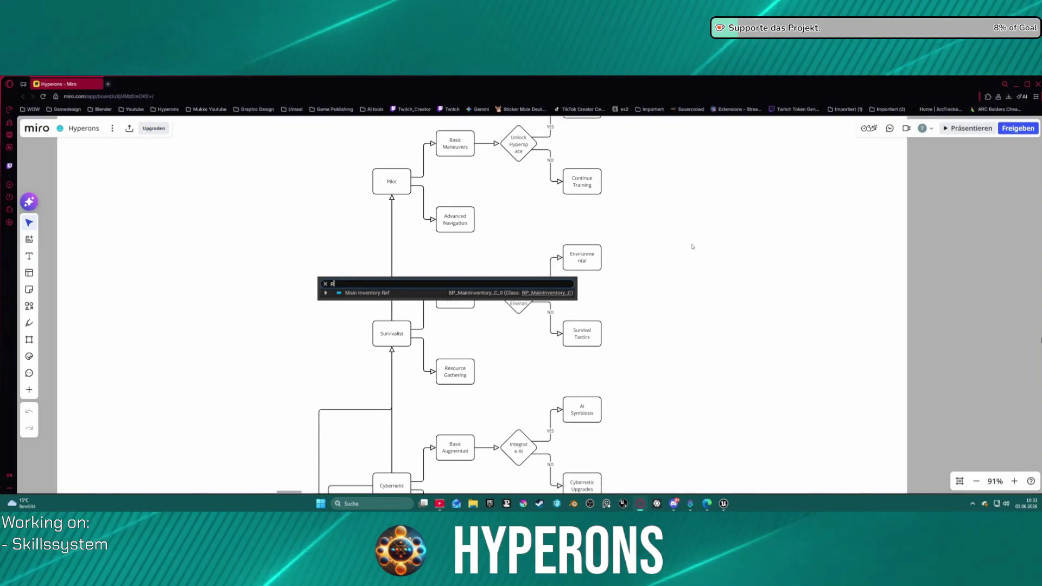
scroll(685, 260, "up", 3)
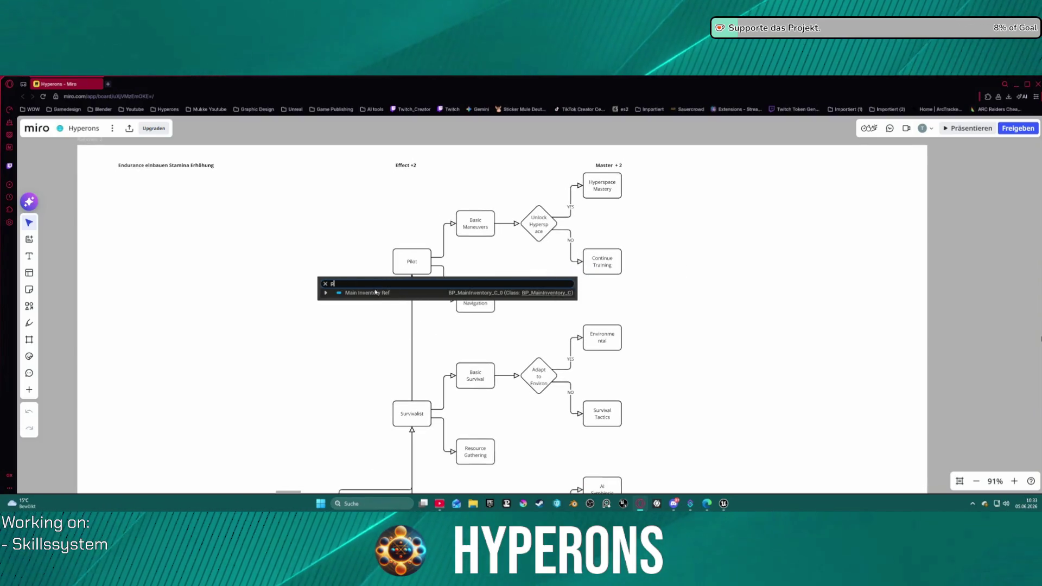
scroll(671, 304, "down", 3)
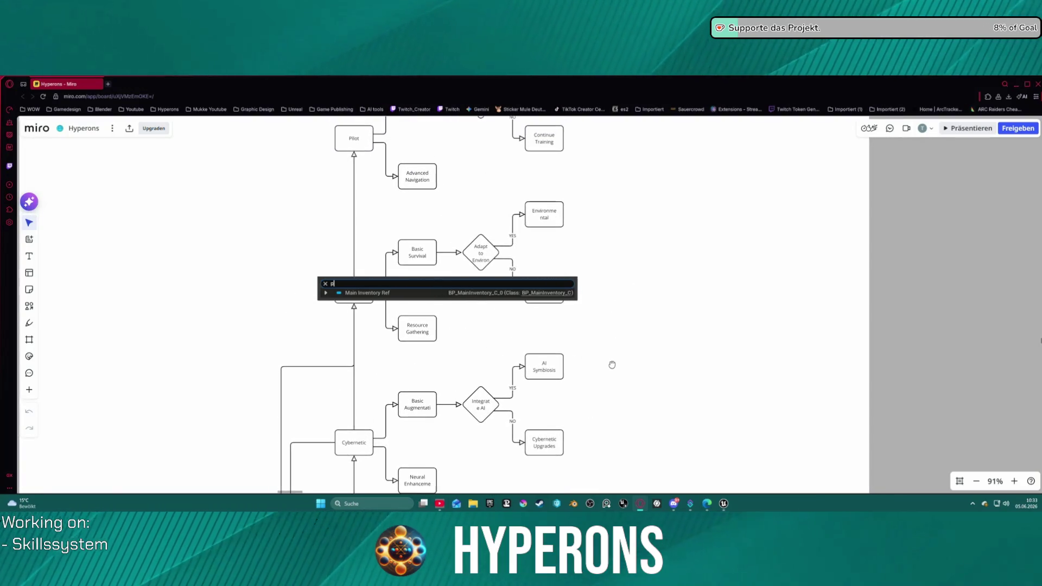
mouse_move(615, 358)
left_mouse_down()
mouse_move(600, 465)
mouse_move(610, 455)
mouse_move(611, 468)
mouse_move(623, 432)
mouse_move(624, 277)
mouse_move(607, 202)
left_mouse_up()
scroll(605, 318, "down", 5)
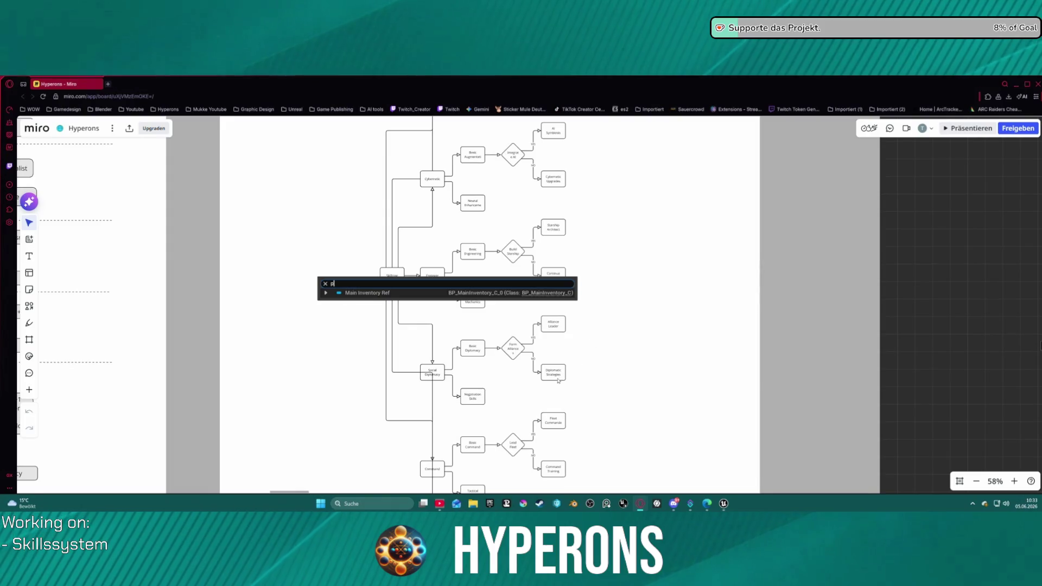
mouse_move(542, 252)
left_mouse_down()
mouse_move(543, 236)
mouse_move(546, 505)
mouse_move(565, 507)
left_mouse_up()
left_click_drag(451, 381, 436, 440)
scroll(426, 372, "up", 5)
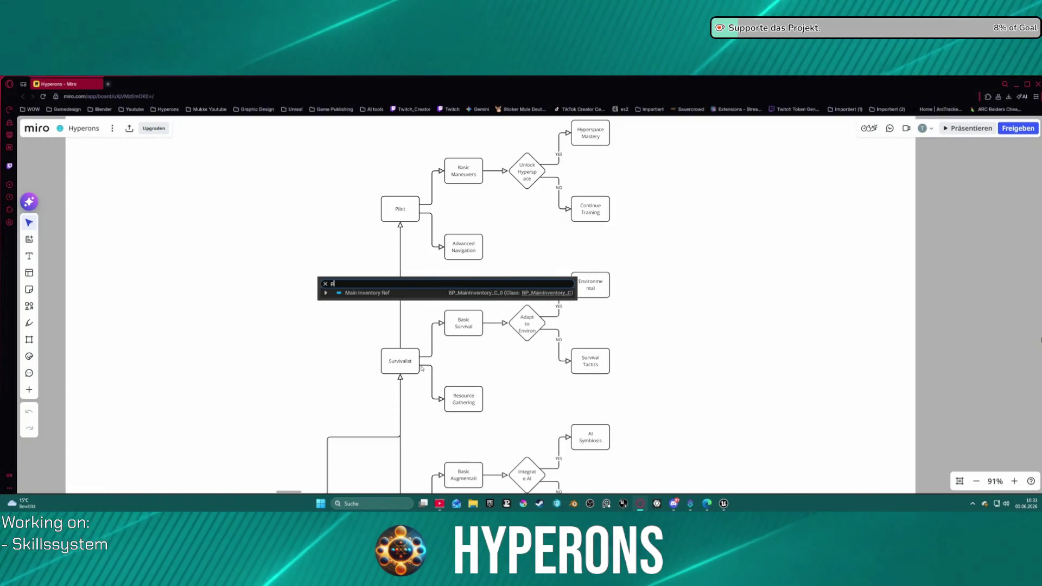
scroll(480, 376, "down", 10)
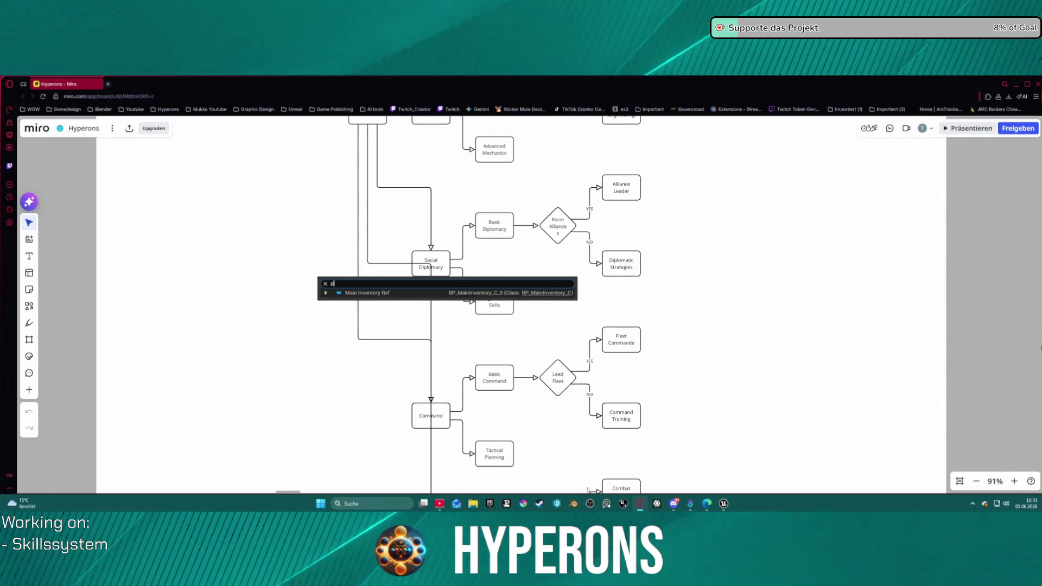
scroll(587, 490, "down", 2)
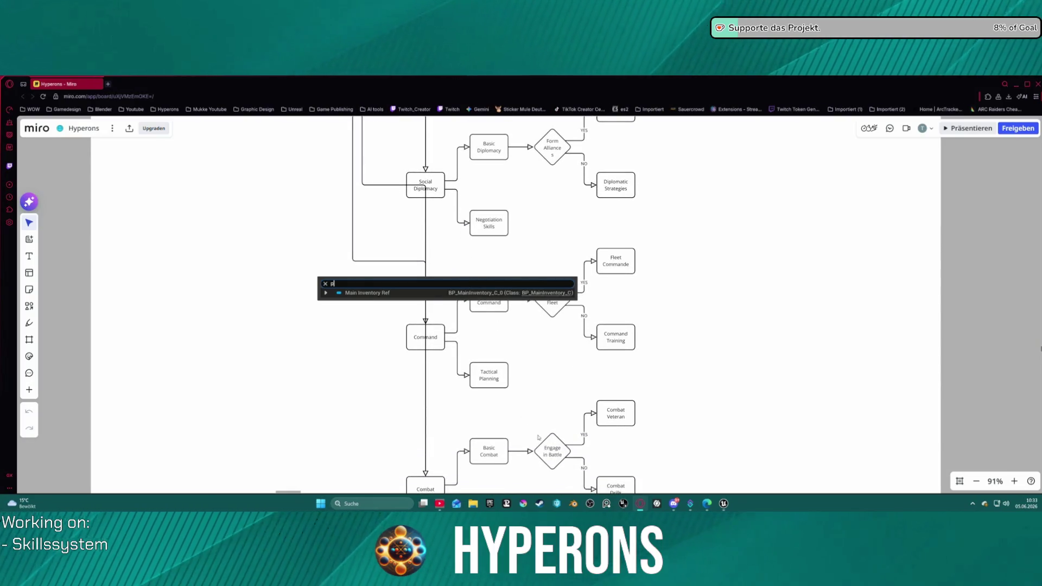
scroll(538, 437, "right", 2)
scroll(459, 420, "down", 3)
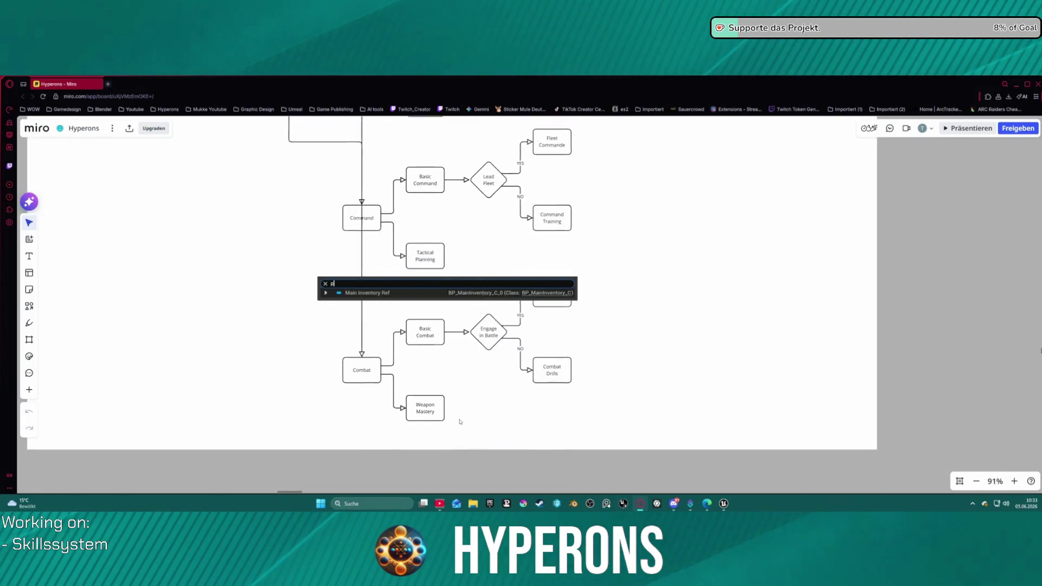
scroll(657, 365, "up", 3)
scroll(649, 380, "right", 1)
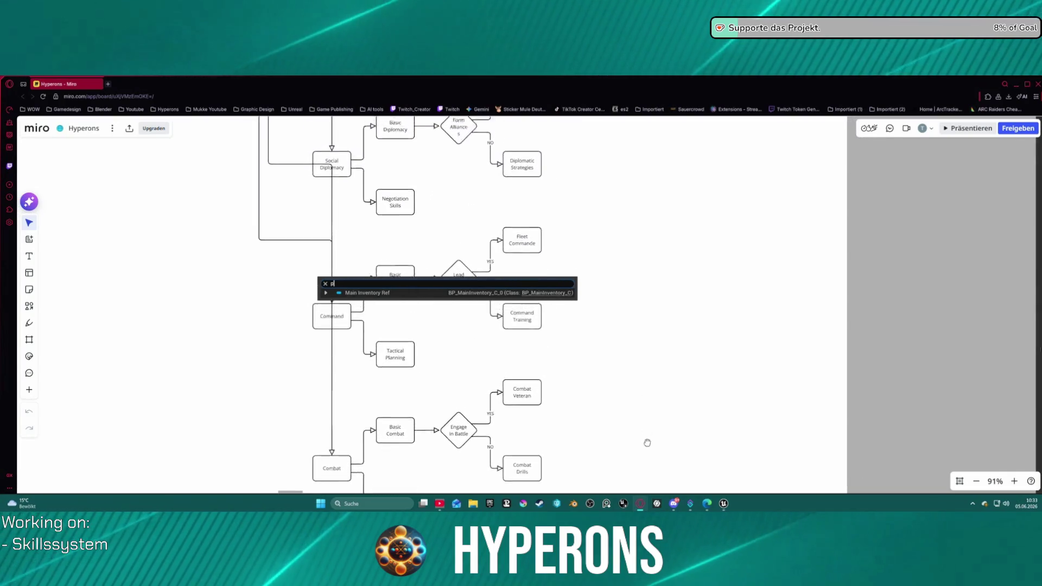
scroll(648, 437, "down", 10, "ctrl")
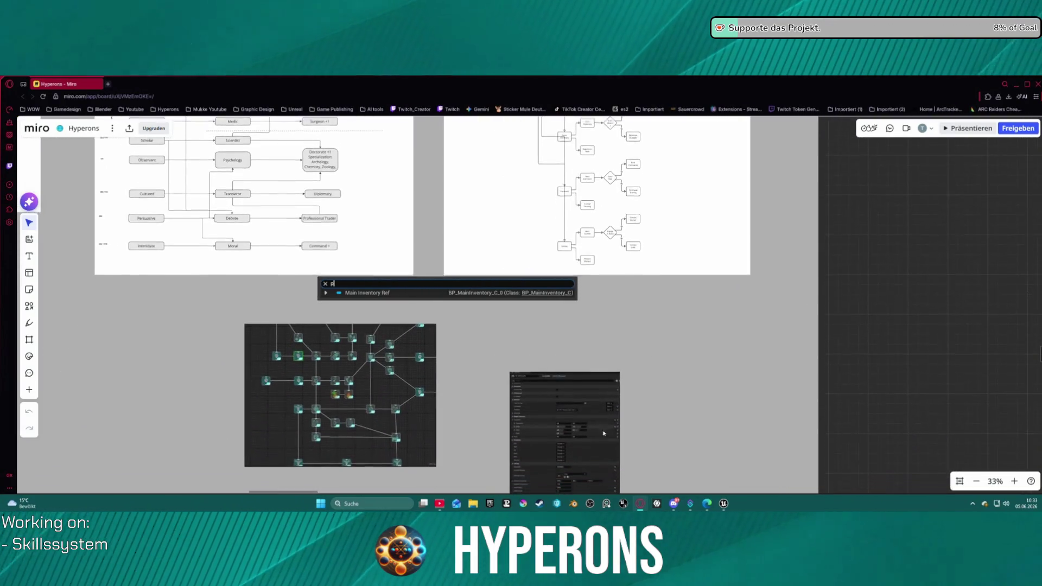
scroll(612, 423, "up", 15, "ctrl")
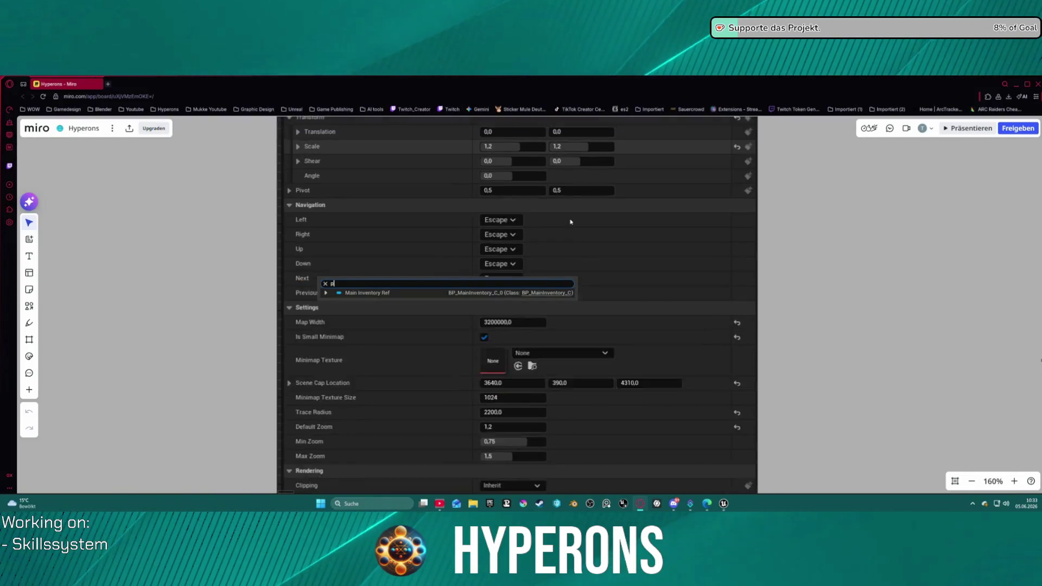
scroll(570, 222, "down", 5, "ctrl")
left_click_drag(586, 262, 599, 363)
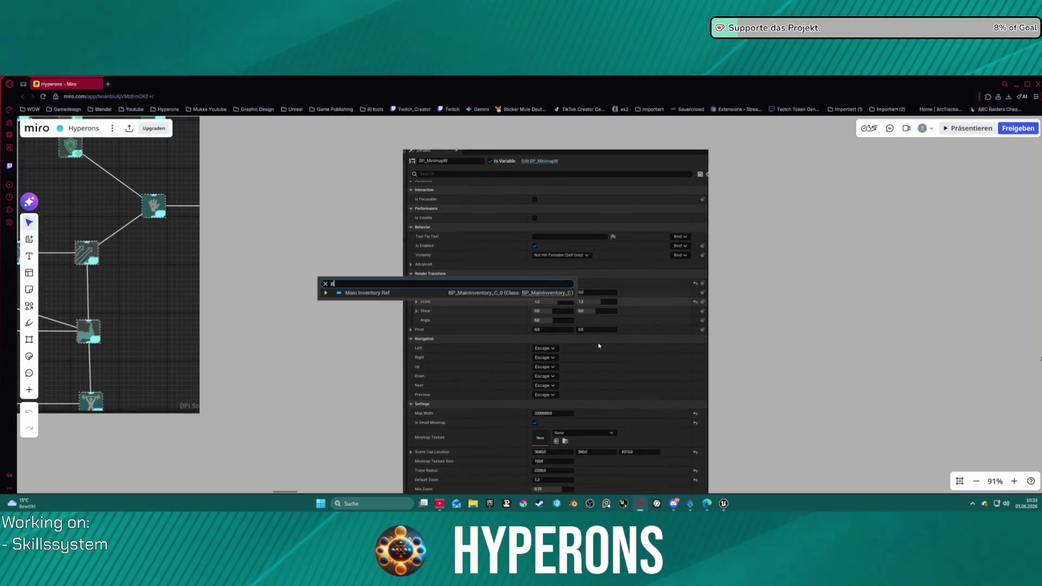
scroll(599, 355, "down", 4, "ctrl")
left_click_drag(600, 355, 746, 321)
scroll(746, 321, "down", 10, "ctrl")
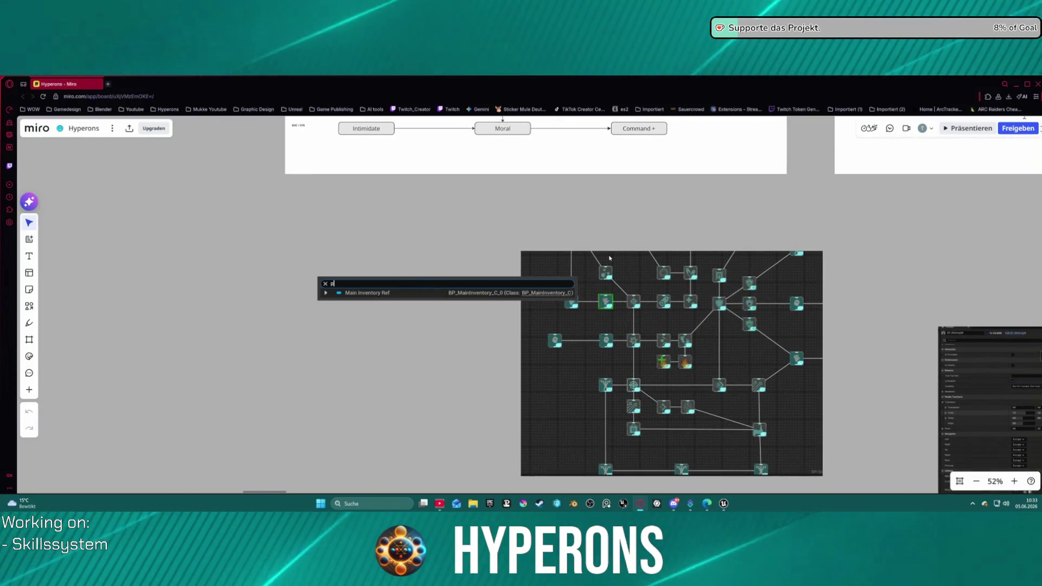
scroll(764, 279, "up", 2, "ctrl")
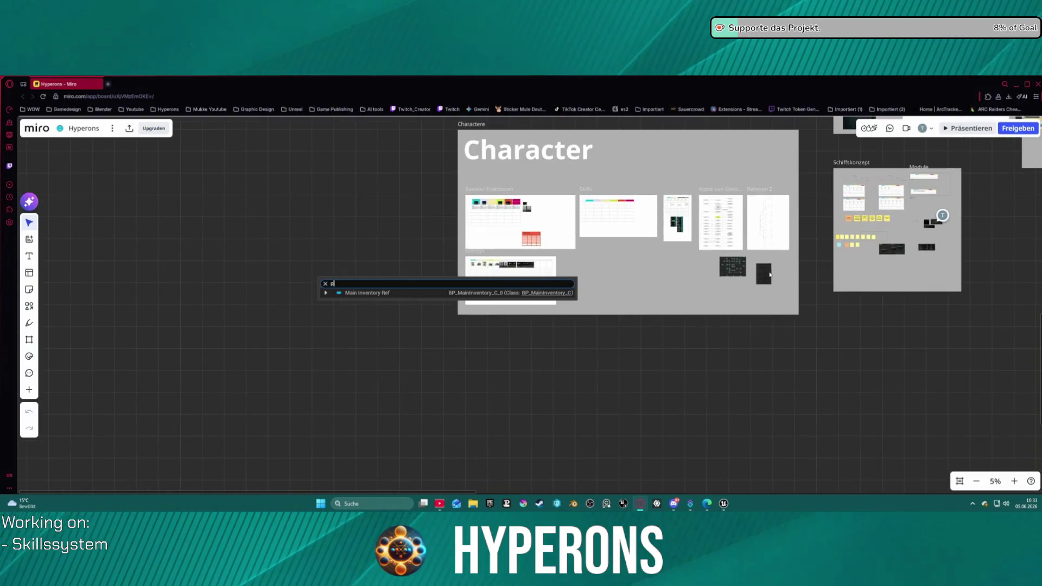
left_click(770, 275)
scroll(870, 270, "right", 5)
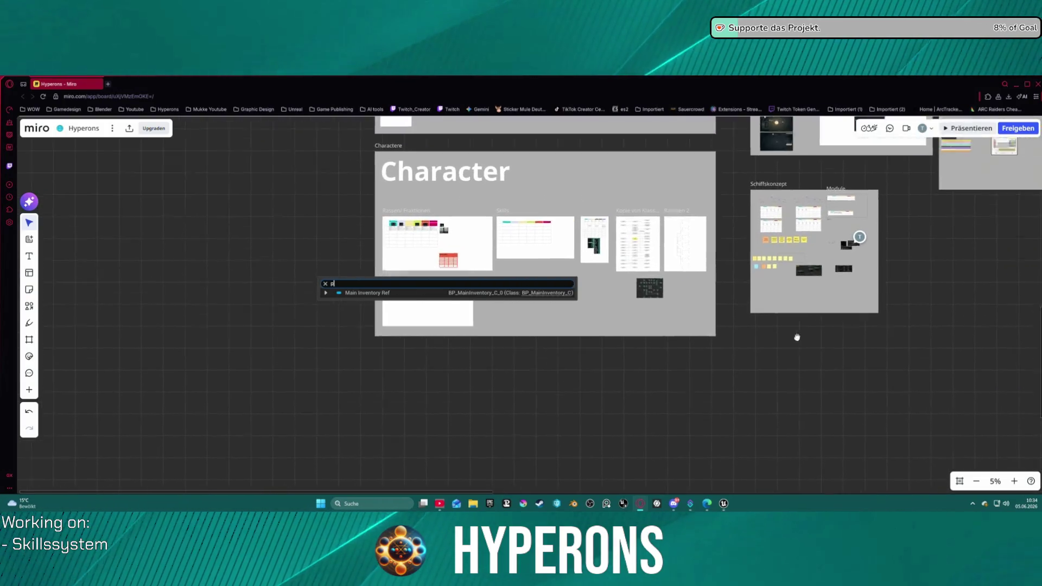
left_click_drag(904, 252, 710, 323)
scroll(709, 323, "right", 10)
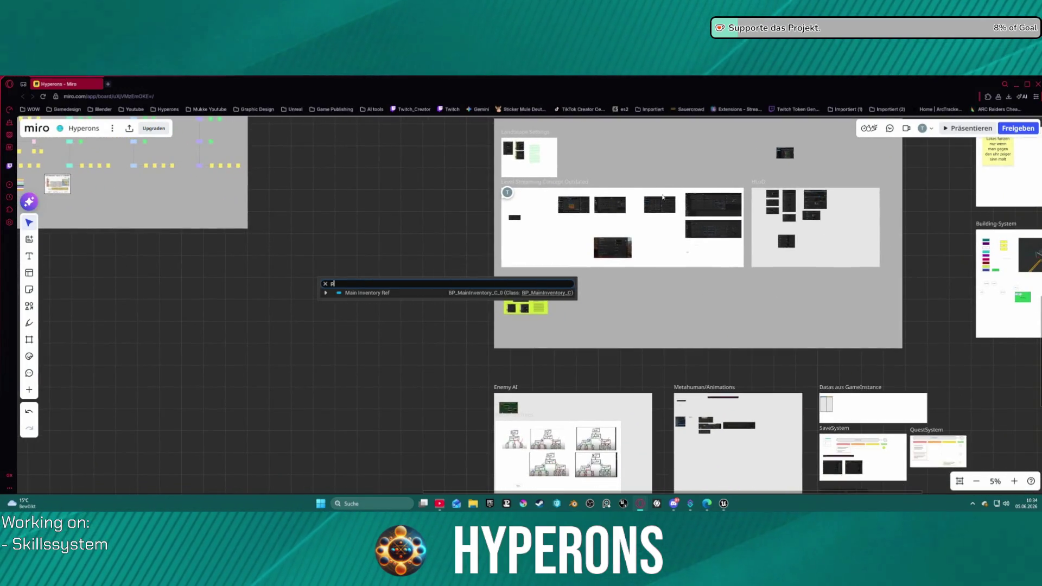
scroll(565, 225, "up", 2)
scroll(565, 225, "up", 3)
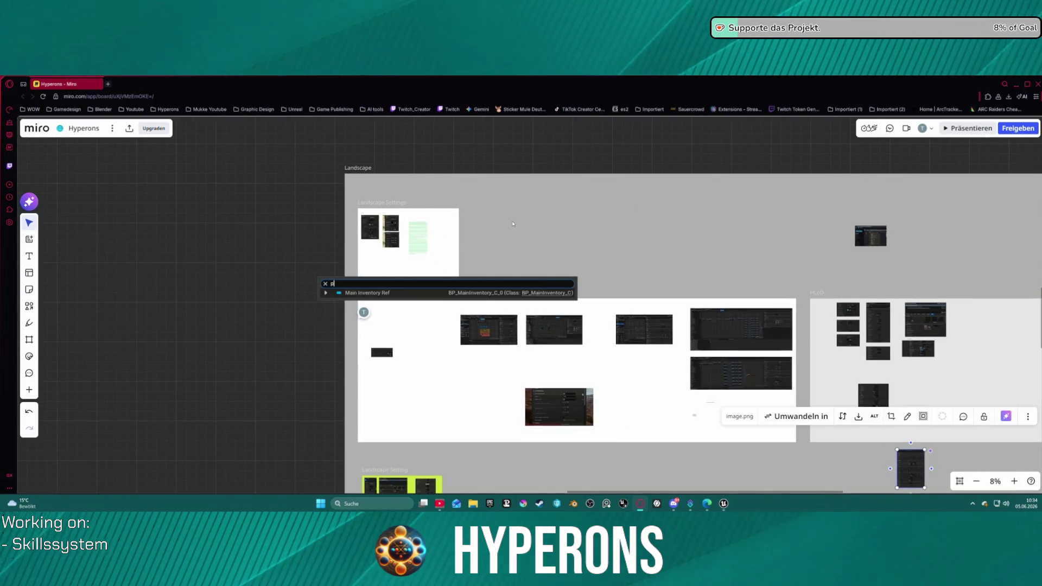
mouse_move(820, 347)
left_mouse_down()
mouse_move(495, 241)
mouse_move(426, 202)
mouse_move(487, 228)
left_mouse_up()
Step: Give the screenshot beside Landscape Settings the alt-text description 'Minimap'
right_click(495, 219)
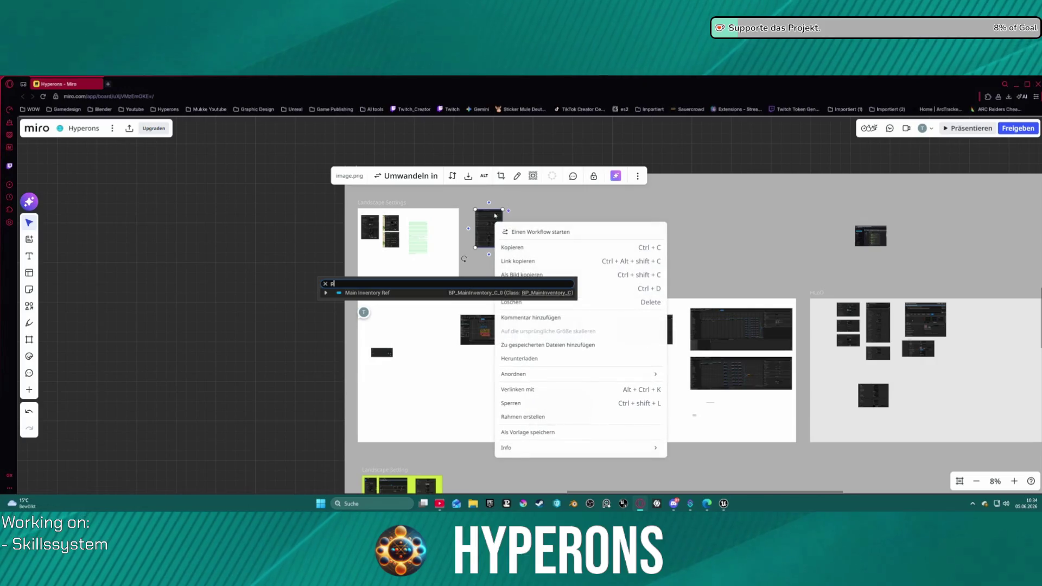
left_click(484, 175)
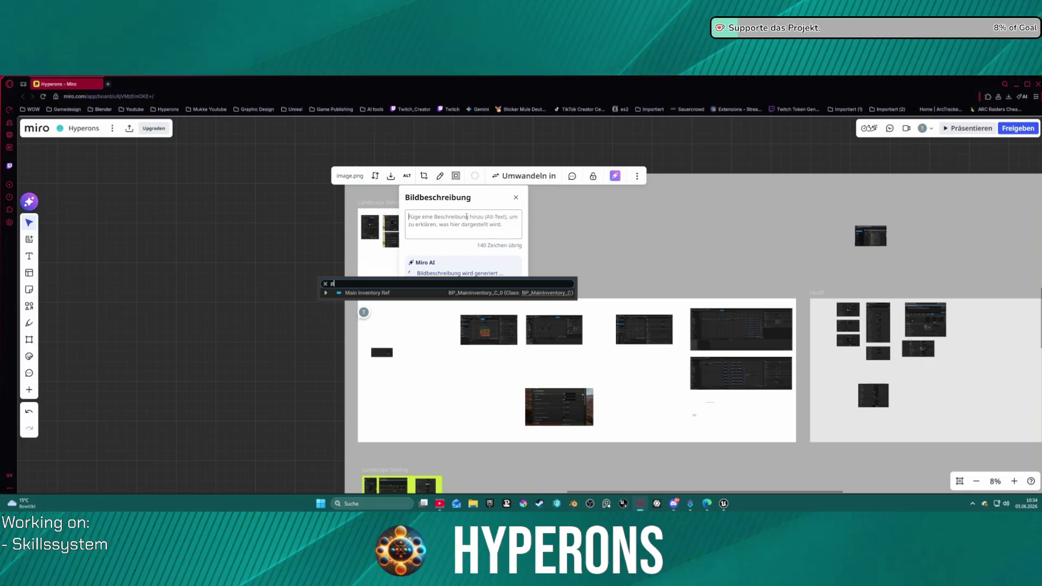
type("Minimap einstel")
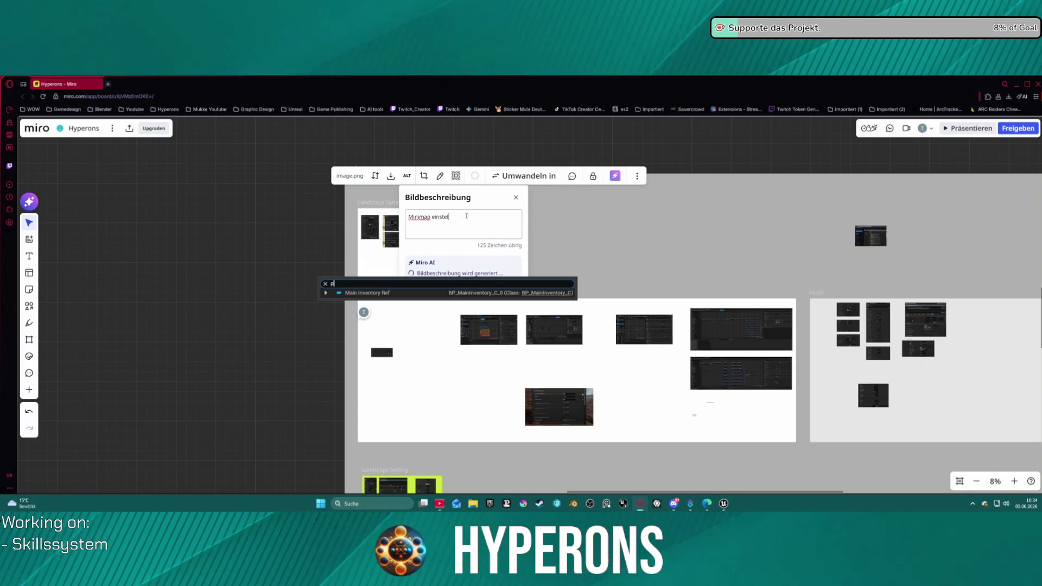
key("Return")
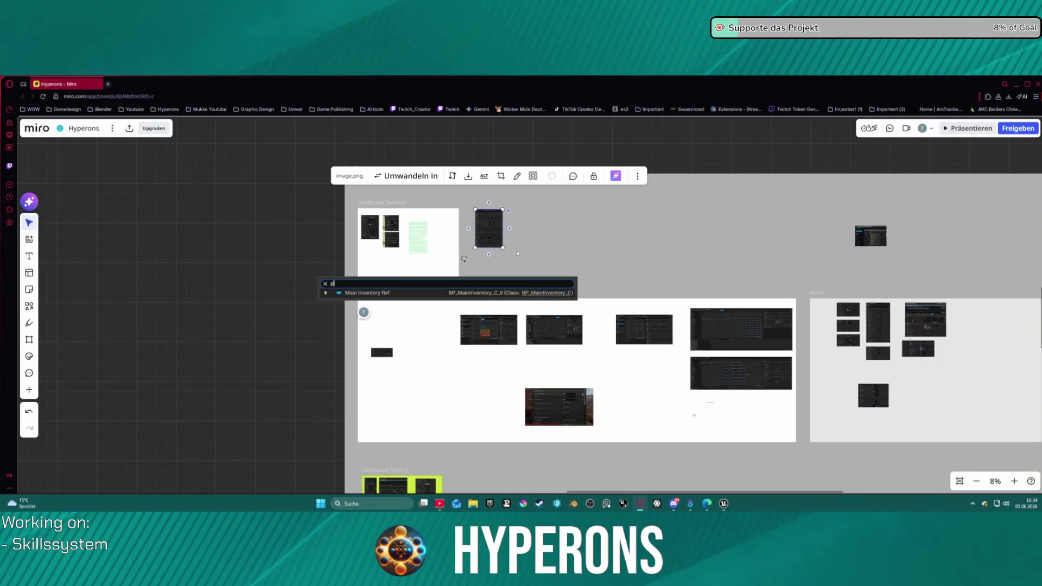
left_click(570, 255)
scroll(286, 241, "down", 5)
scroll(404, 298, "left", 5)
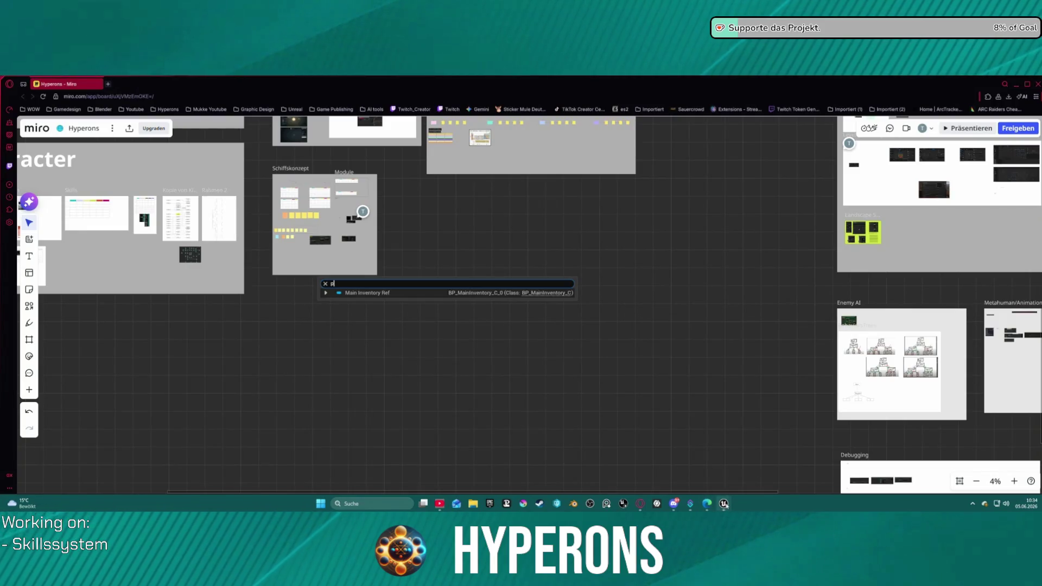
Step: Switch to the Unreal Editor window showing the InventoryComponent blueprint graph
mouse_move(724, 504)
left_click(684, 473)
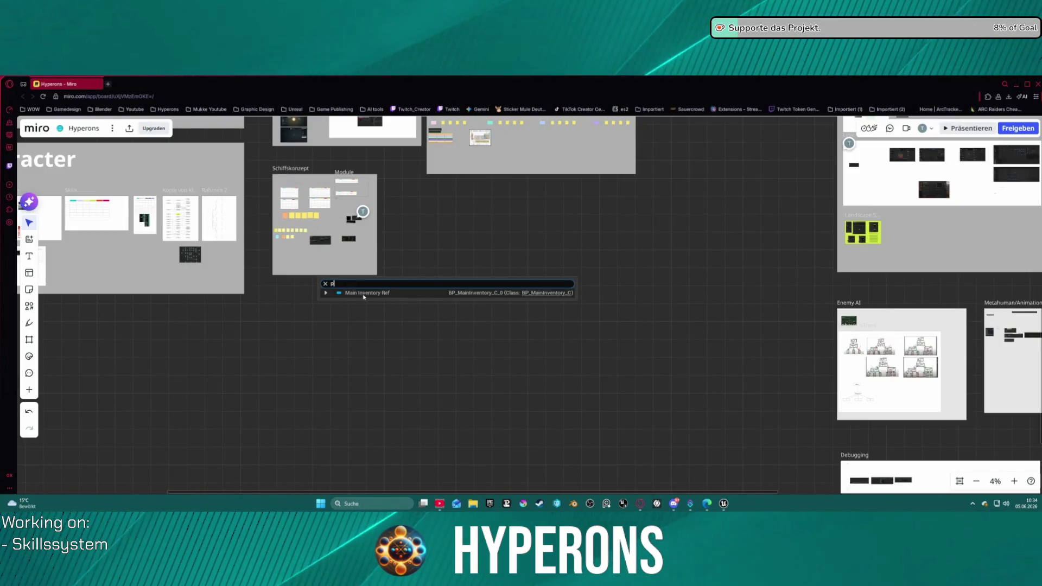
scroll(488, 481, "left", 5)
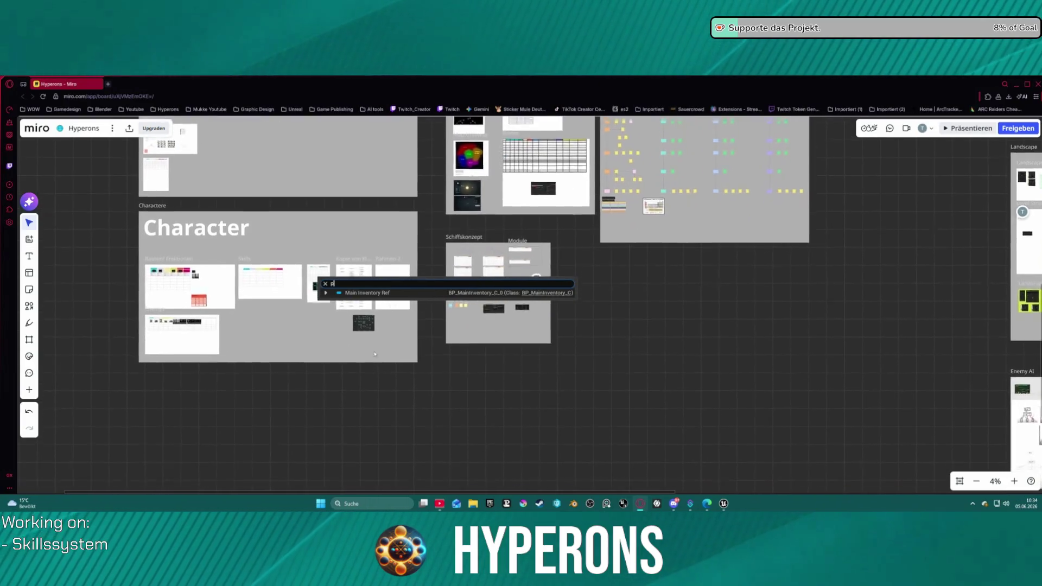
scroll(319, 244, "up", 3)
scroll(318, 244, "up", 15)
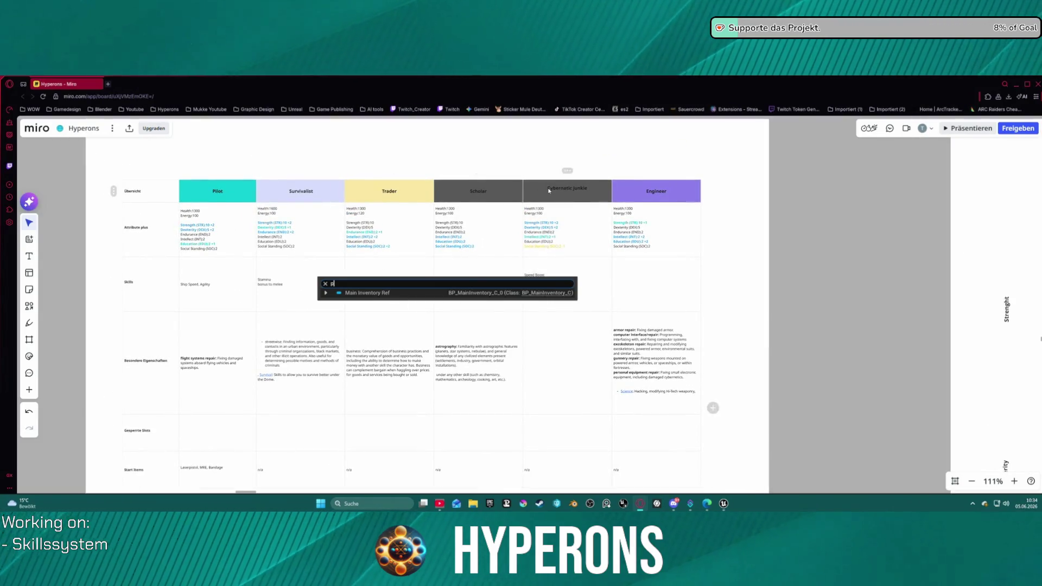
Step: Select the Cybernatic Junkie column header for editing, then the Engineer column's Skills cell
scroll(609, 222, "down", 1)
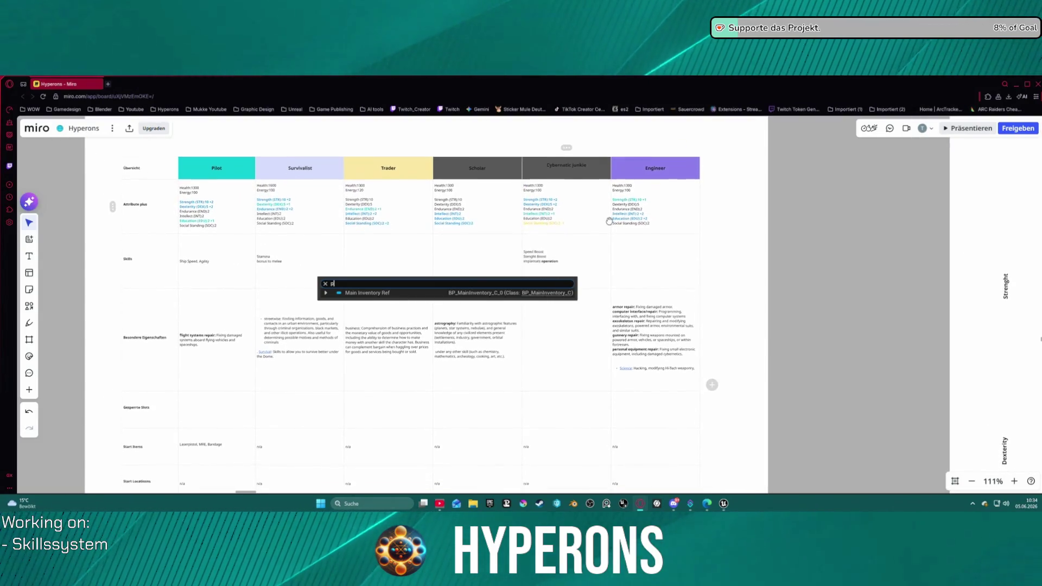
left_click(578, 162)
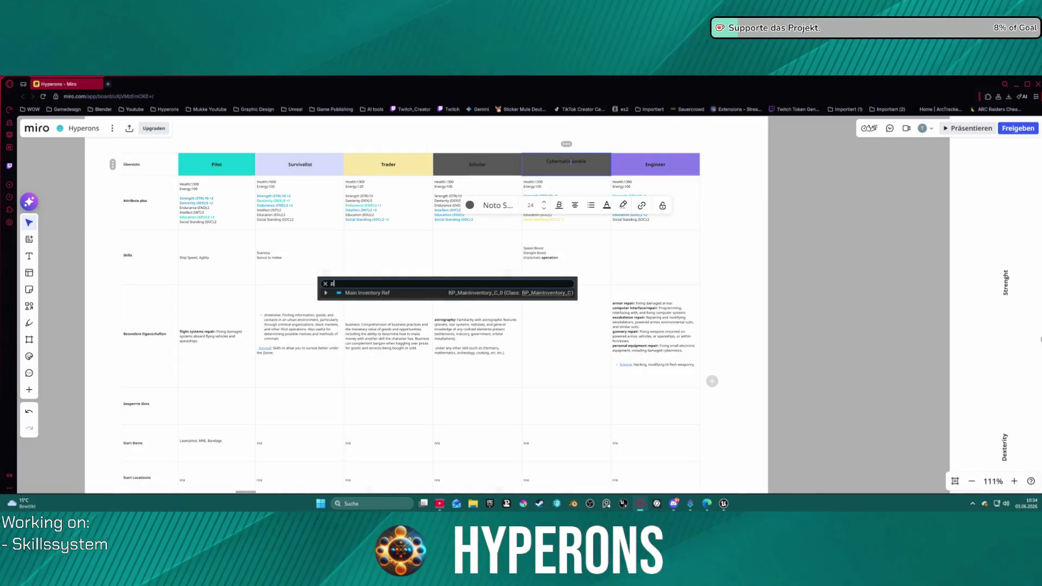
left_click(577, 171)
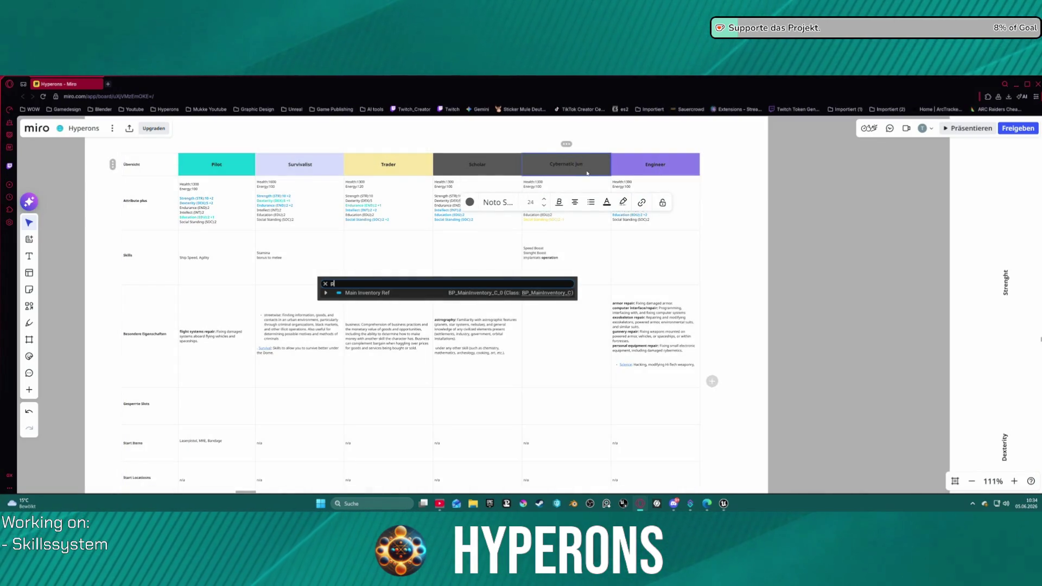
type("s")
left_click(648, 248)
scroll(630, 293, "down", 1)
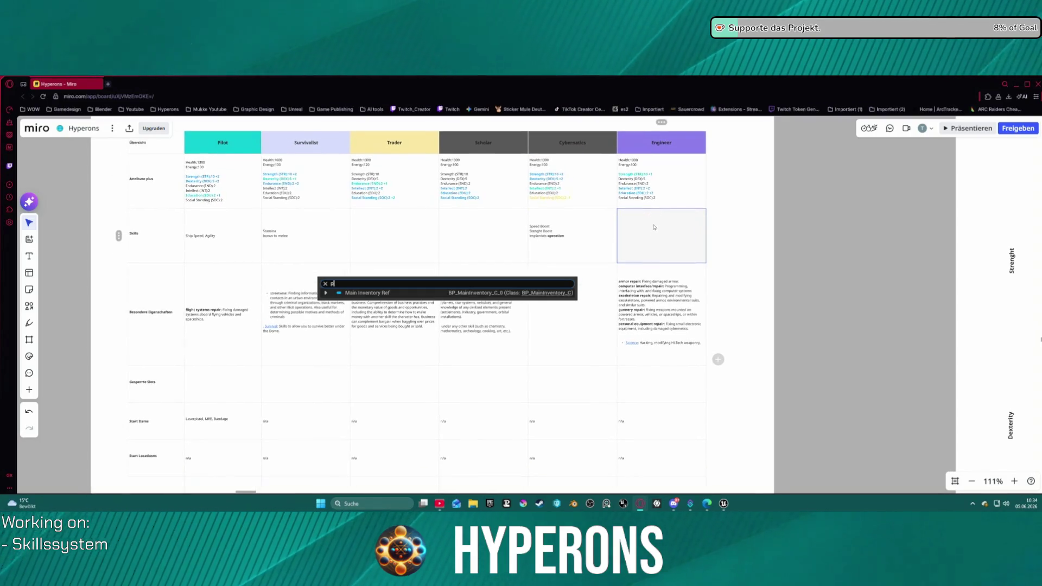
Step: Pan to the class table's lower rows, then back up to the class header row
left_click_drag(604, 367, 591, 288)
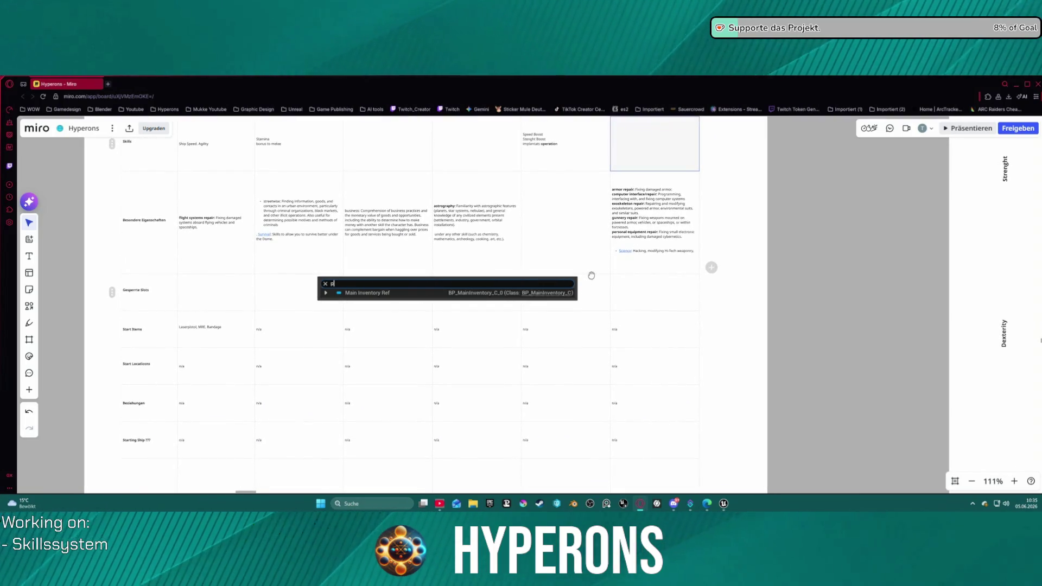
scroll(195, 228, "up", 3)
left_click_drag(368, 192, 398, 303)
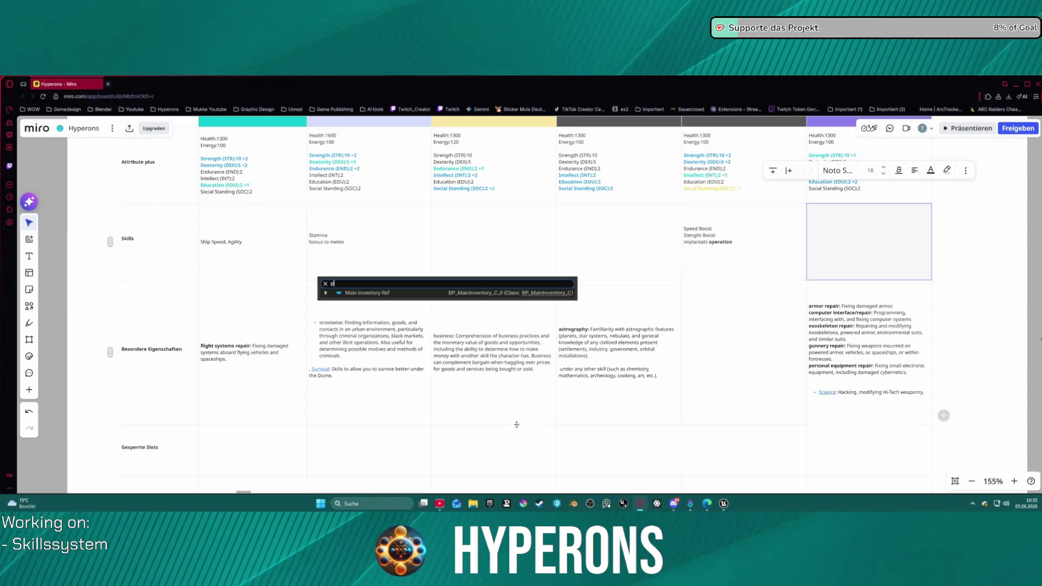
left_click_drag(379, 217, 390, 258)
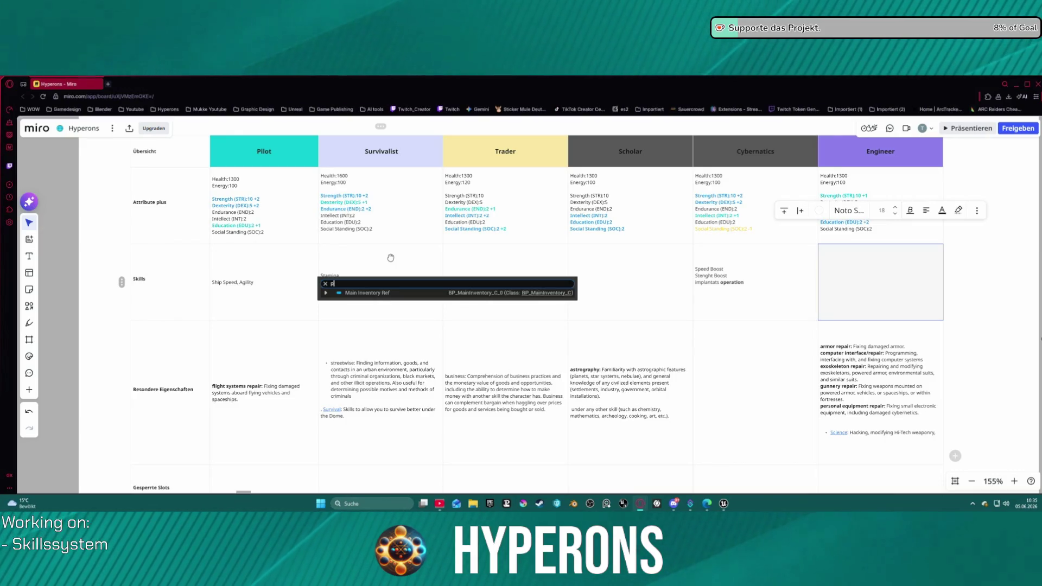
left_click_drag(391, 257, 386, 252)
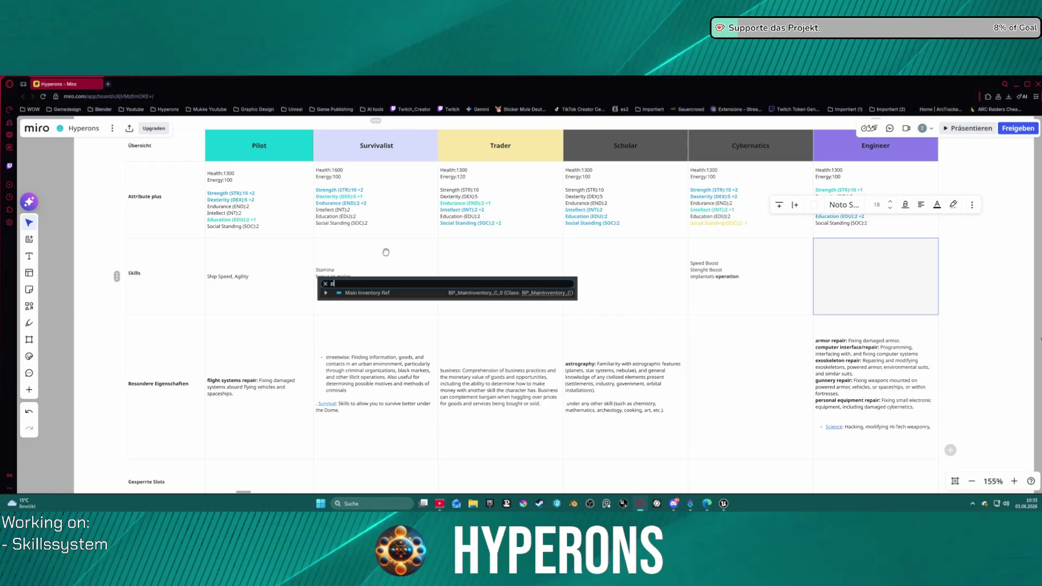
left_click_drag(386, 251, 386, 251)
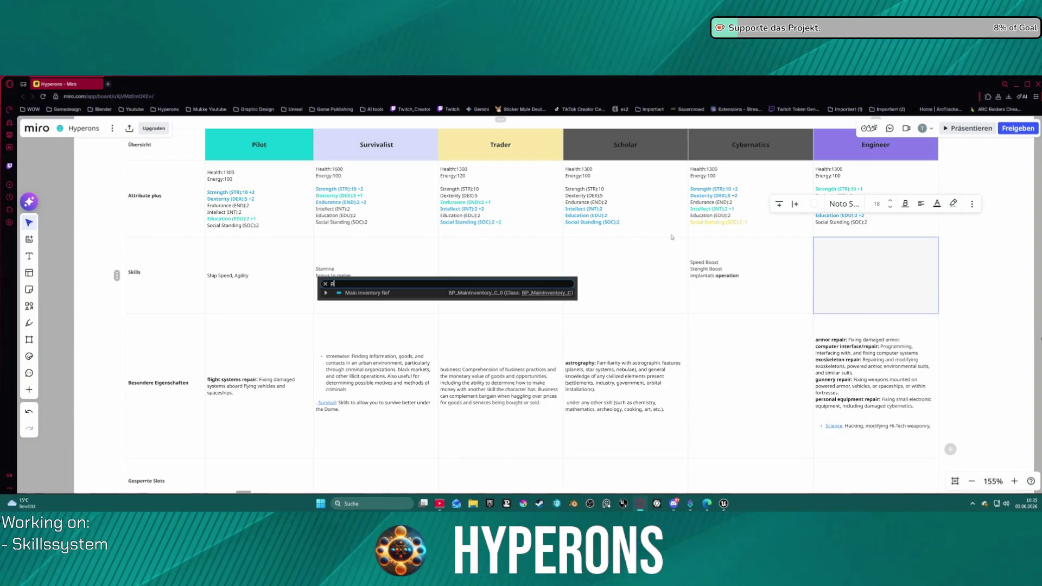
Step: Select the Cybernatics Skills cell, then pan further down the class table's lower rows
left_click(765, 244)
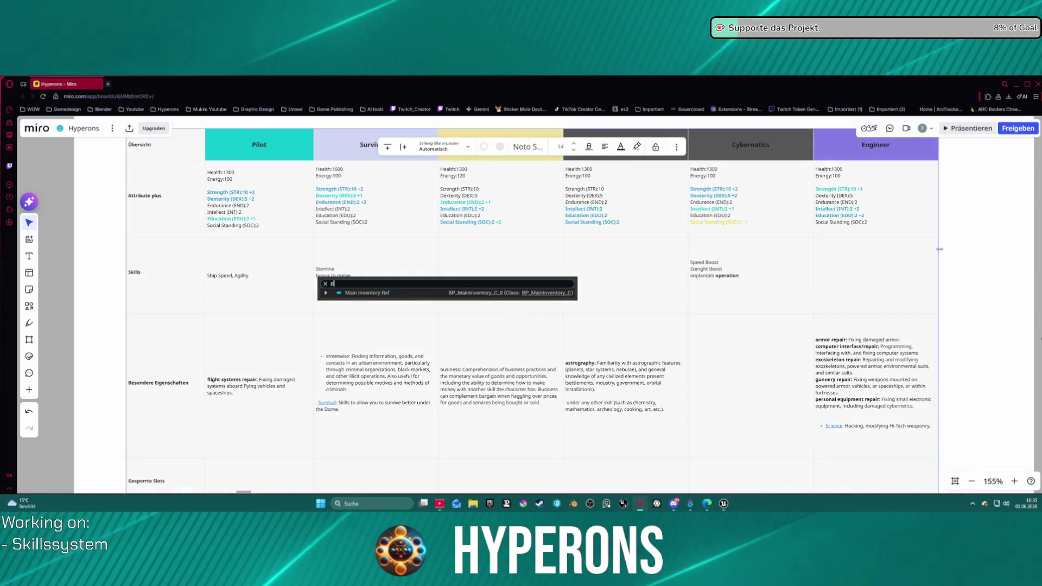
left_click_drag(976, 244, 913, 259)
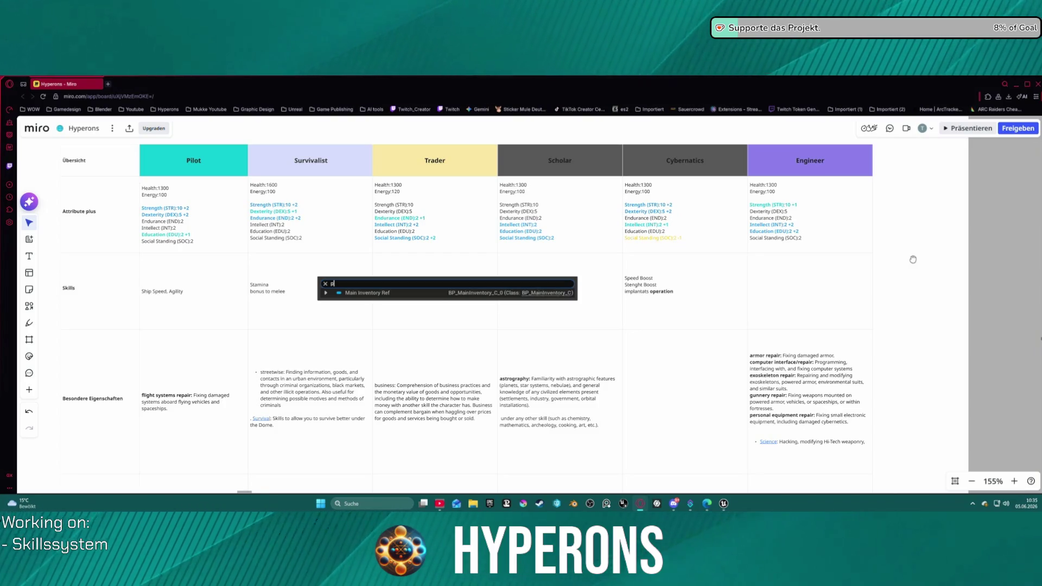
left_click_drag(913, 260, 934, 215)
scroll(581, 340, "down", 1)
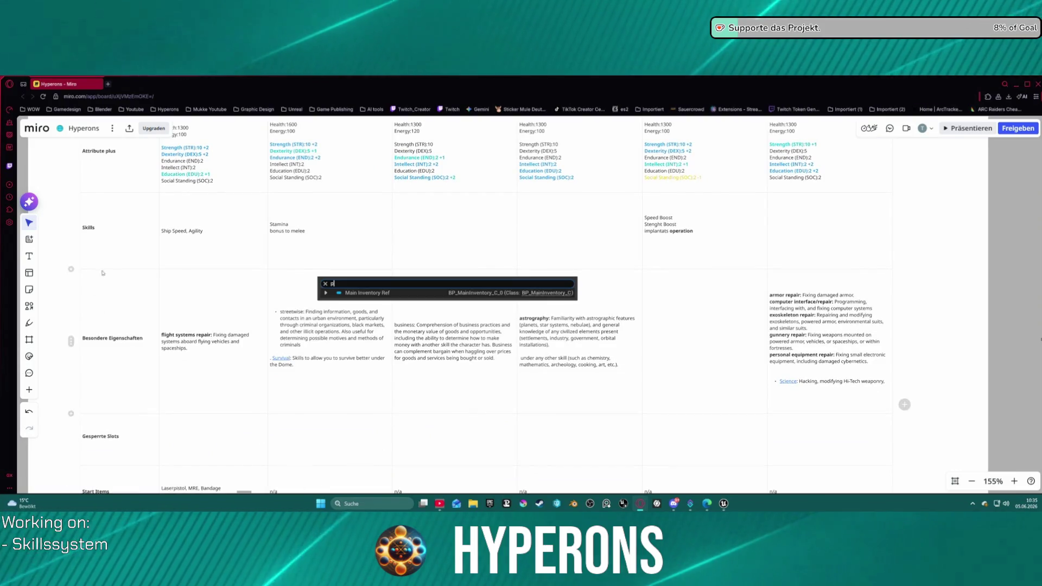
left_click_drag(277, 362, 307, 321)
scroll(307, 321, "down", 10)
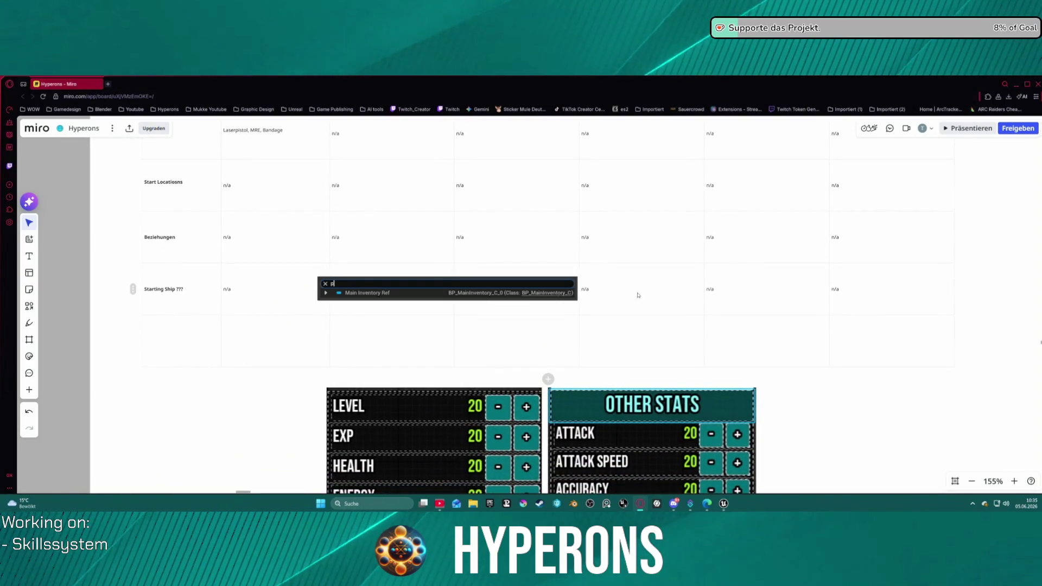
Step: Zoom around Start Items and pan up to the Besondere Eigenschaften row
scroll(597, 288, "down", 5)
scroll(590, 290, "up", 8)
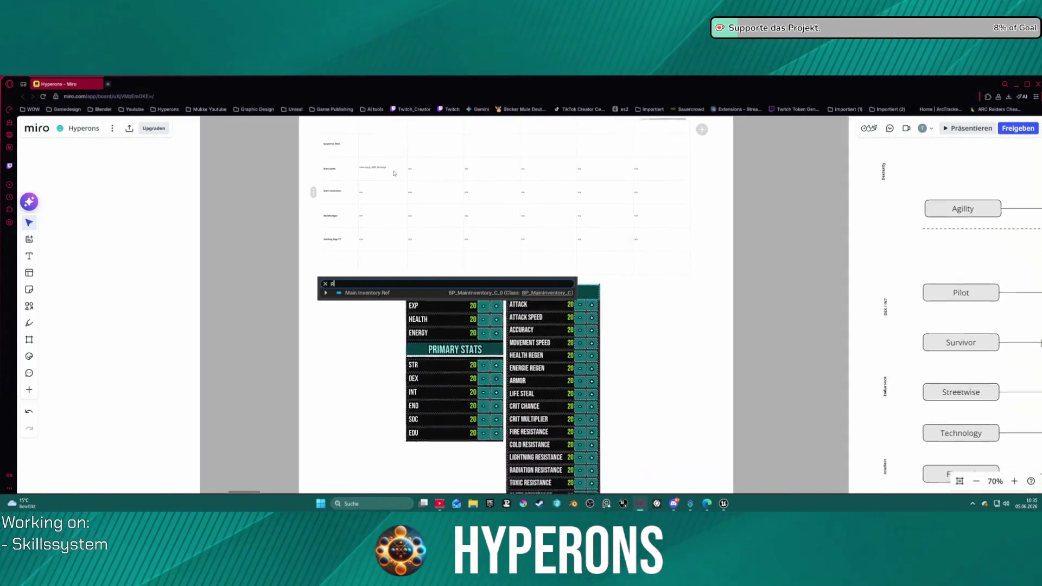
scroll(398, 220, "up", 1)
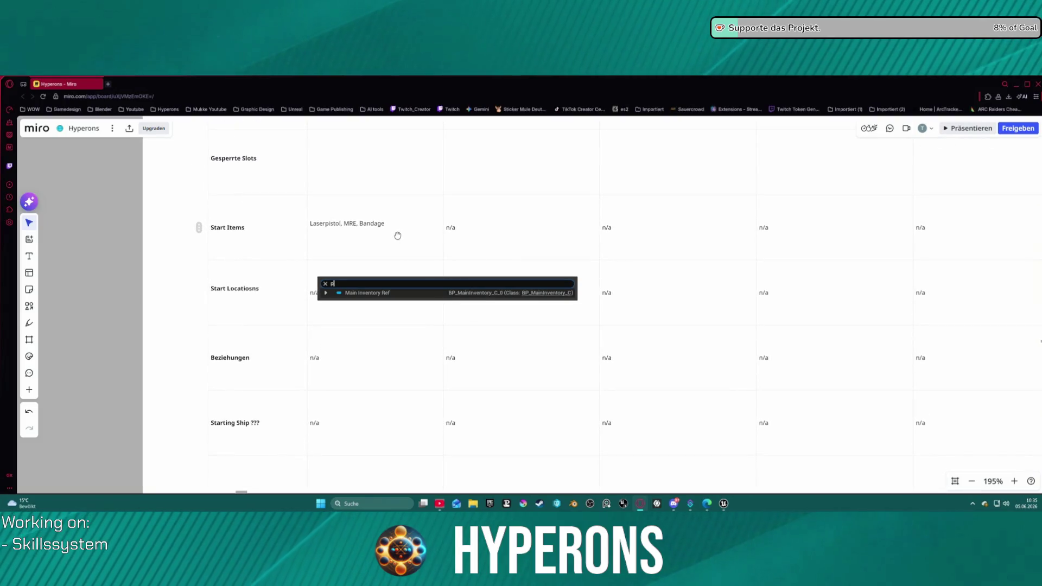
mouse_move(398, 236)
left_mouse_down()
mouse_move(375, 243)
mouse_move(344, 297)
mouse_move(315, 406)
mouse_move(253, 418)
mouse_move(227, 409)
mouse_move(252, 380)
left_mouse_up()
scroll(274, 296, "down", 3)
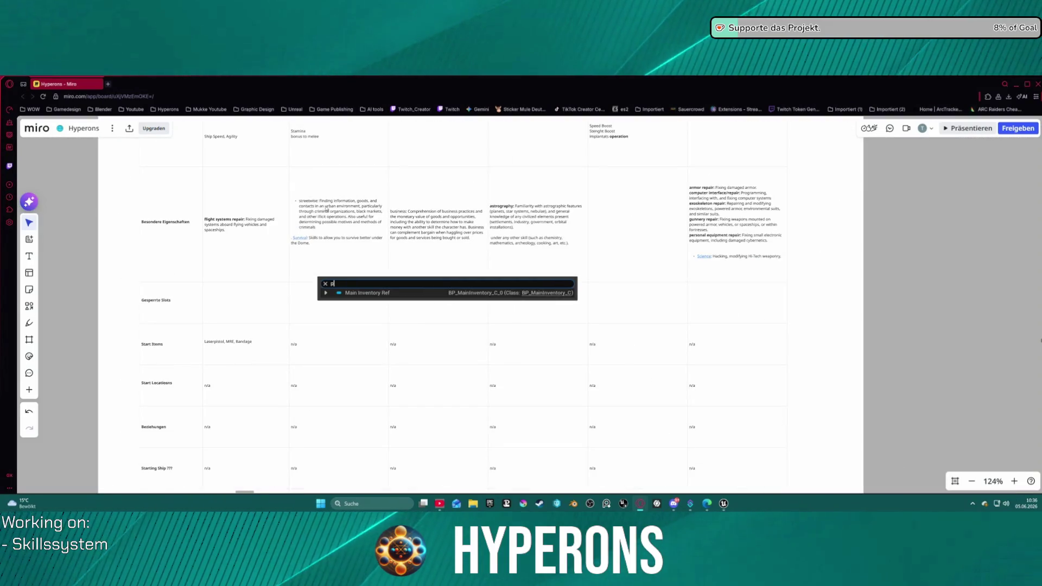
scroll(563, 215, "up", 5)
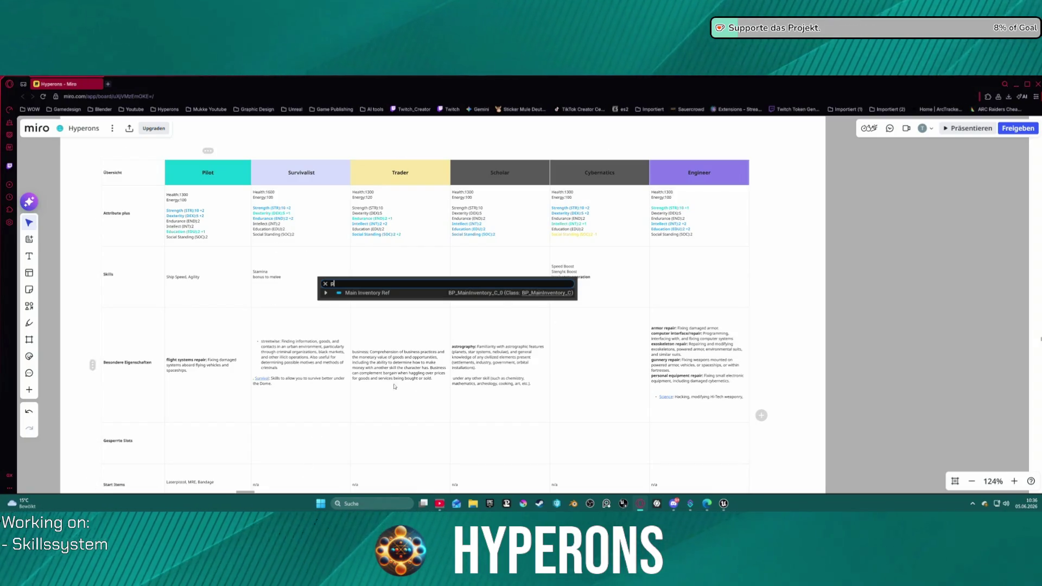
Step: Reposition the table and zoom to 195% on the Pilot-to-Engineer headers and Attribute plus row
left_click_drag(473, 382, 444, 349)
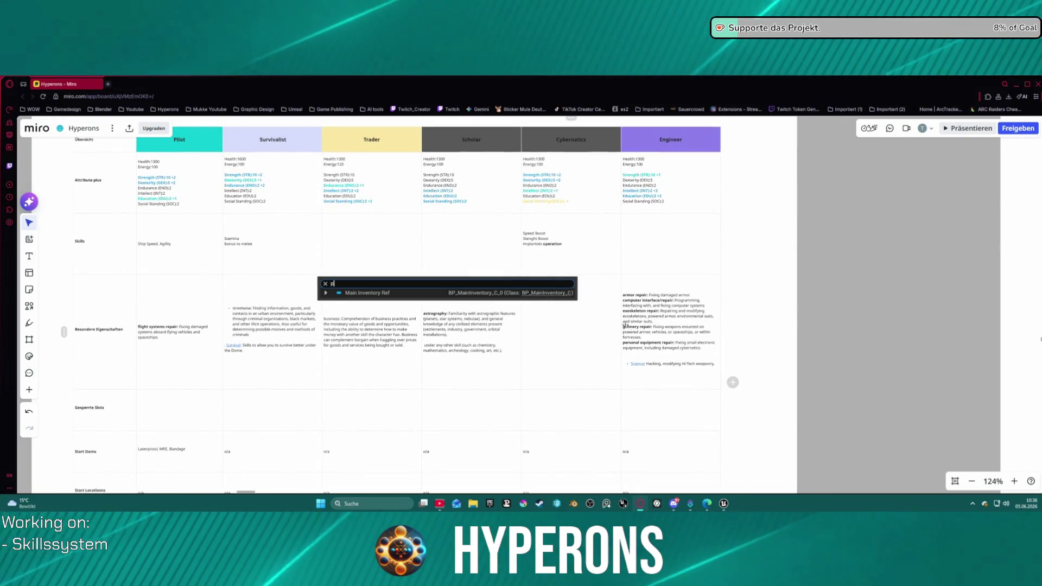
mouse_move(644, 367)
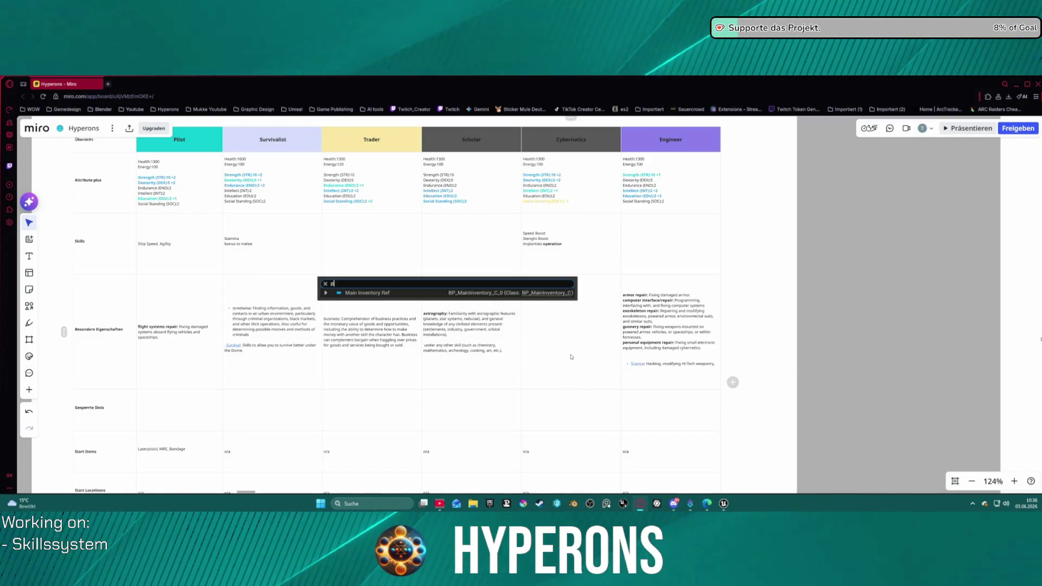
scroll(370, 407, "down", 3)
mouse_move(371, 407)
left_mouse_down()
mouse_move(443, 343)
mouse_move(470, 209)
mouse_move(465, 168)
mouse_move(433, 418)
left_mouse_up()
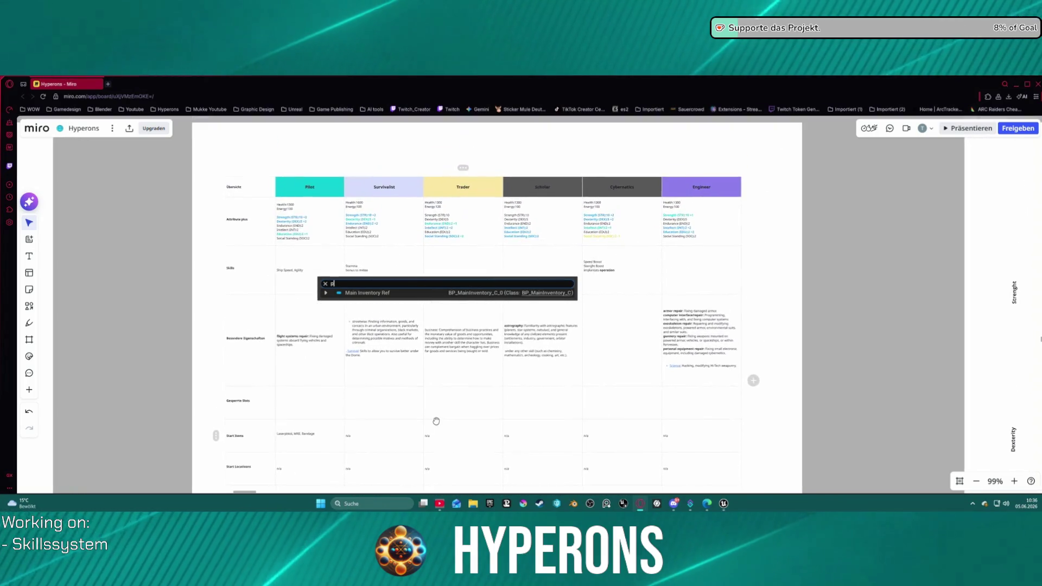
scroll(413, 163, "up", 5)
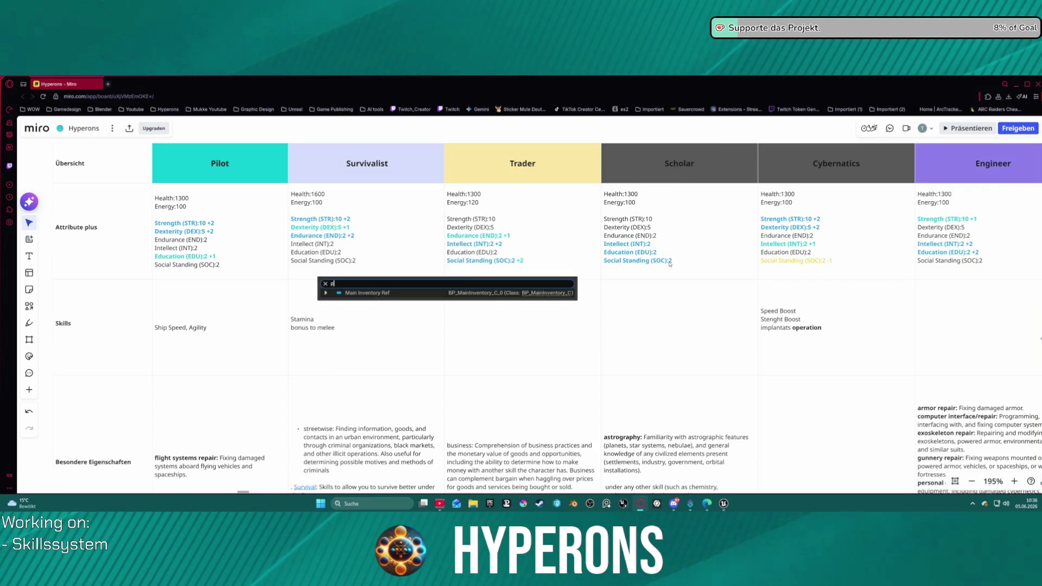
Step: Pan across the skill cells to the Engineer column at 195–274% zoom
left_click_drag(701, 226, 520, 223)
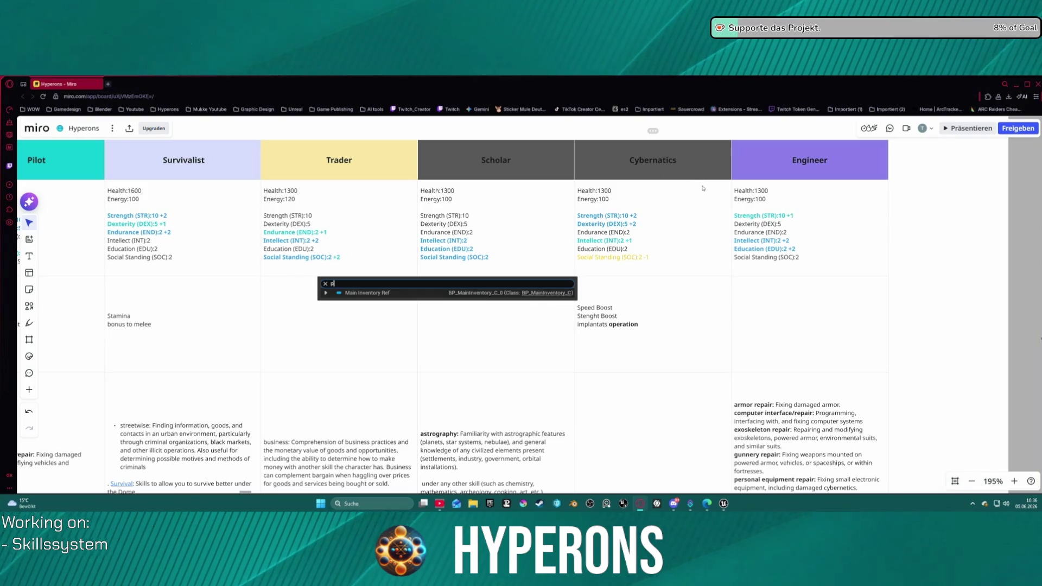
scroll(566, 270, "down", 3)
scroll(542, 325, "up", 1)
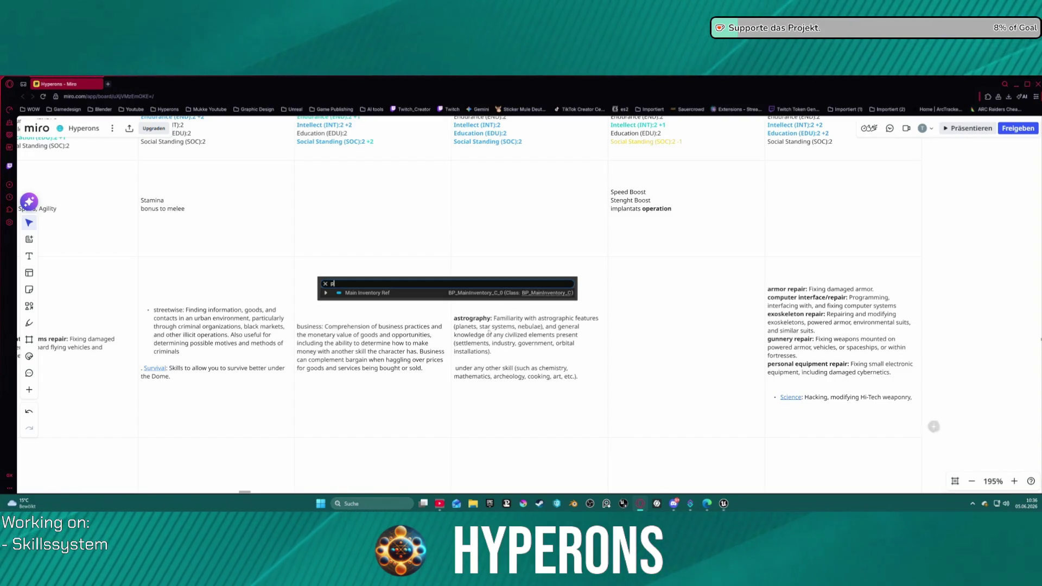
scroll(429, 369, "left", 5)
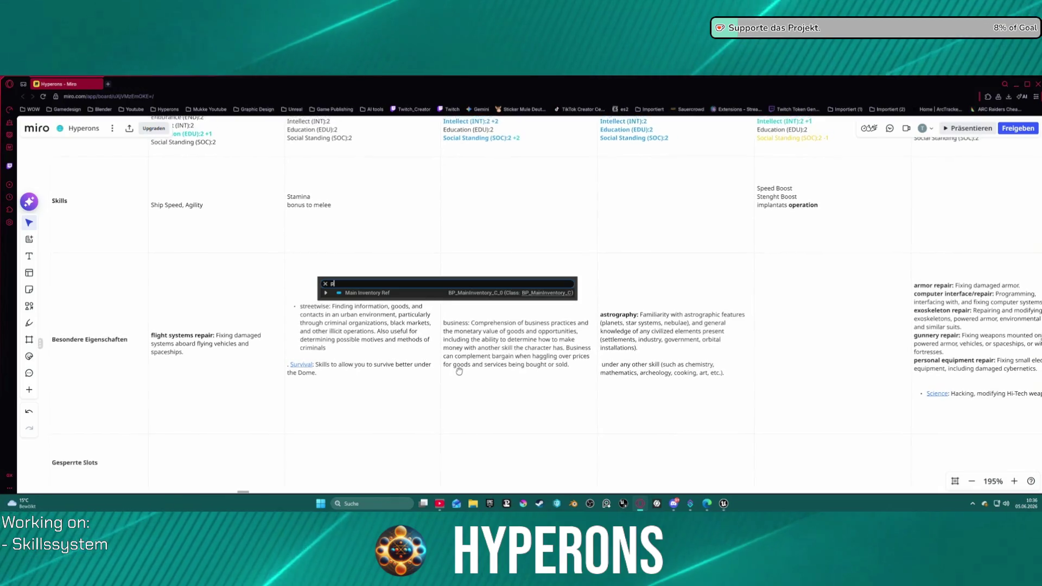
scroll(456, 375, "up", 1)
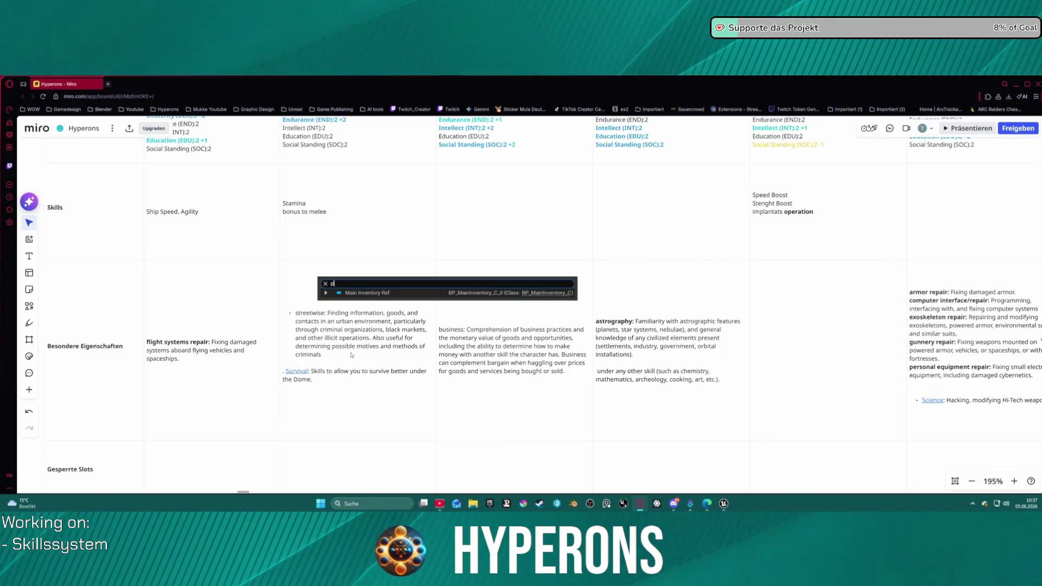
scroll(380, 364, "left", 5)
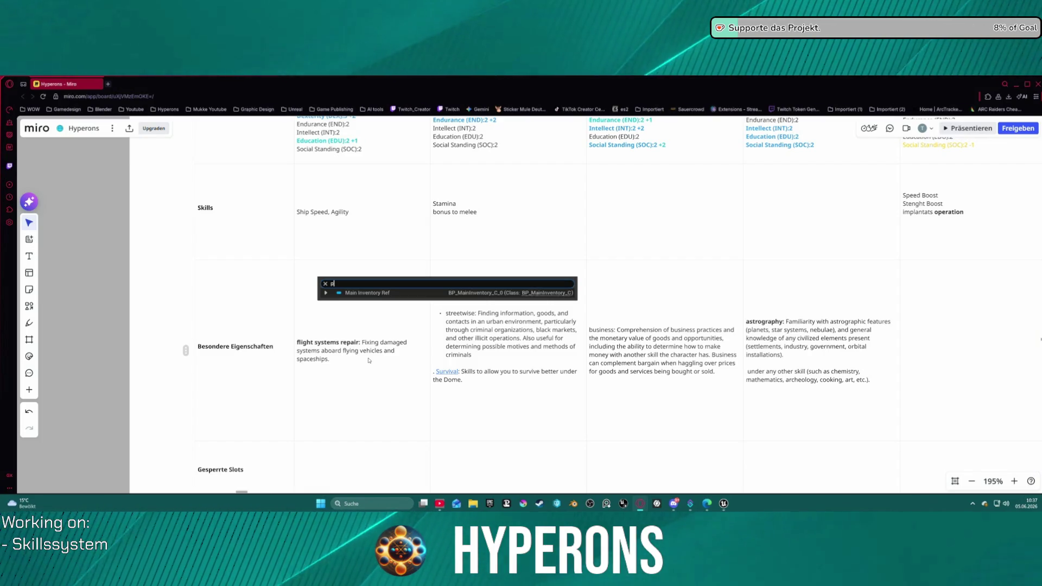
Step: Return to the class header row and skill description rows, then switch to the Unreal Editor window
mouse_move(829, 267)
left_mouse_down()
mouse_move(461, 327)
mouse_move(387, 391)
mouse_move(391, 381)
left_mouse_up()
left_click_drag(693, 370, 661, 278)
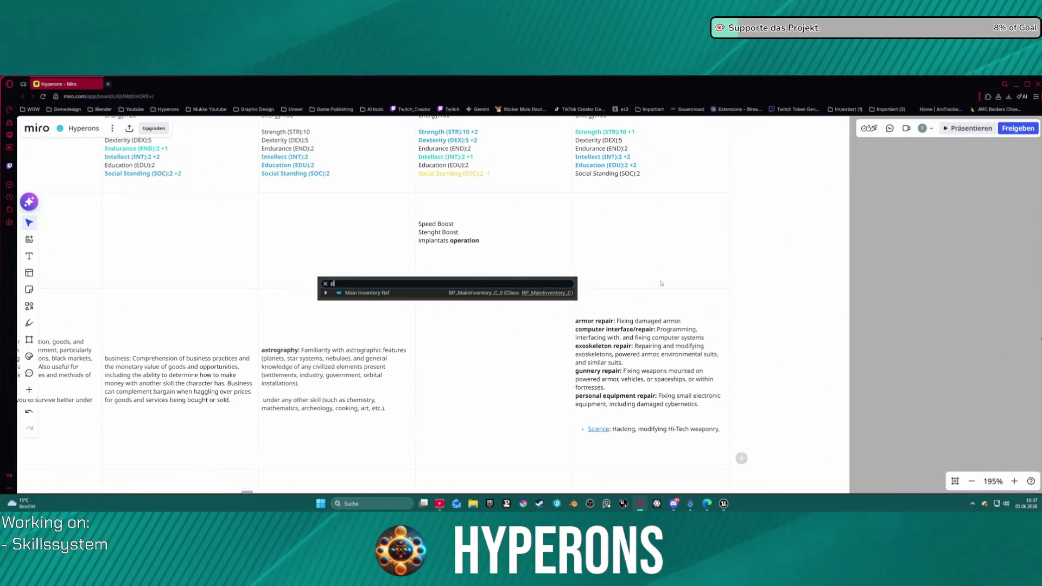
scroll(663, 367, "up", 3)
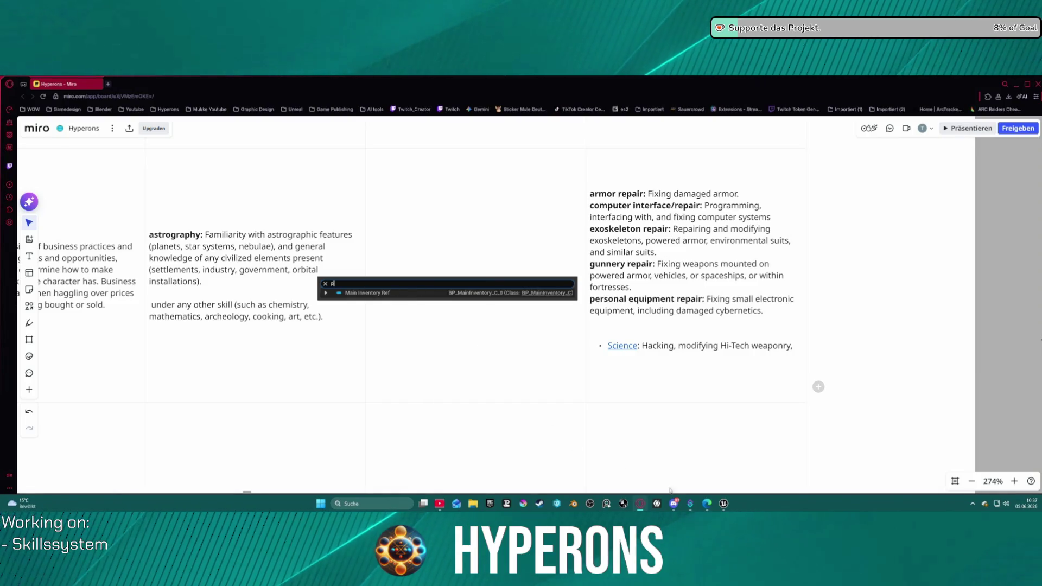
mouse_move(723, 504)
left_click(693, 481)
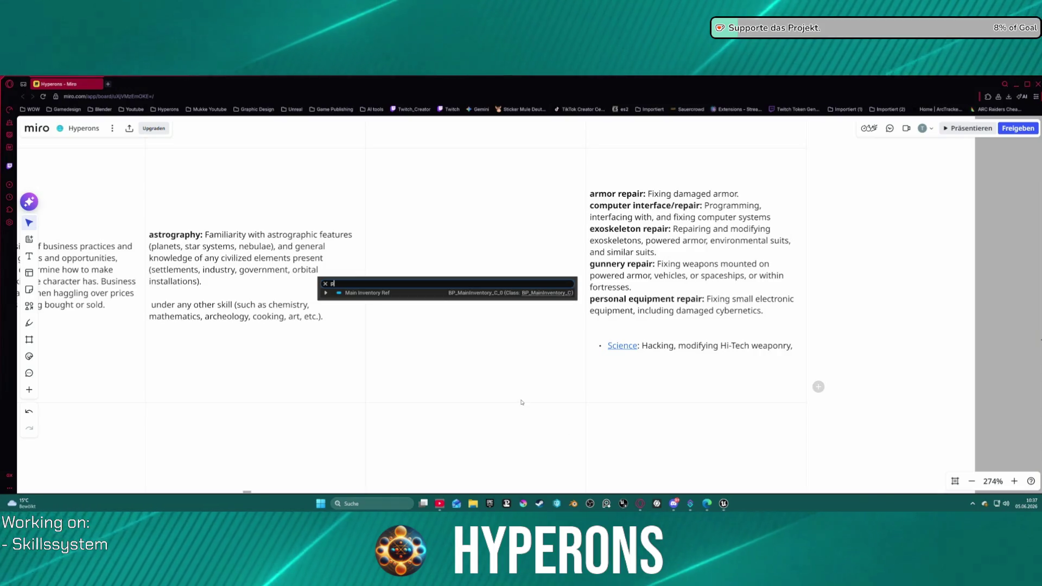
Step: Select the Cybernatics skills cell near the Speed Boost notes, then zoom out to 111%
mouse_move(545, 242)
left_mouse_down()
mouse_move(691, 365)
mouse_move(738, 217)
mouse_move(642, 359)
mouse_move(632, 402)
left_mouse_up()
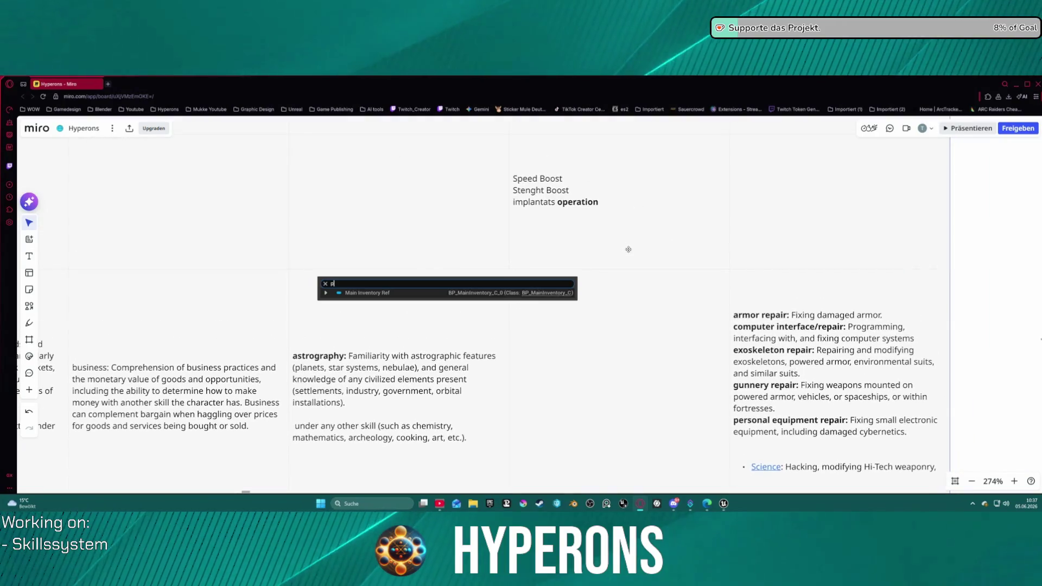
left_click(530, 191)
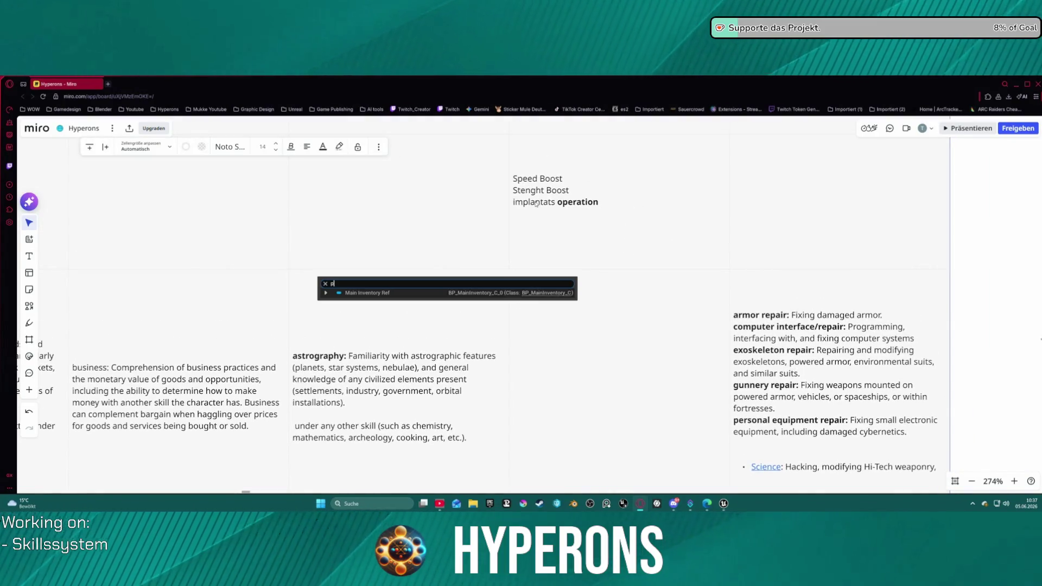
mouse_move(586, 197)
left_mouse_down()
mouse_move(623, 305)
mouse_move(683, 349)
left_mouse_up()
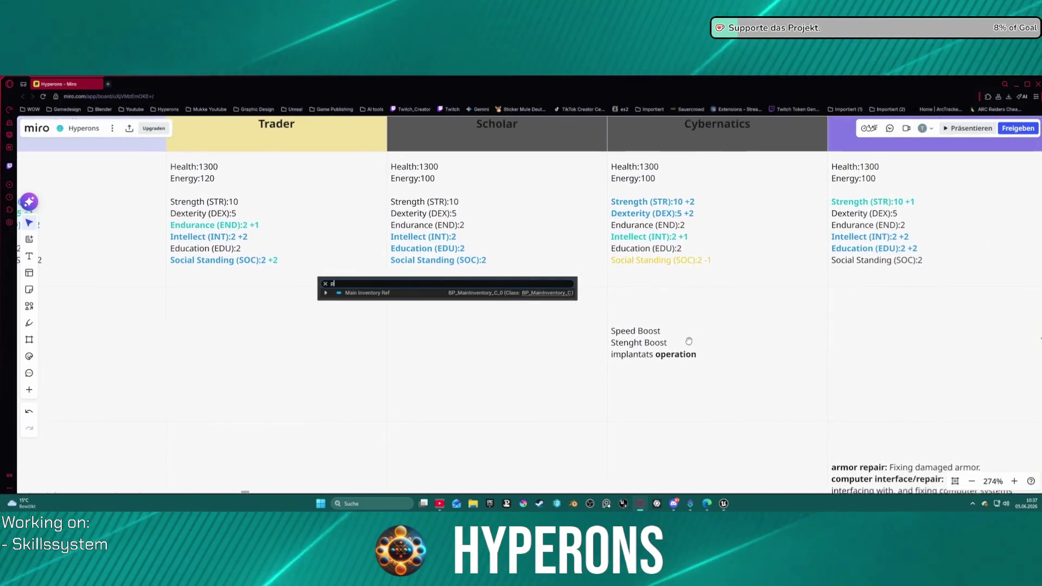
scroll(691, 364, "down", 5)
scroll(702, 381, "down", 6)
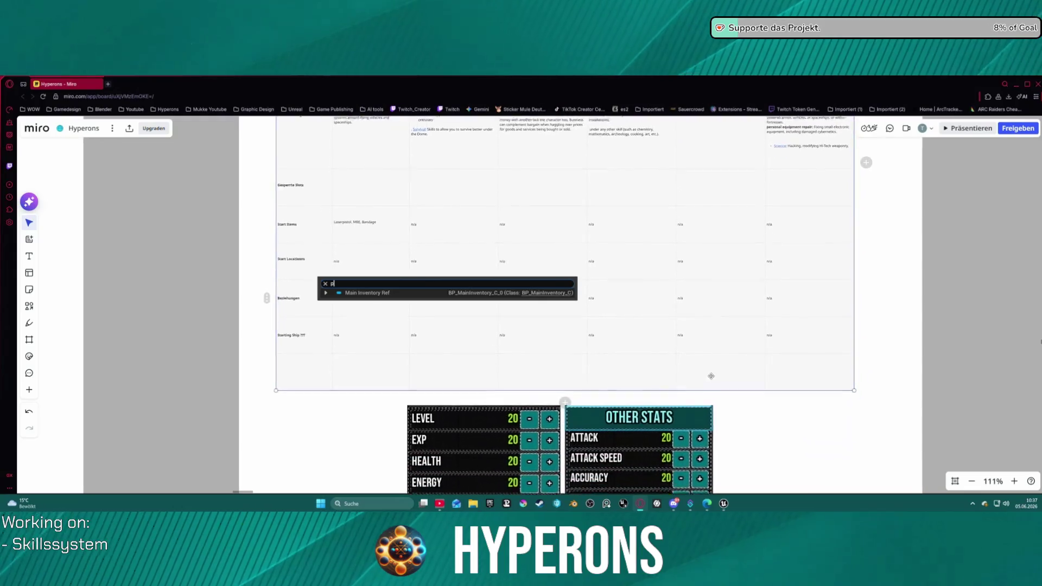
Step: Pan to the stats mockup's resistance rows, then zoom out to 63% and back to 195%
mouse_move(702, 350)
left_mouse_down()
mouse_move(690, 290)
mouse_move(660, 276)
left_mouse_up()
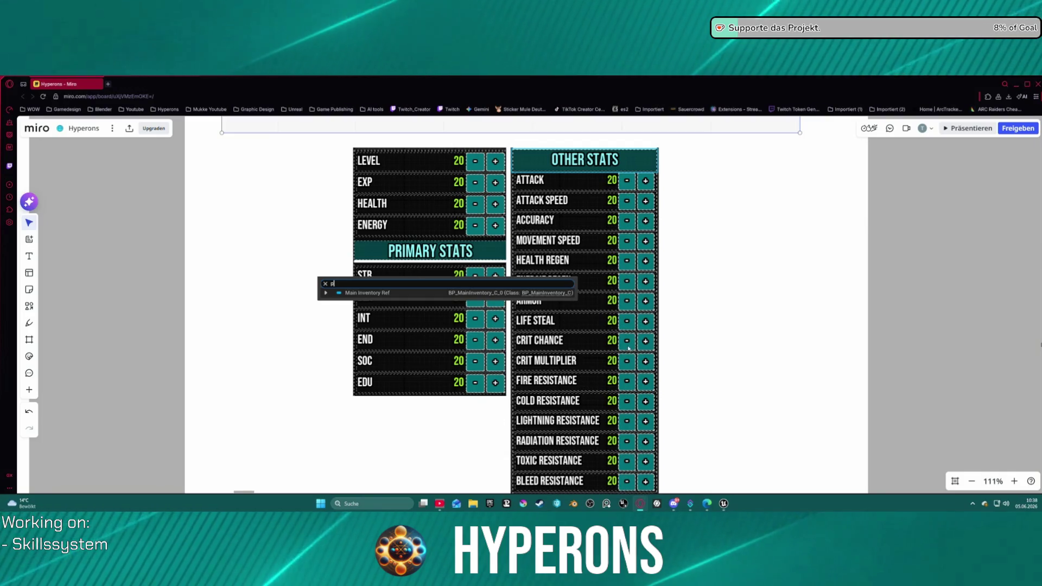
scroll(727, 255, "down", 5)
scroll(728, 256, "down", 5)
scroll(727, 255, "up", 5)
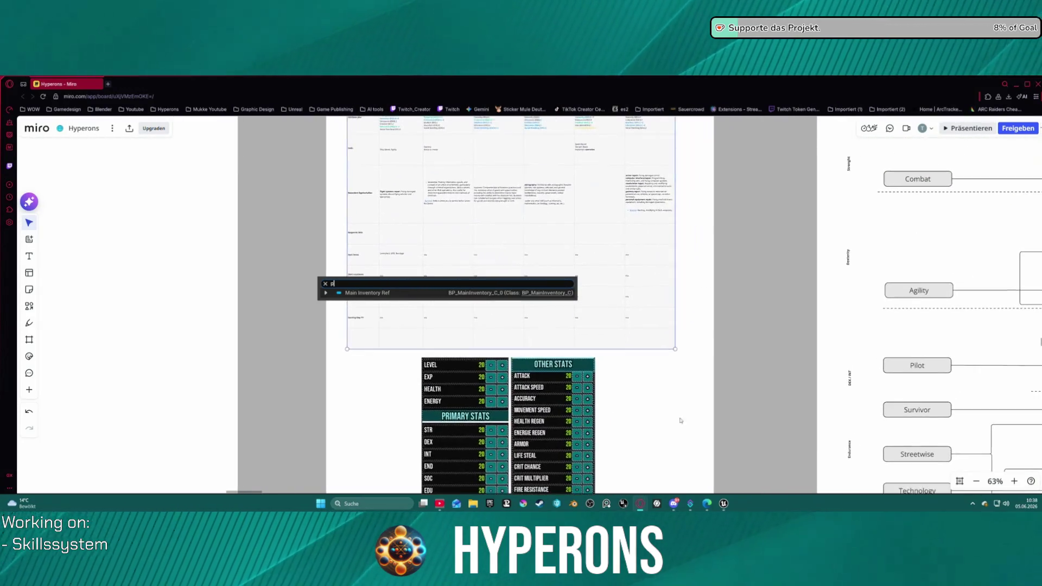
scroll(613, 332, "up", 10)
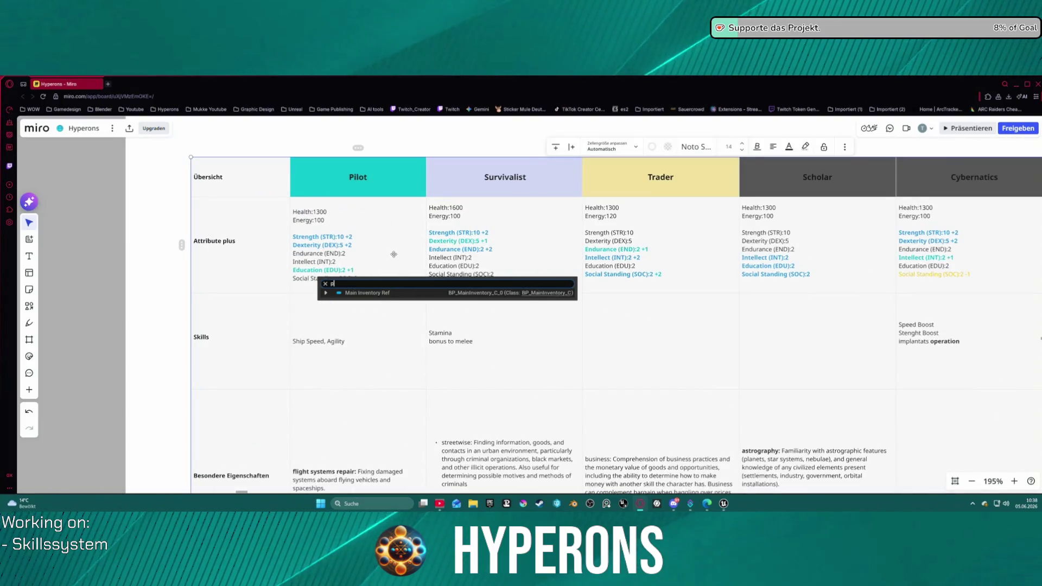
scroll(418, 247, "down", 2)
left_click(402, 232)
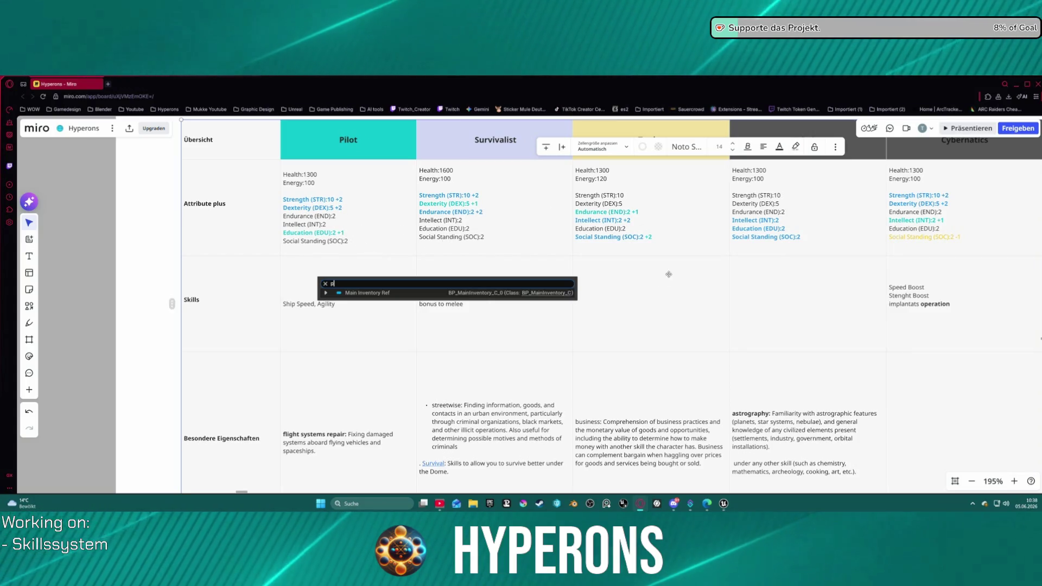
scroll(793, 225, "up", 1)
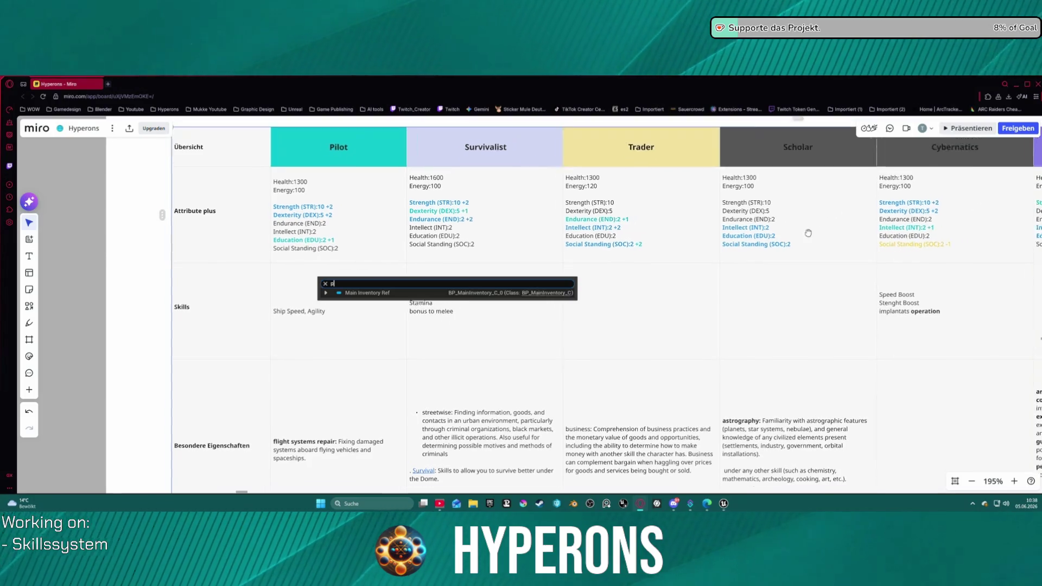
scroll(760, 245, "right", 5)
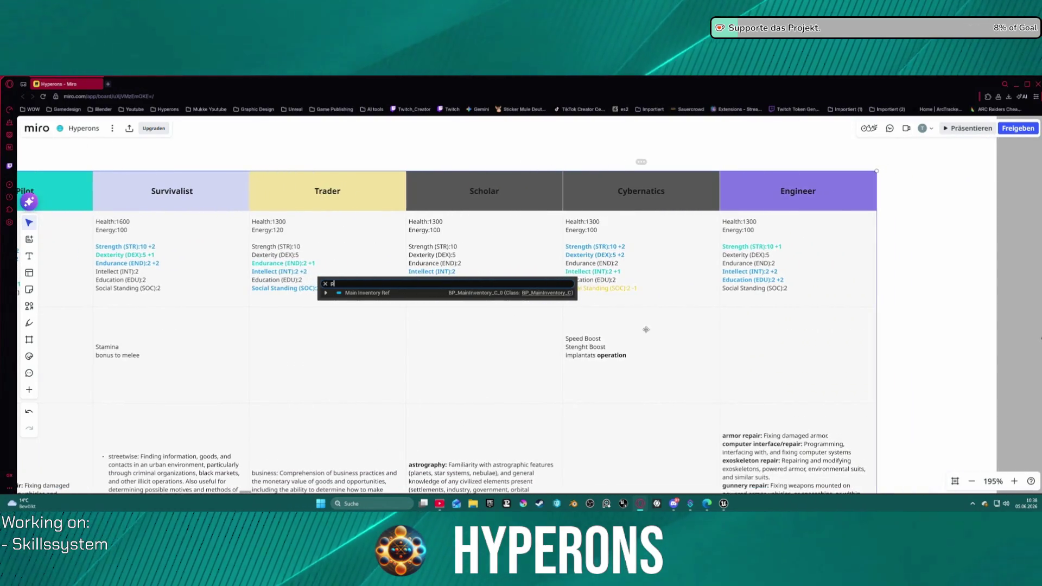
scroll(597, 261, "down", 1)
scroll(597, 261, "right", 1)
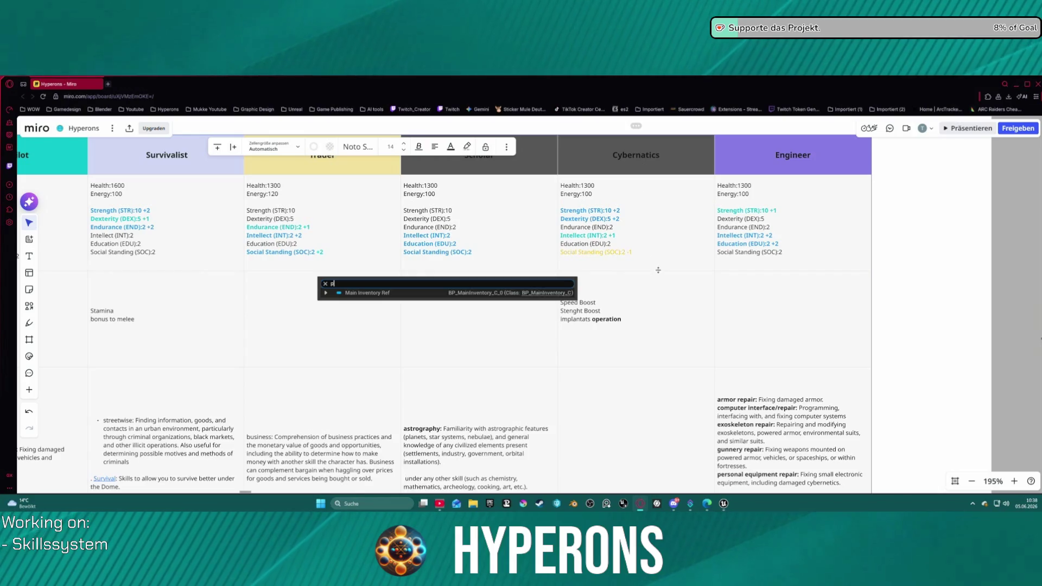
scroll(658, 269, "down", 3)
scroll(572, 326, "right", 5)
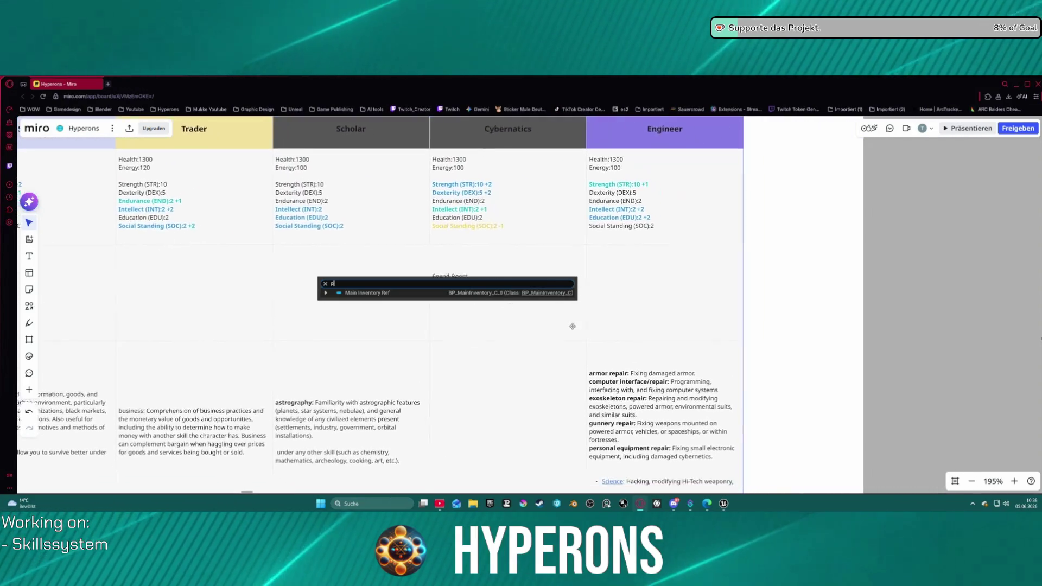
scroll(597, 318, "right", 2)
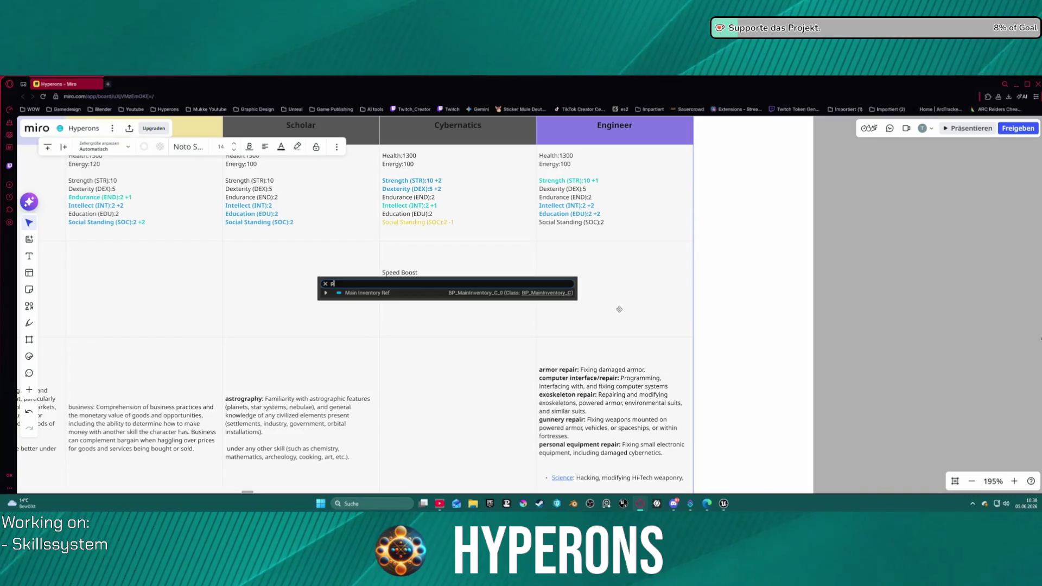
scroll(619, 309, "down", 5)
scroll(619, 309, "left", 2)
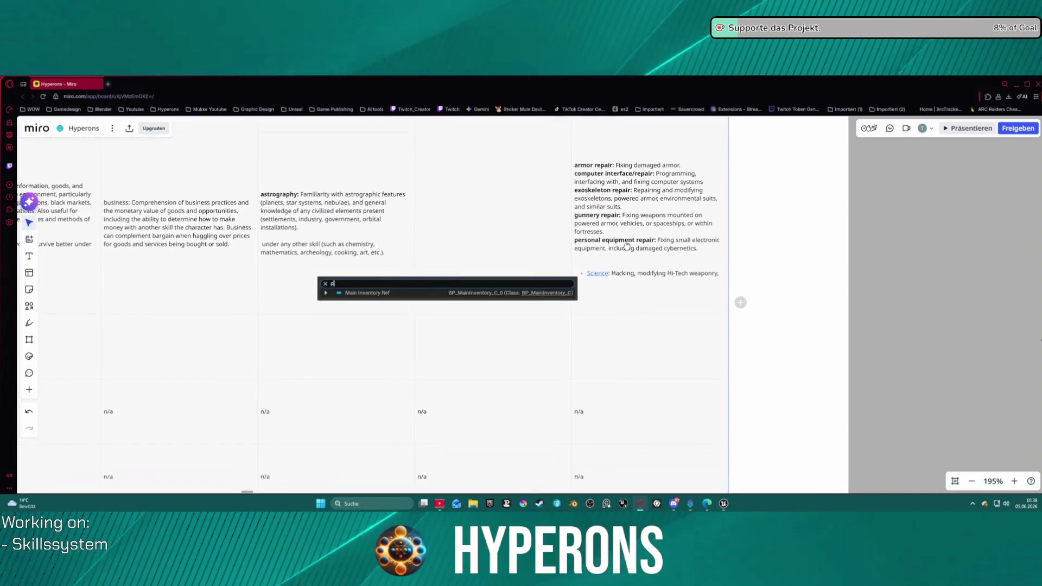
scroll(627, 249, "down", 1)
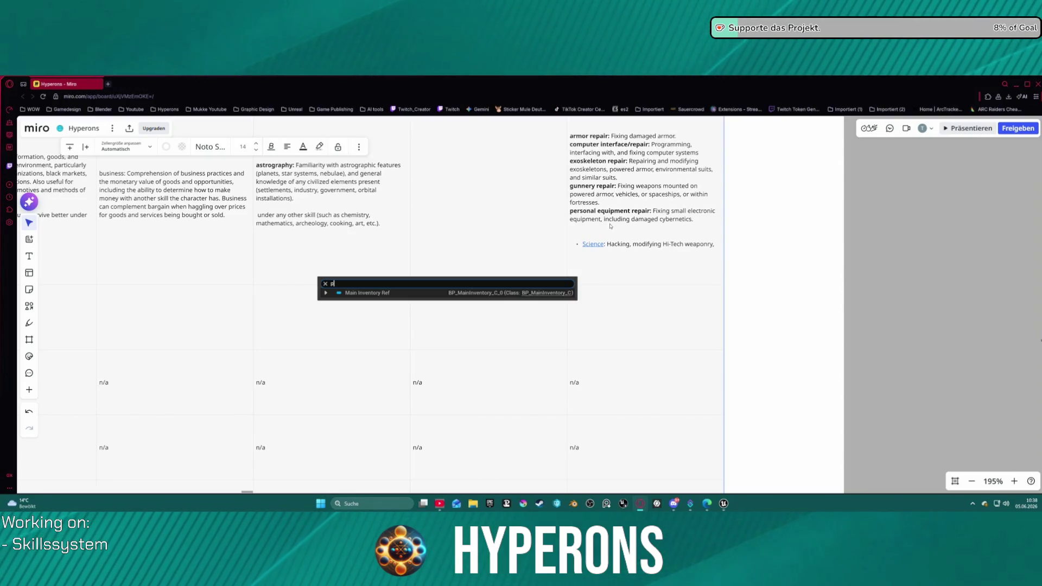
scroll(610, 226, "down", 3)
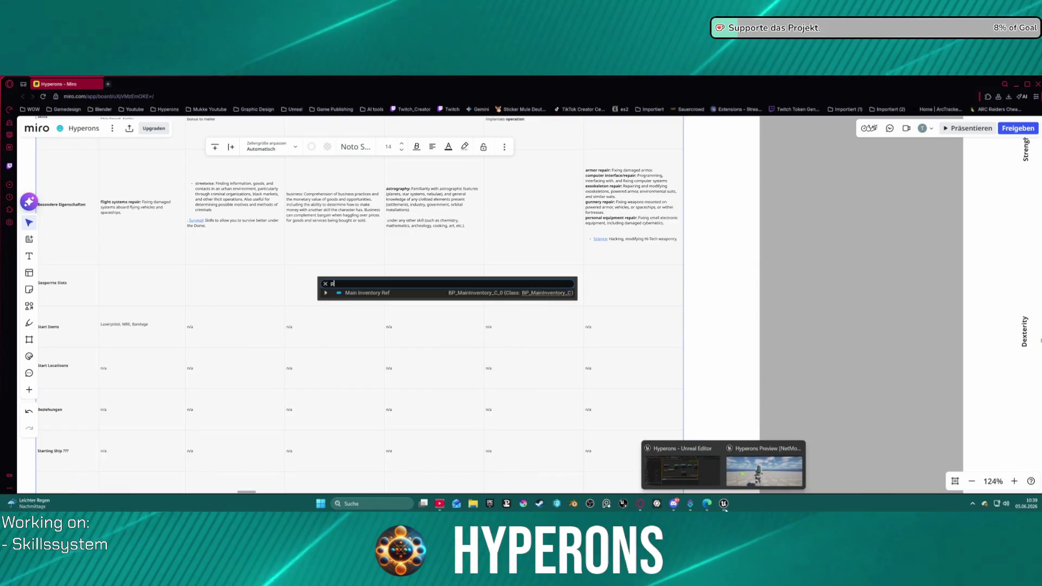
key("ctrl+alt+Delete")
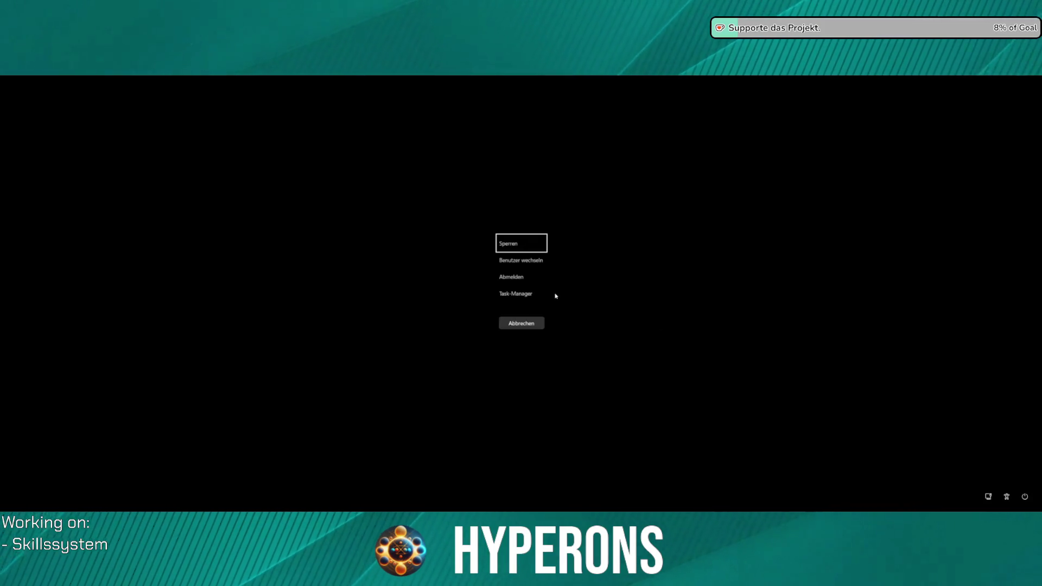
Step: End both UnrealEditor processes in Windows Task Manager, then close Task Manager
left_click(524, 296)
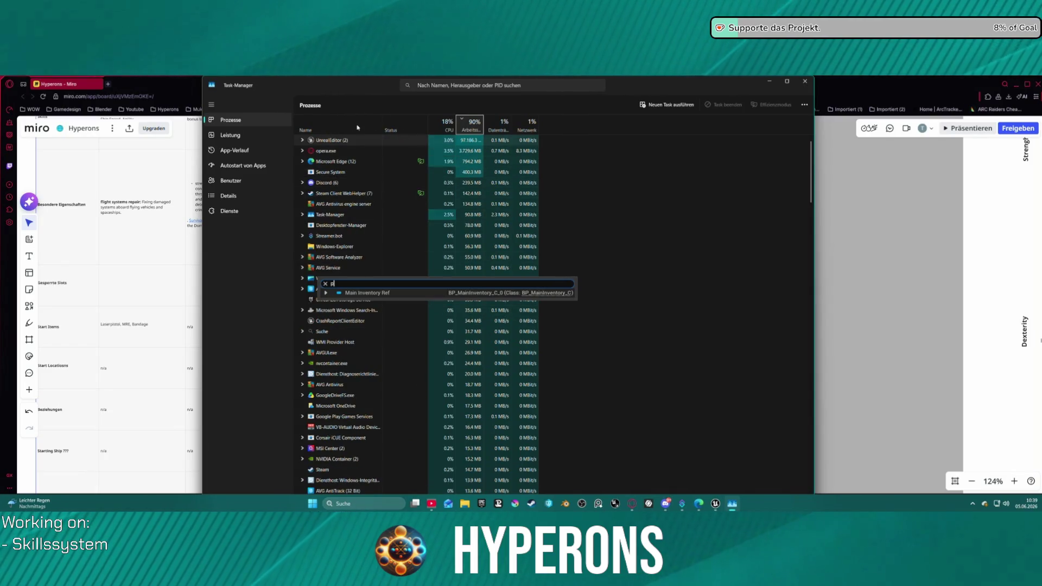
left_click(521, 140)
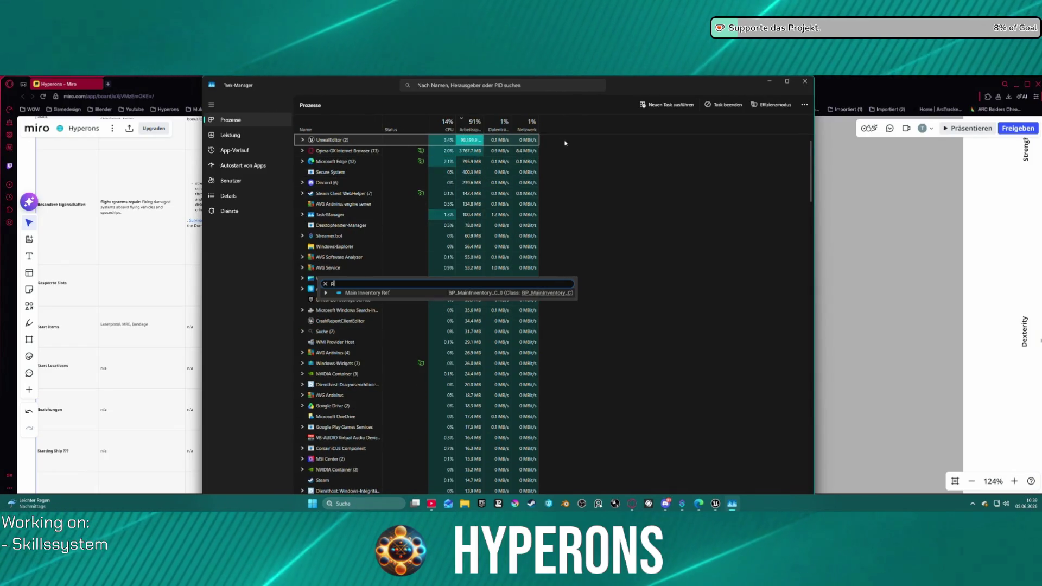
left_click(724, 104)
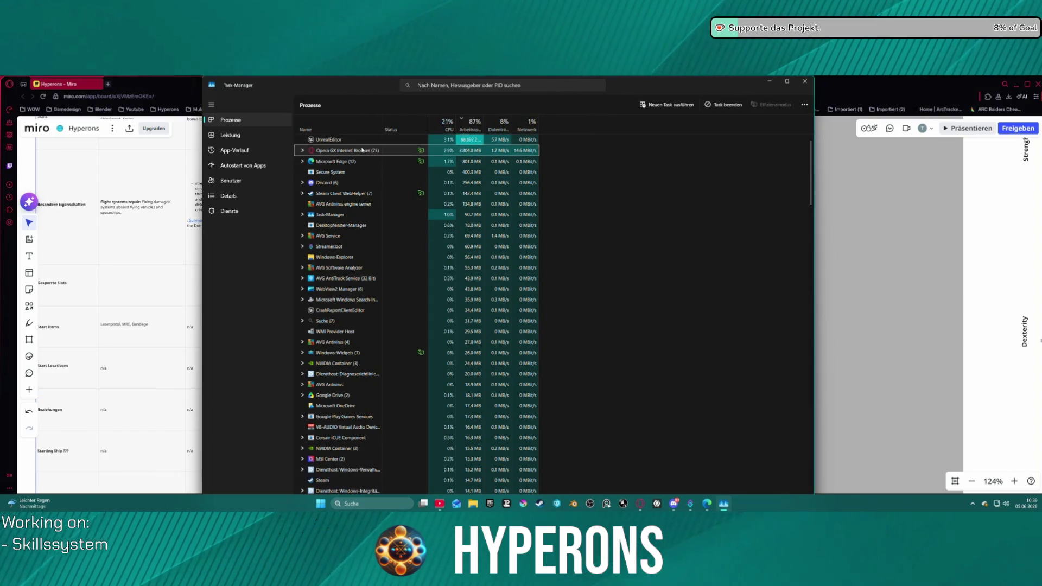
left_click(423, 143)
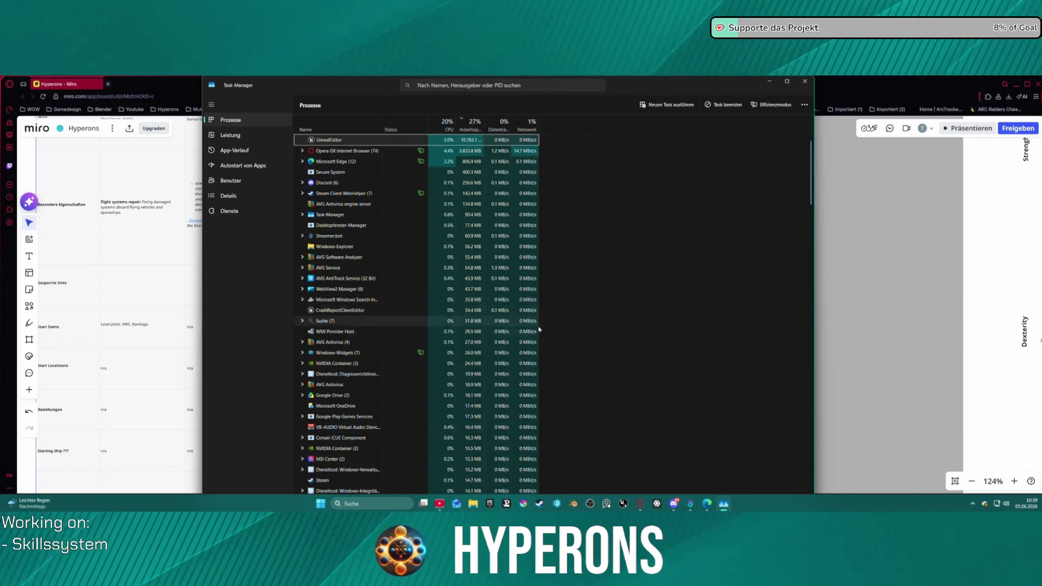
key("Delete")
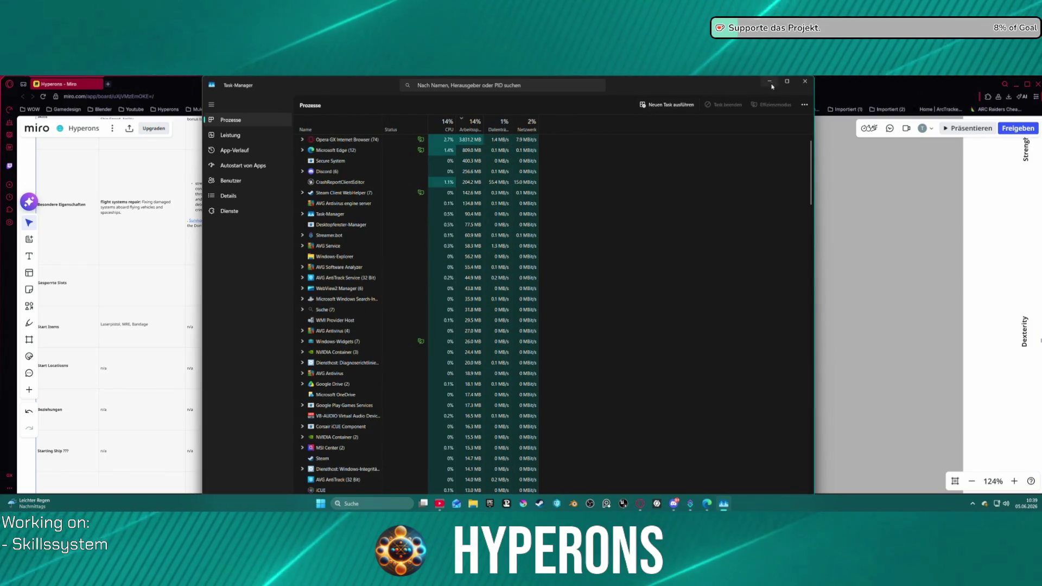
left_click(805, 81)
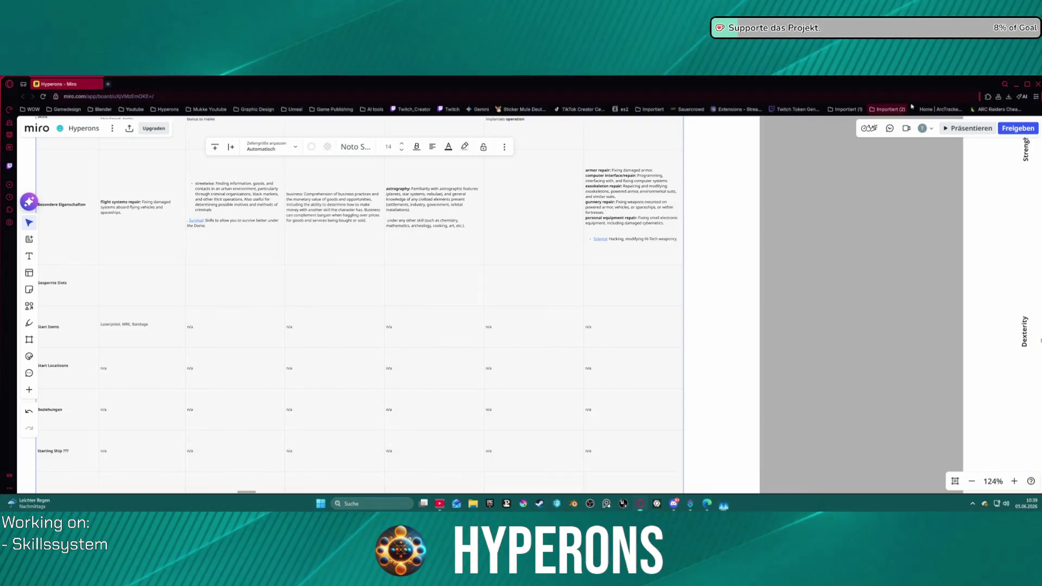
Step: Minimize the browser and launch the Hyperons 5.7 project from its desktop shortcut
left_click(1012, 86)
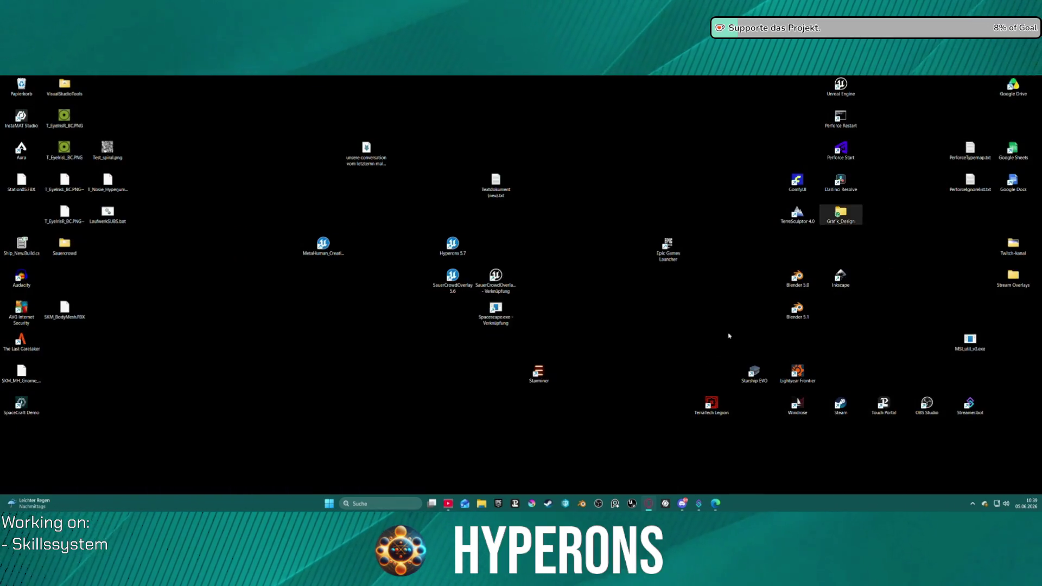
left_click(460, 242)
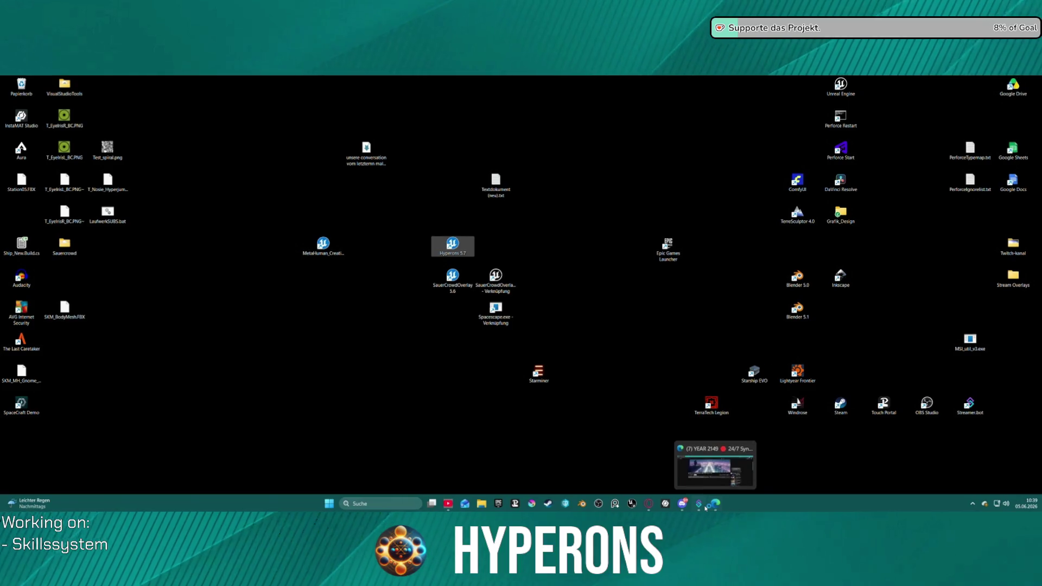
mouse_move(705, 508)
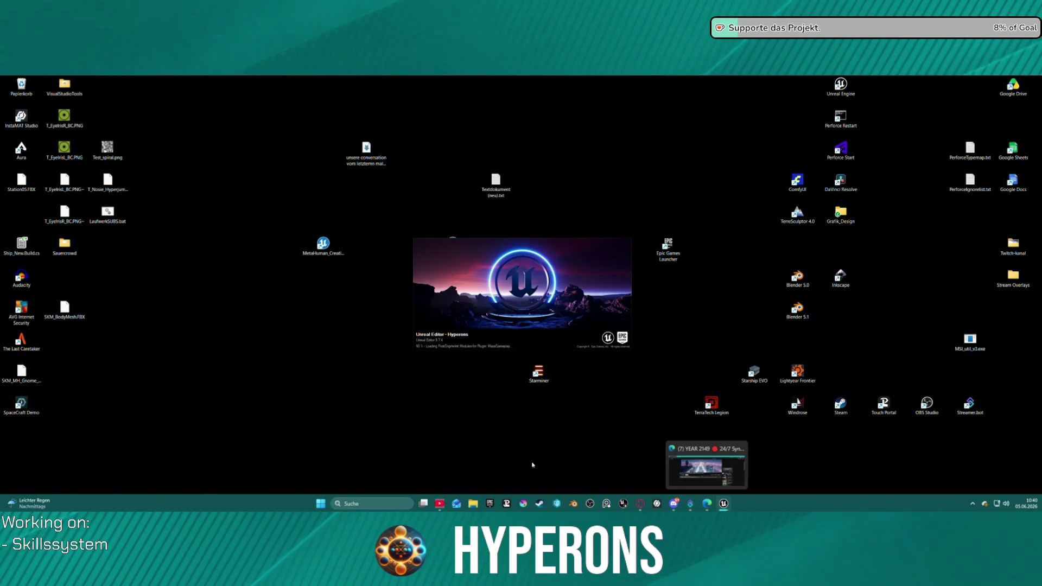
Step: Bring the Hyperons Miro board back to the front and zoom the board view
mouse_move(640, 503)
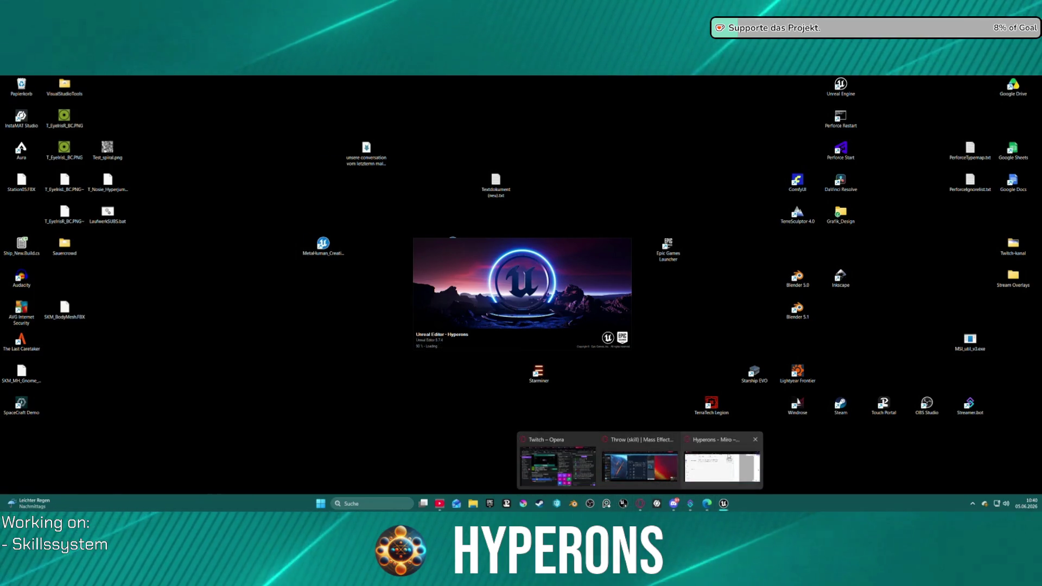
left_click(722, 466)
scroll(344, 319, "down", 10)
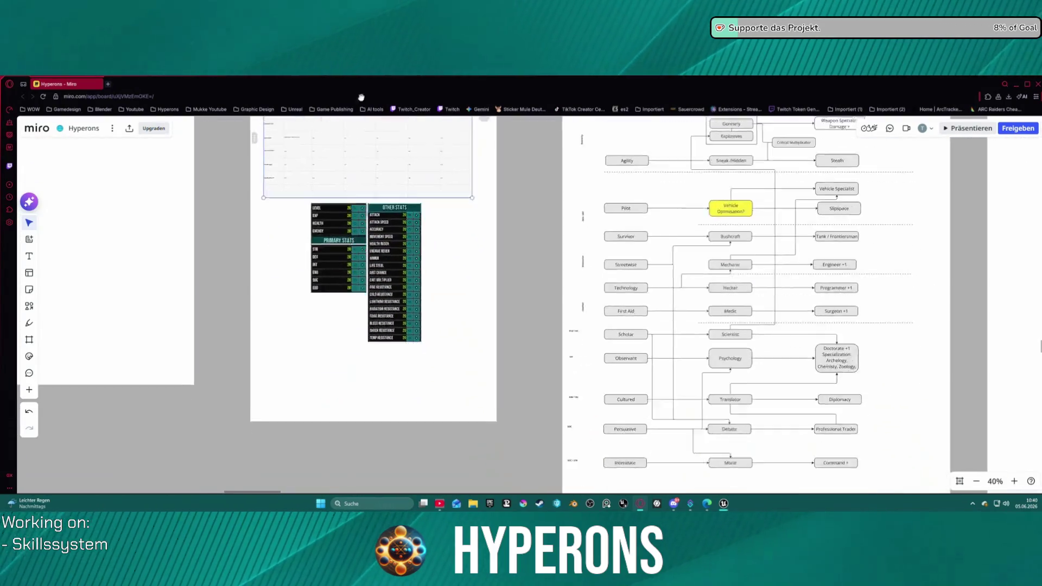
scroll(461, 193, "down", 8)
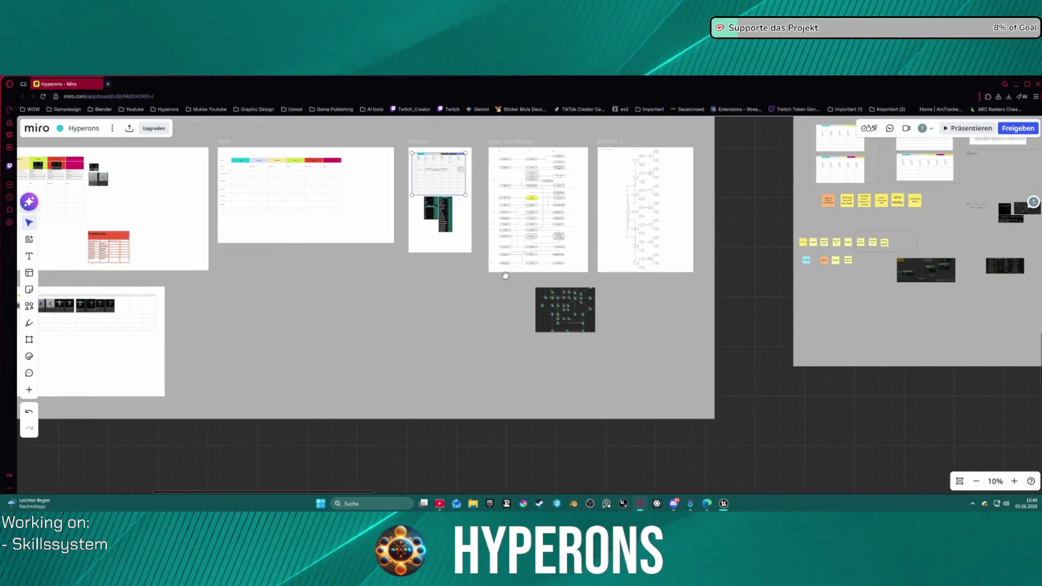
scroll(268, 163, "up", 10)
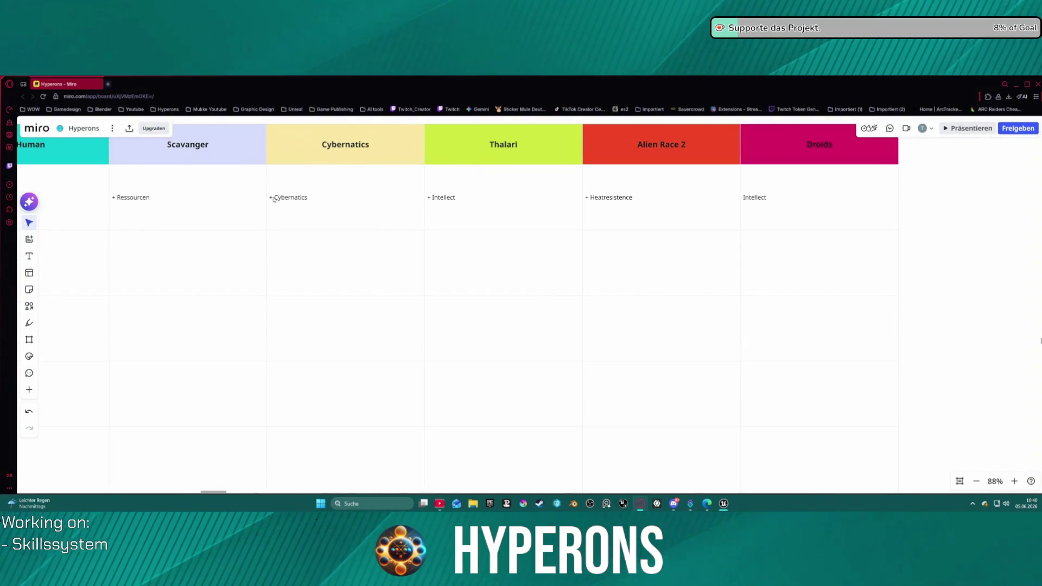
scroll(261, 245, "down", 1)
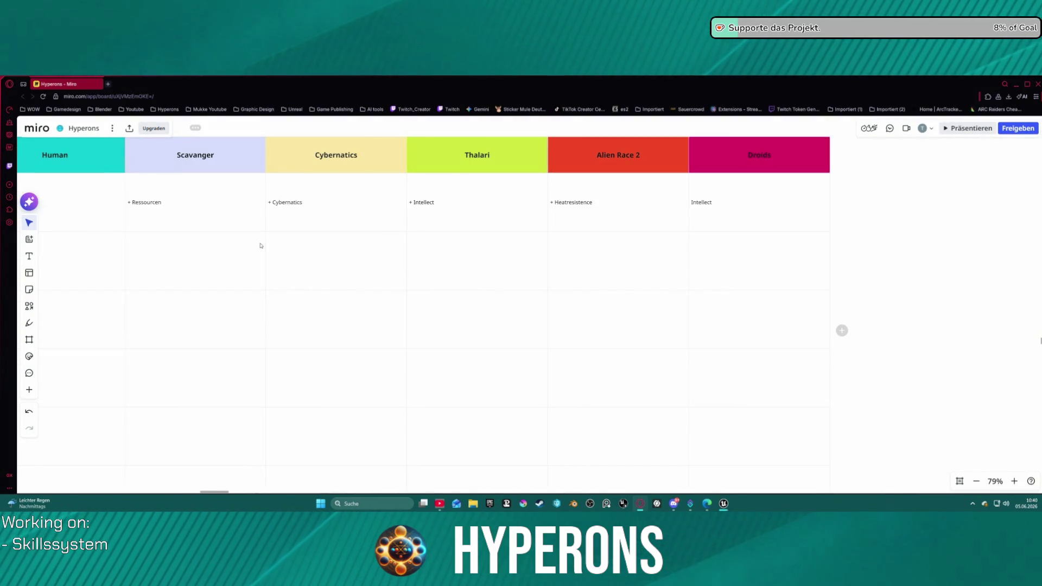
scroll(262, 243, "down", 4)
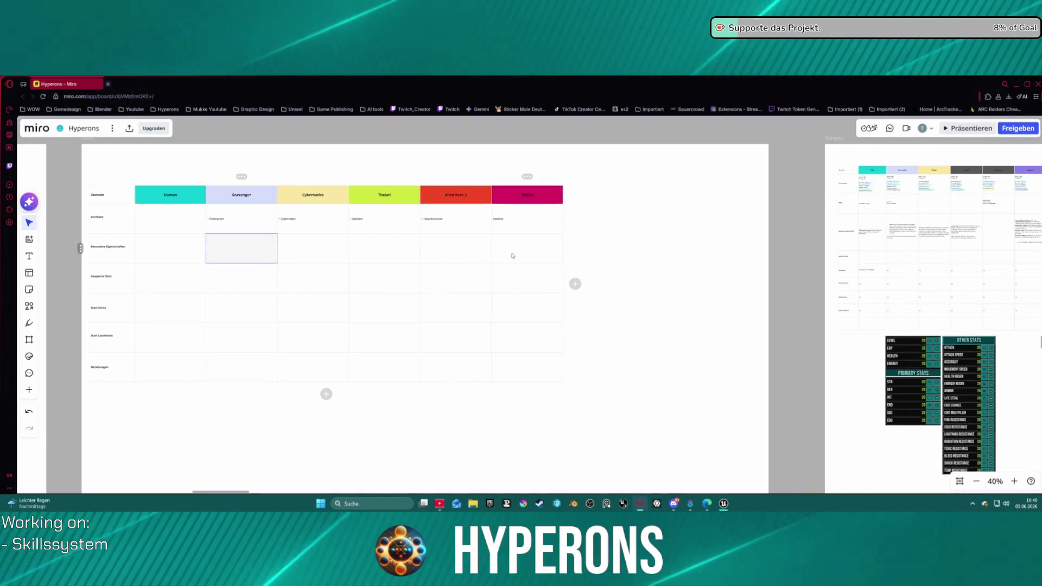
Step: Pan the Miro board across the stats tables, skill tree and races table
left_click_drag(614, 288, 345, 231)
mouse_move(345, 271)
left_mouse_down()
mouse_move(142, 260)
mouse_move(102, 272)
left_mouse_up()
mouse_move(352, 266)
left_mouse_down()
mouse_move(668, 304)
mouse_move(935, 310)
mouse_move(1025, 292)
mouse_move(997, 265)
mouse_move(956, 262)
mouse_move(1041, 248)
left_mouse_up()
scroll(407, 271, "up", 2)
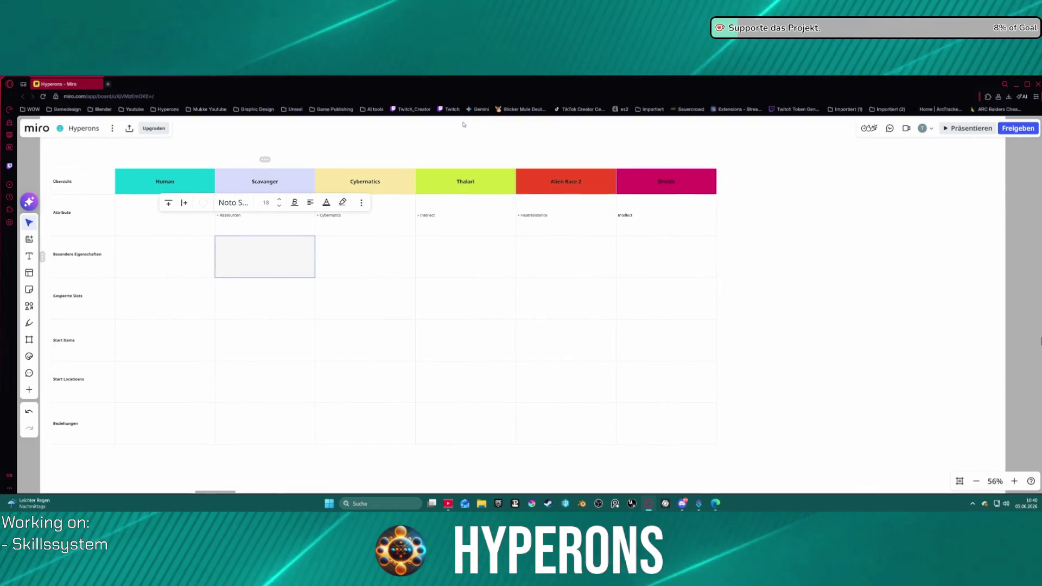
mouse_move(827, 274)
left_mouse_down()
mouse_move(512, 236)
mouse_move(312, 238)
left_mouse_up()
scroll(493, 285, "down", 2)
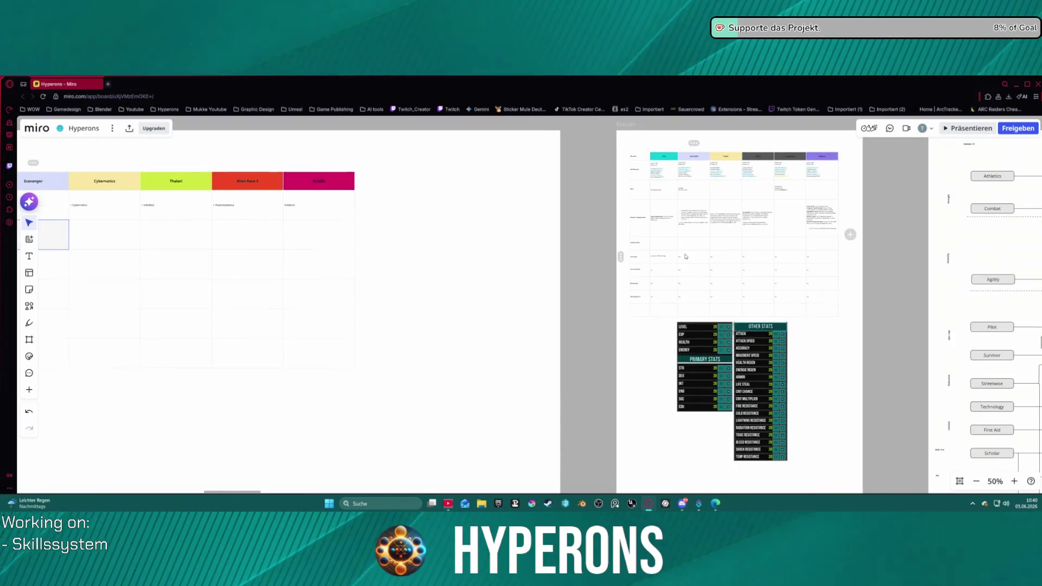
Step: Scroll through the Pilot-to-Engineer class attribute table, then bring Unreal Editor to the front
scroll(494, 285, "up", 4)
scroll(494, 285, "up", 3)
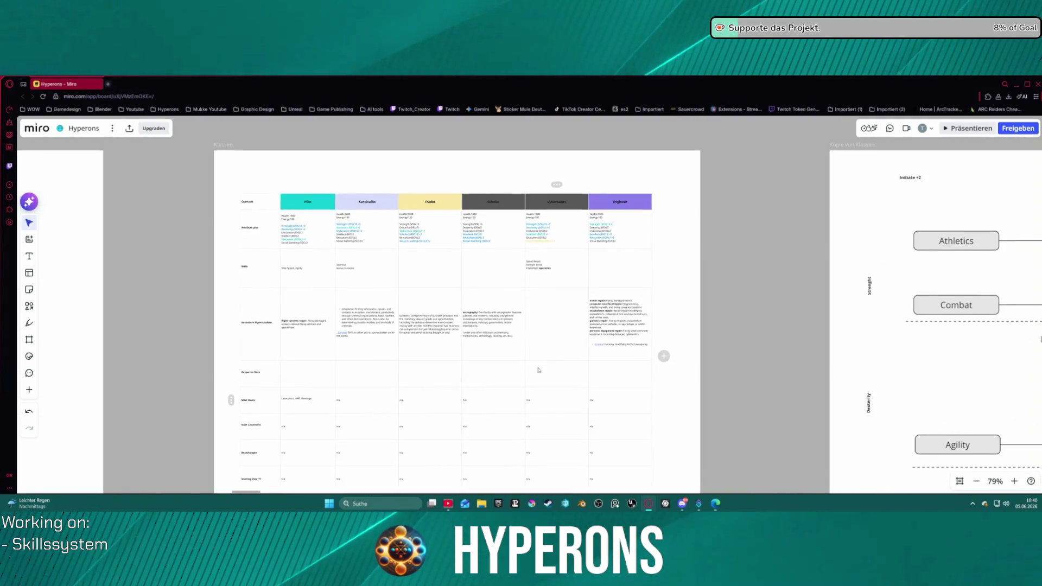
scroll(435, 298, "up", 2)
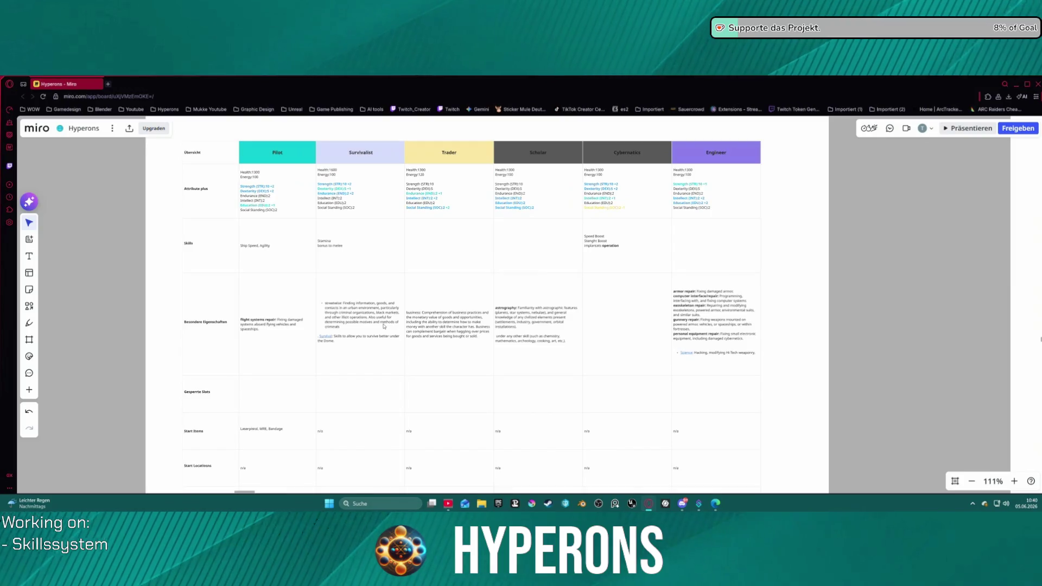
scroll(398, 308, "down", 2)
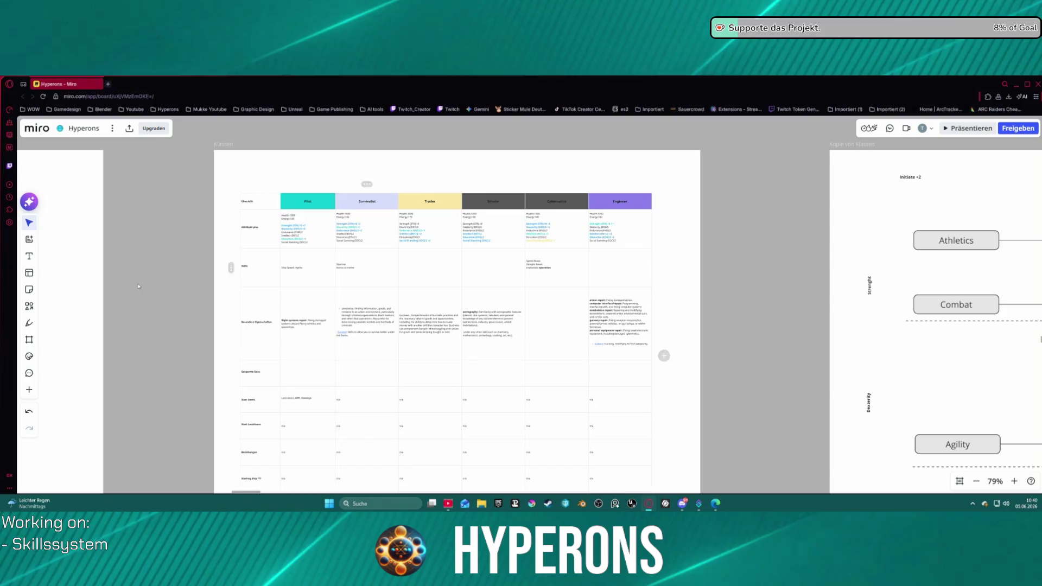
scroll(327, 286, "left", 5)
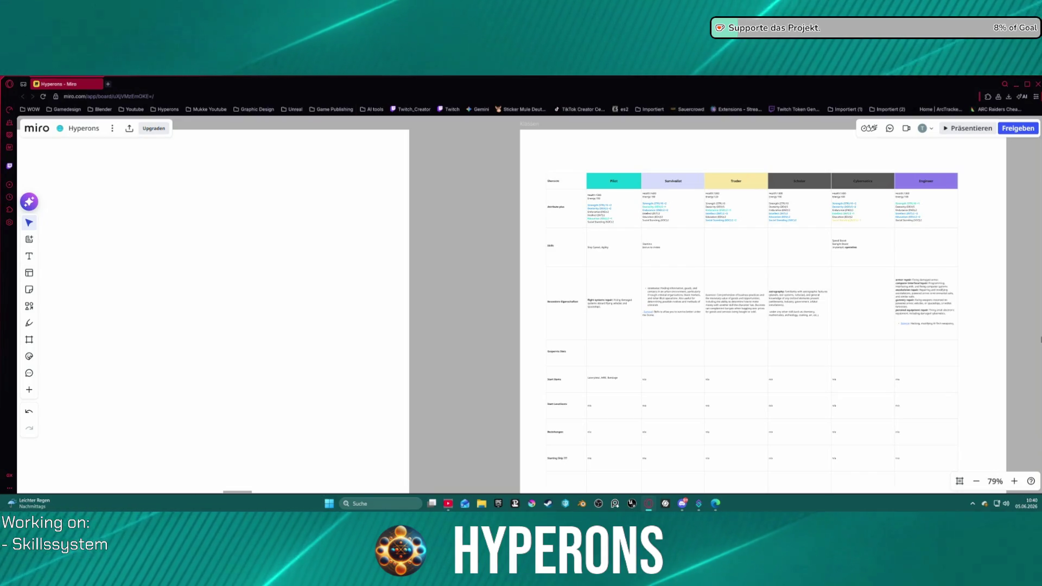
mouse_move(859, 174)
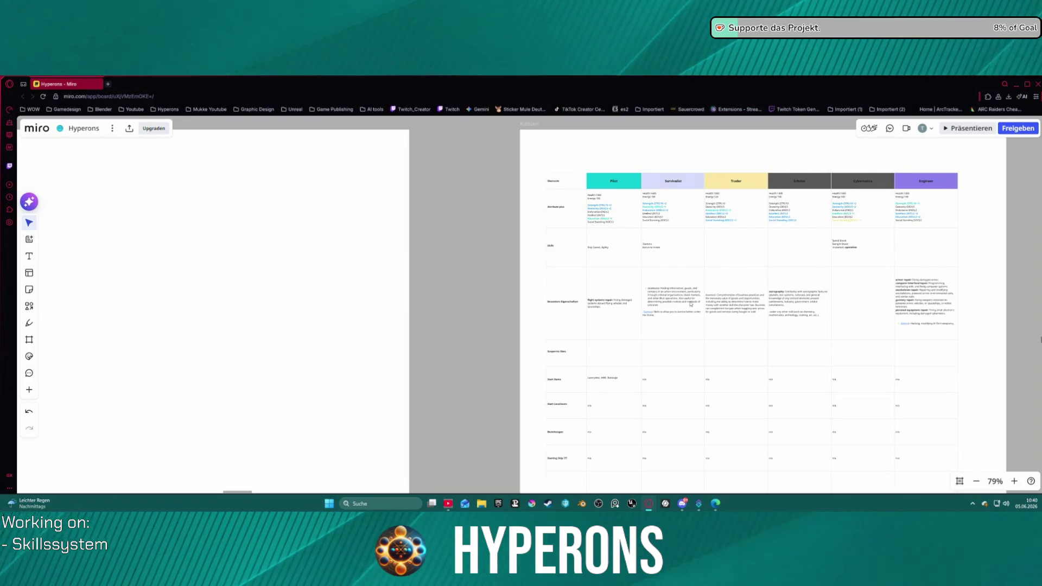
scroll(690, 304, "left", 3)
scroll(690, 304, "down", 1)
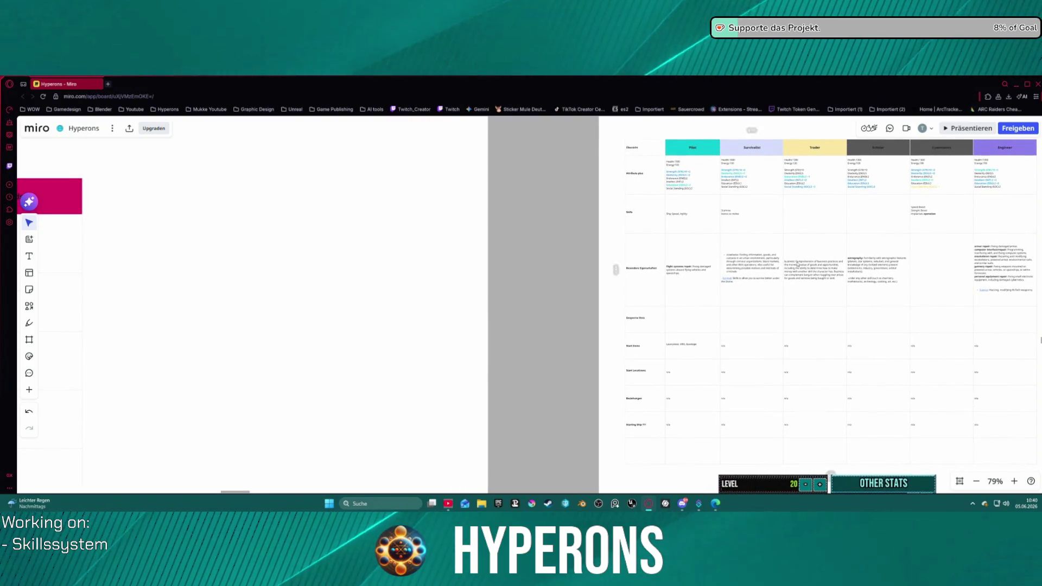
scroll(673, 264, "right", 5)
scroll(674, 264, "right", 5)
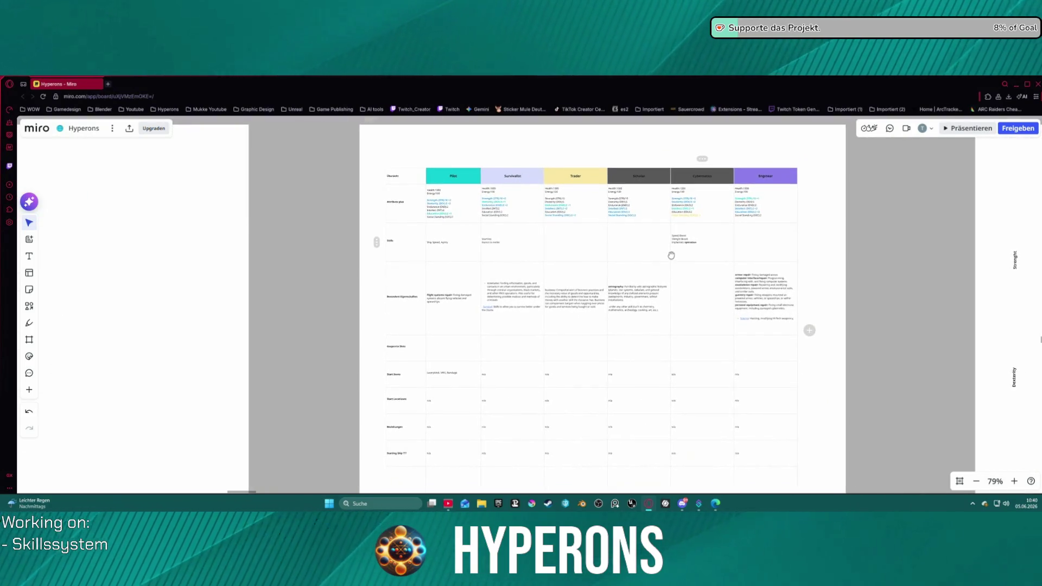
scroll(643, 286, "down", 2)
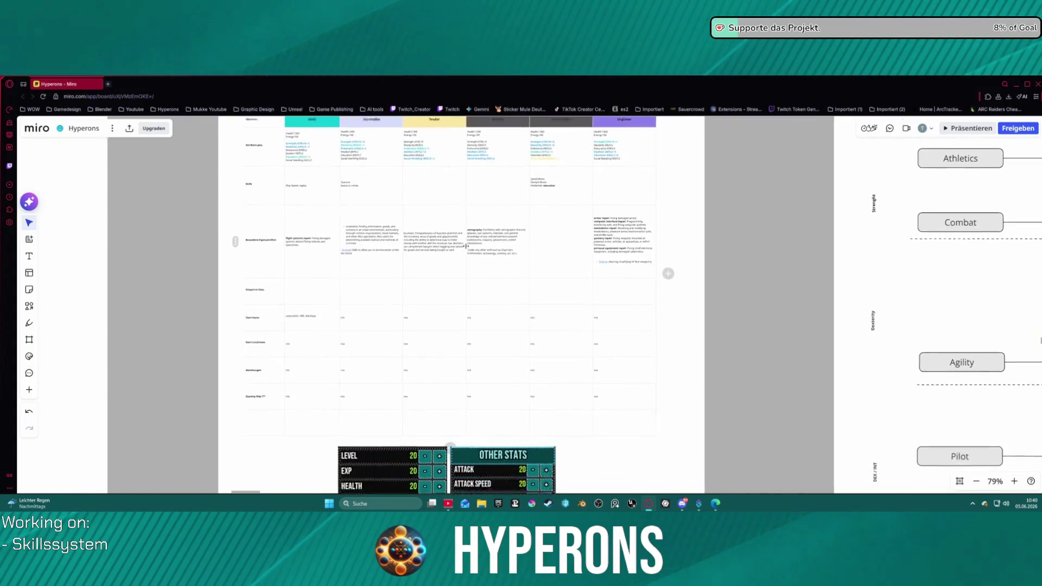
scroll(494, 364, "up", 3)
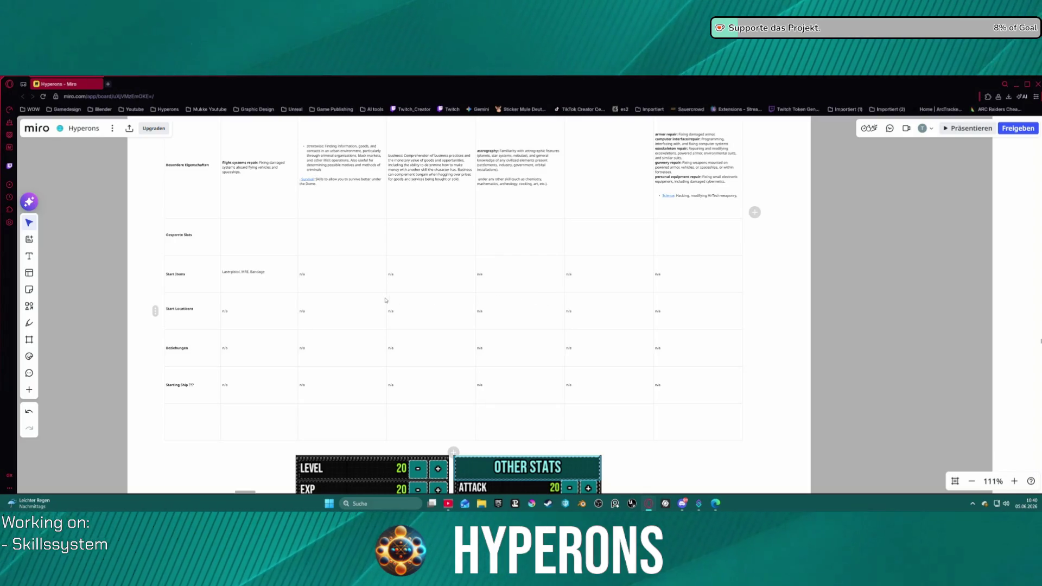
scroll(402, 296, "right", 2)
scroll(402, 295, "down", 1)
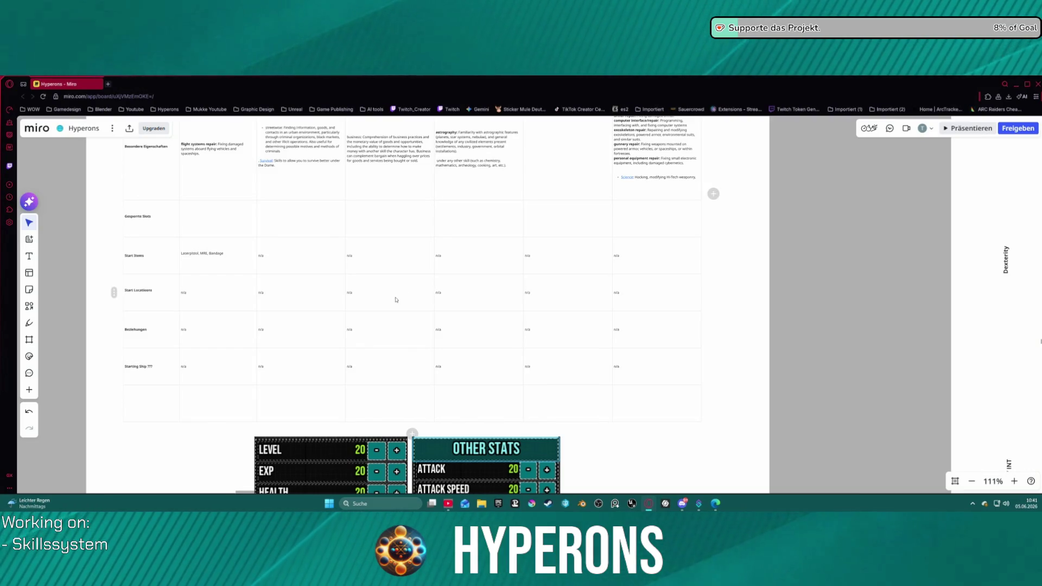
scroll(350, 318, "down", 3)
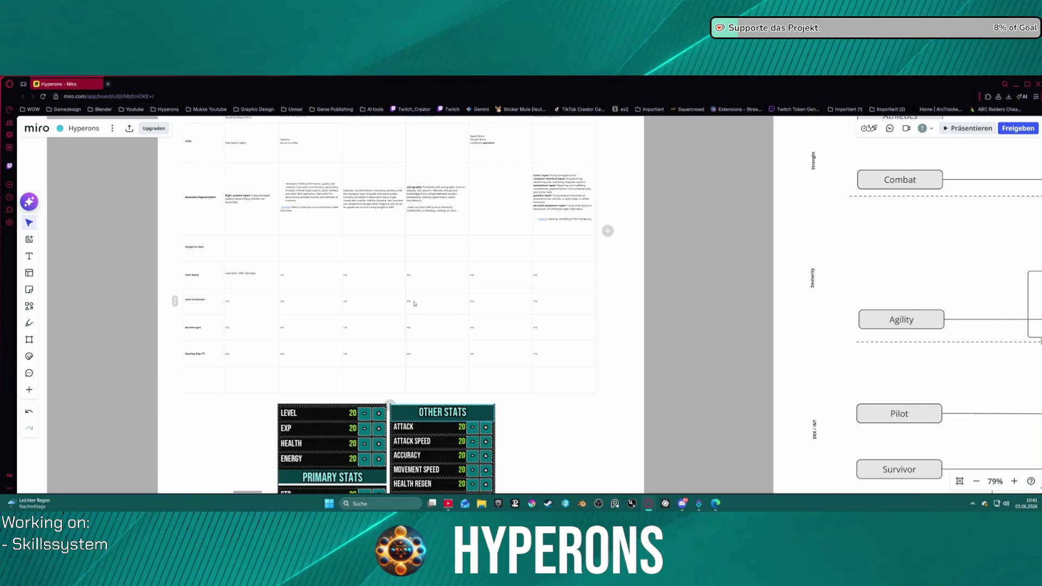
scroll(418, 292, "down", 2)
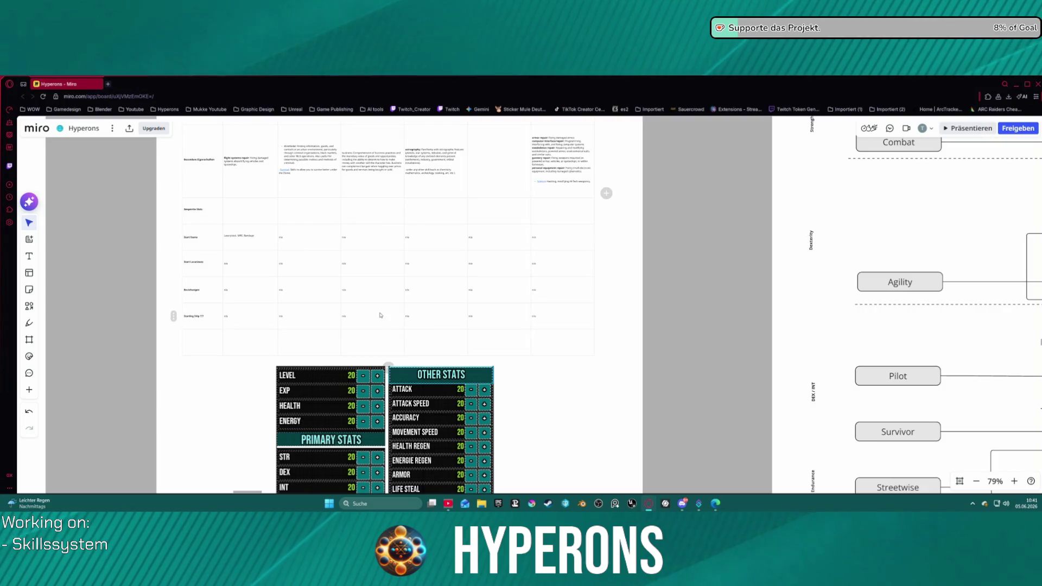
scroll(481, 301, "up", 2)
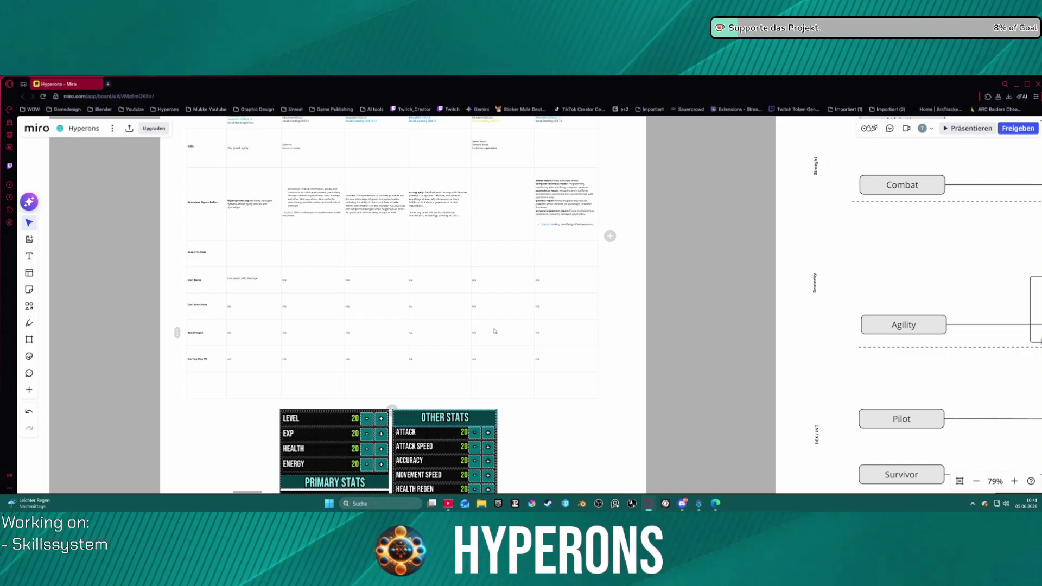
scroll(473, 320, "up", 4)
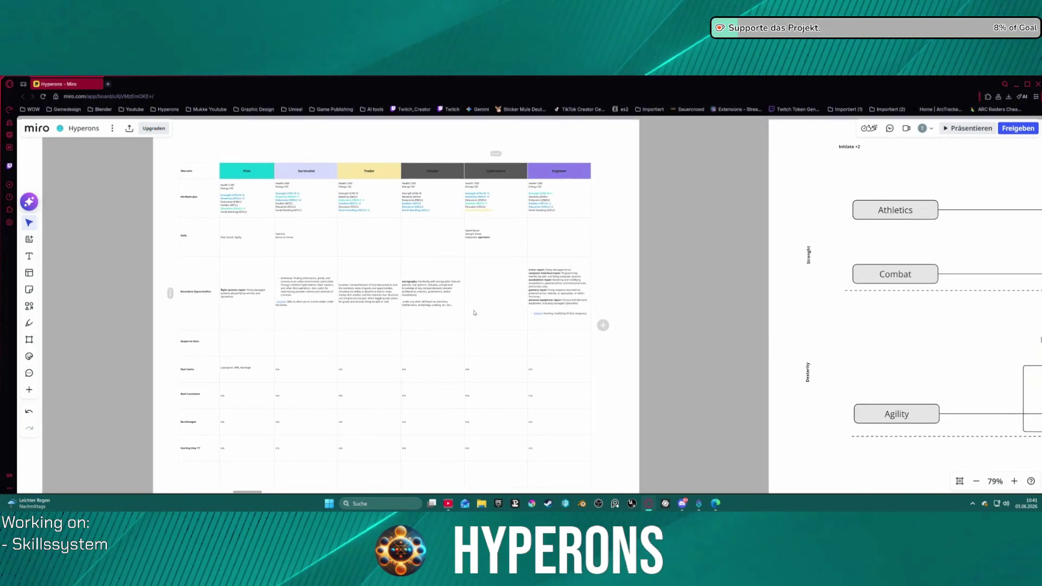
scroll(439, 293, "up", 5)
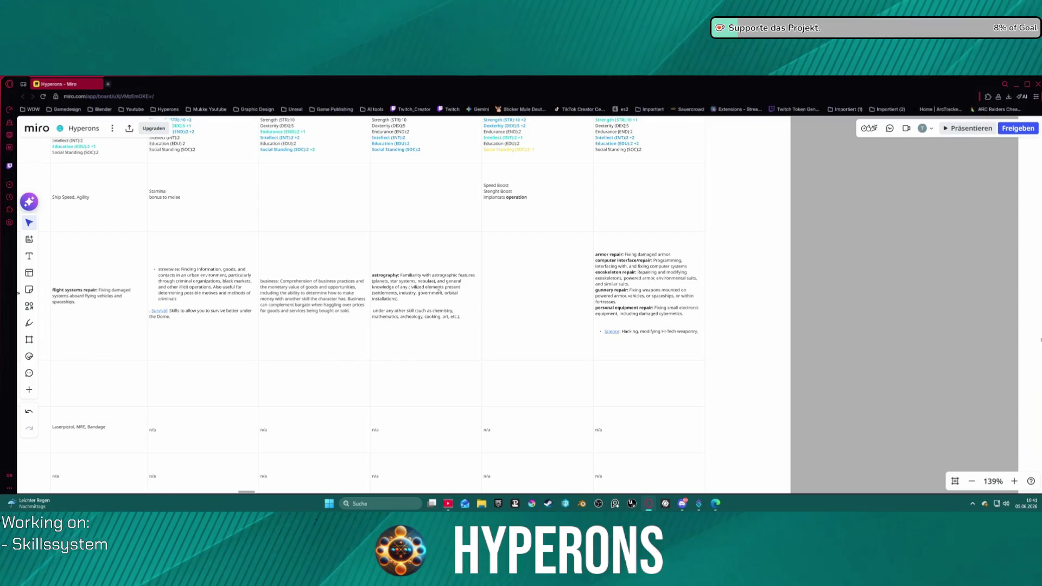
scroll(437, 292, "up", 4)
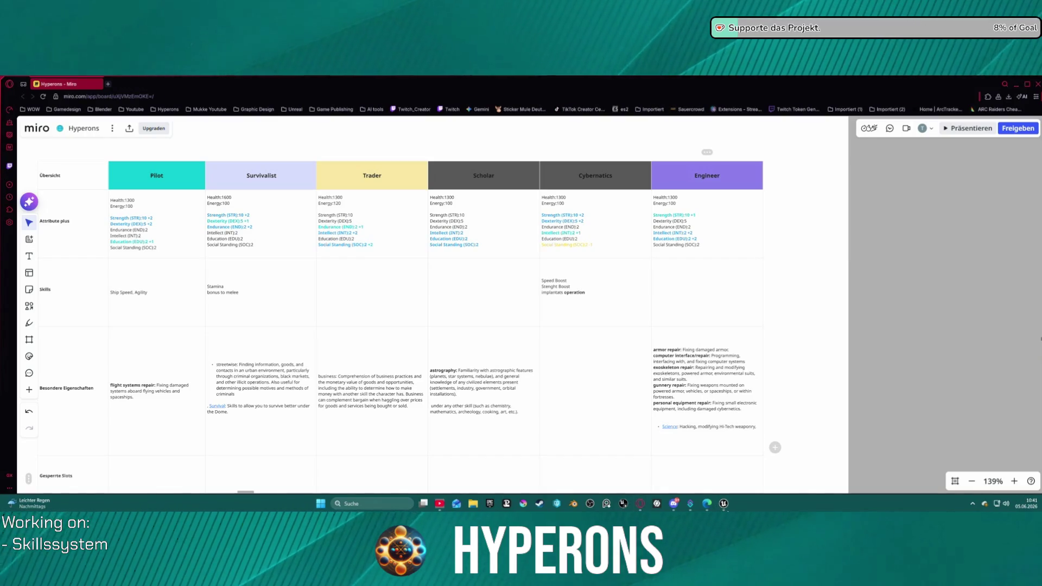
left_click(724, 504)
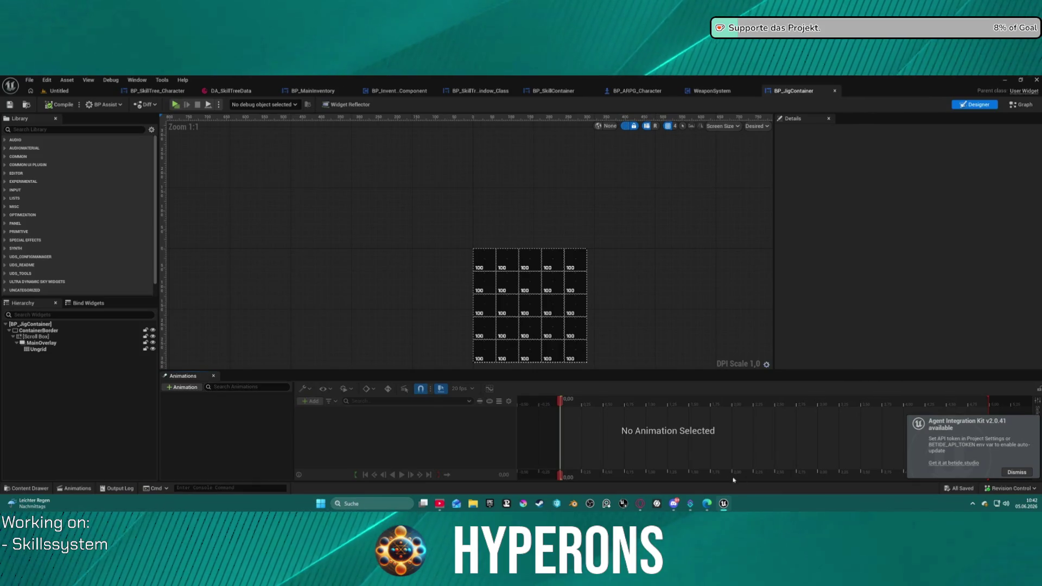
mouse_move(732, 507)
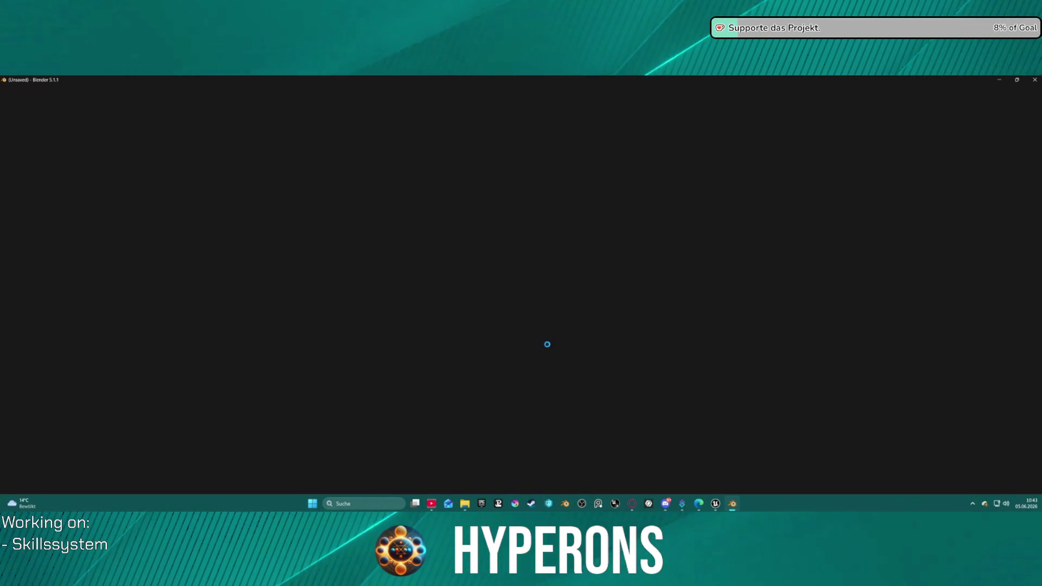
Step: Return from Blender to Unreal Editor, showing BP_JigContainer's event graph
left_click(716, 505)
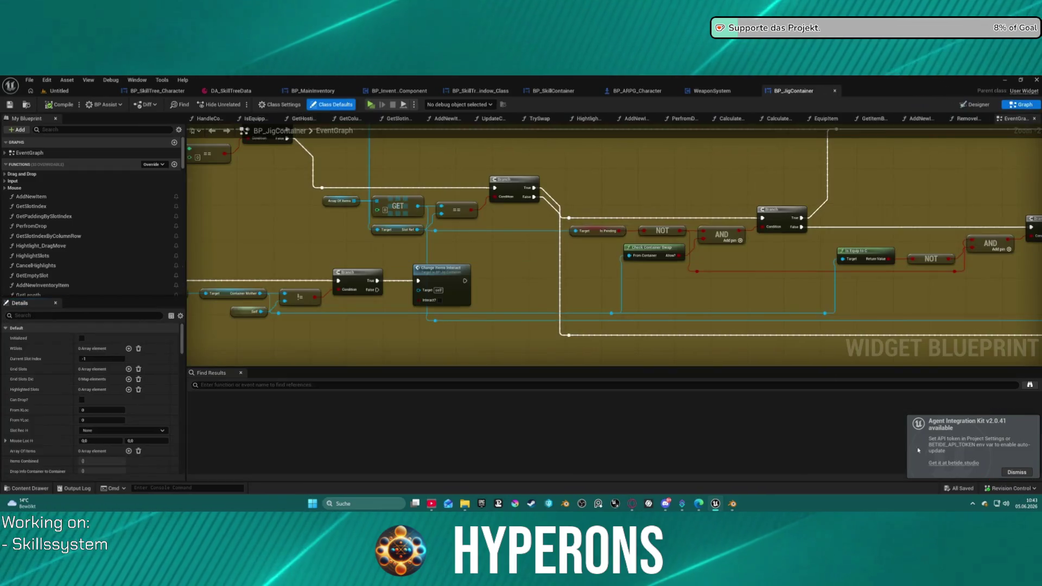
Step: Zoom out the graph, go through the BP_MainInventory tab, and land on the BP_InventoryComponent event graph
scroll(577, 227, "down", 3)
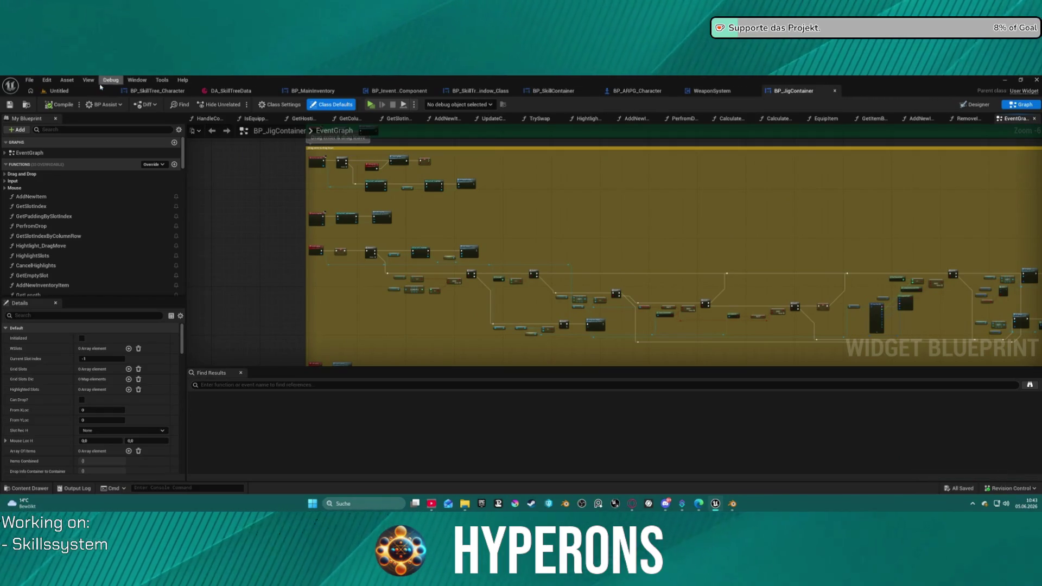
left_click(313, 91)
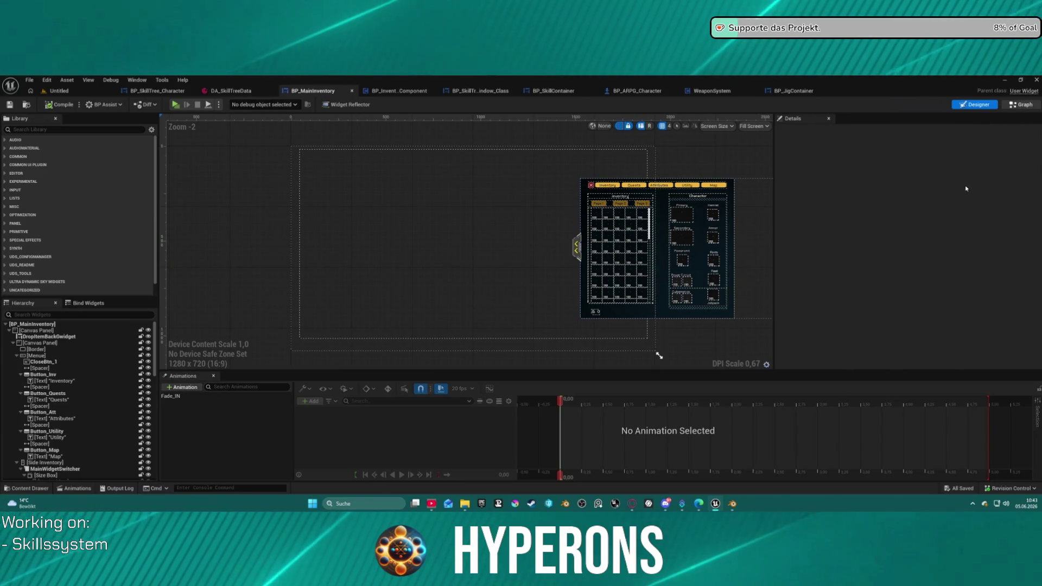
left_click(396, 92)
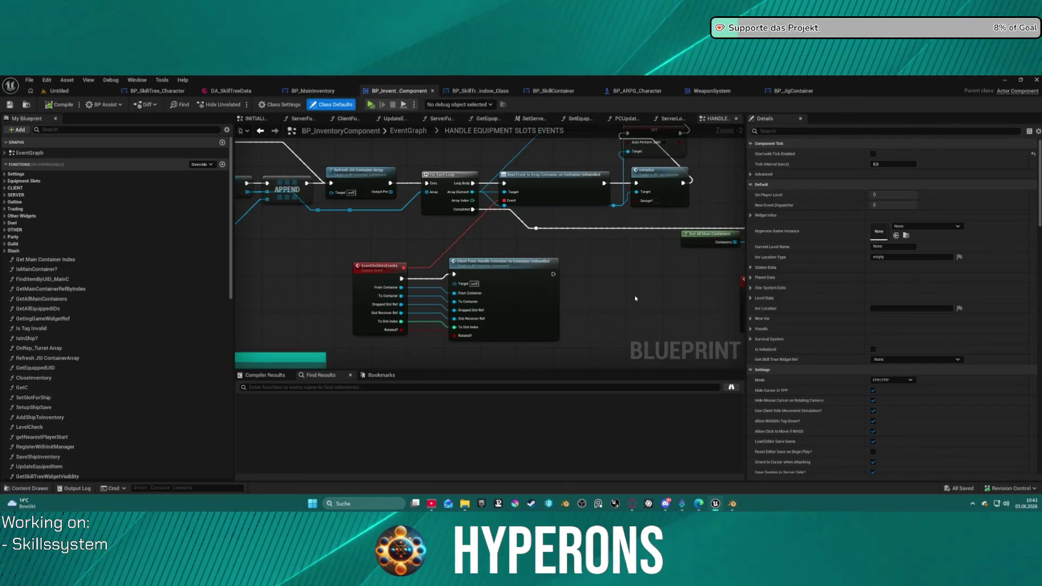
Step: Open ClientFunc_HandleOnSlotDoubleClick and connect Item Info to the Add New Inventory Item node
scroll(635, 296, "down", 3)
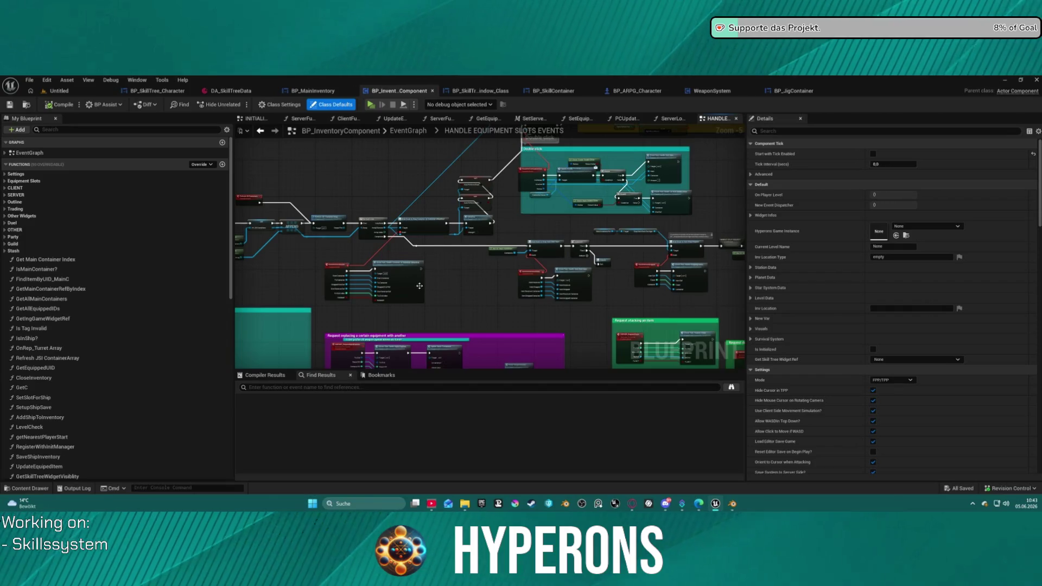
scroll(412, 284, "up", 2)
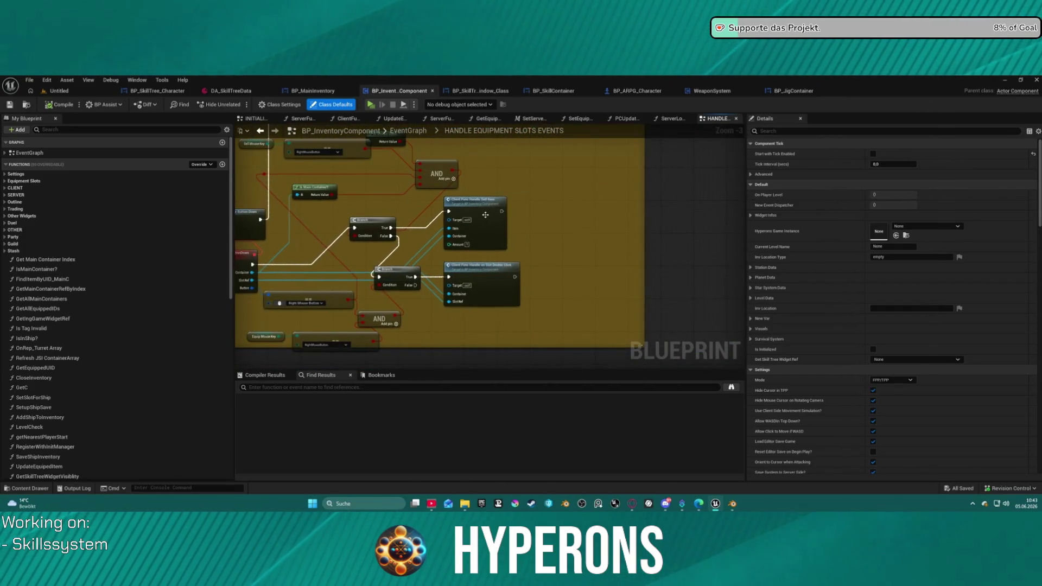
scroll(450, 212, "up", 2)
scroll(602, 259, "up", 1)
left_click(605, 270)
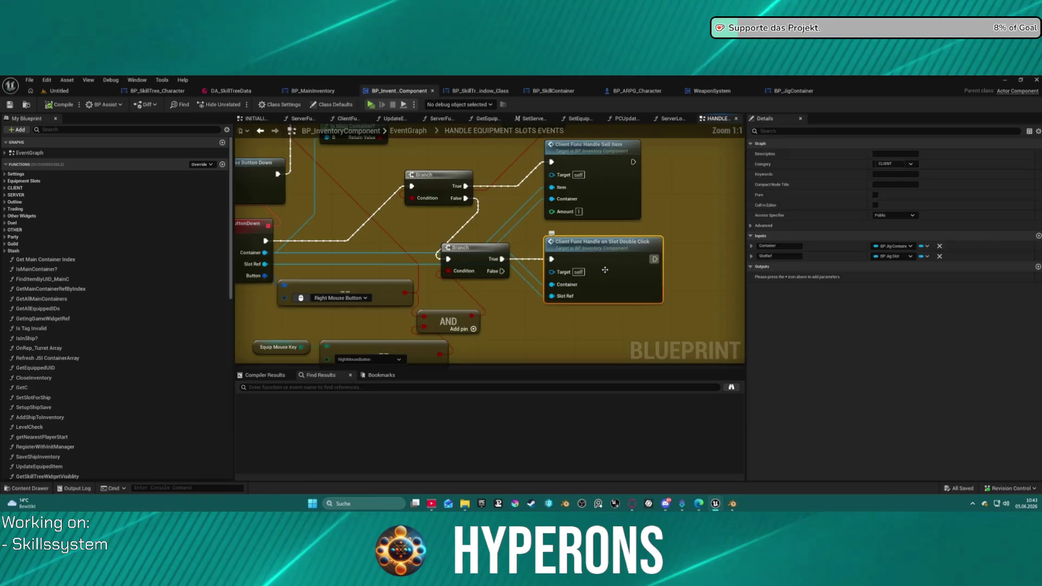
double_click(605, 270)
scroll(371, 226, "up", 3)
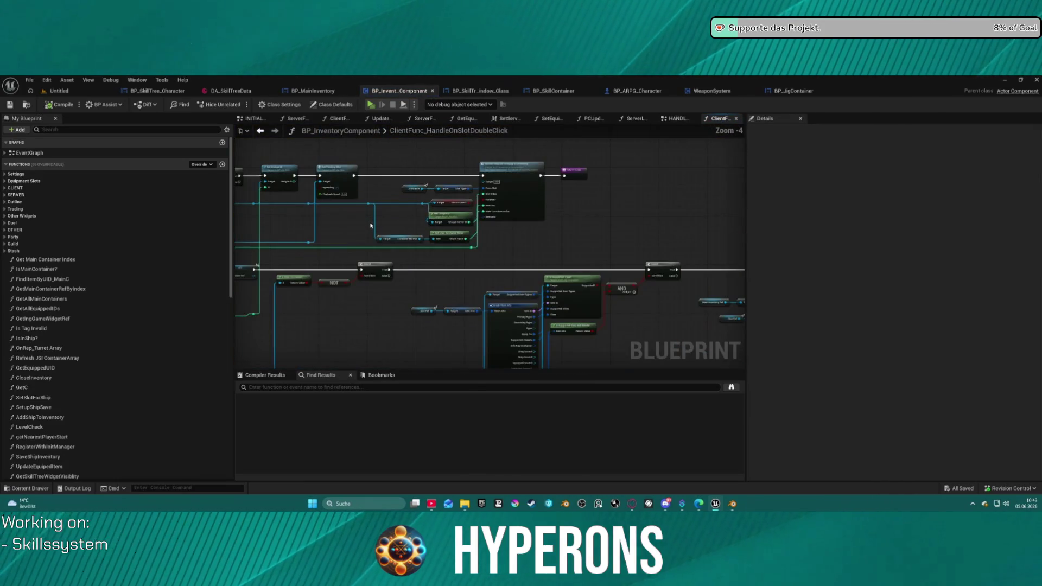
scroll(371, 226, "up", 2)
mouse_move(673, 232)
left_mouse_down()
mouse_move(241, 228)
mouse_move(475, 235)
mouse_move(545, 199)
left_mouse_up()
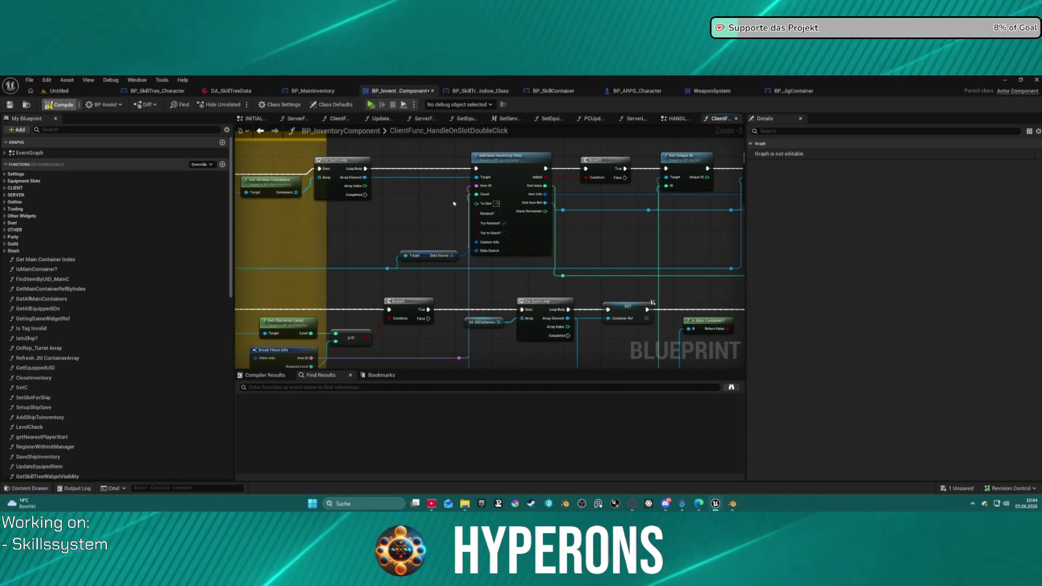
Step: Glance at the BP_JigContainer and WeaponSystem graphs, then switch over to Blender
right_click(401, 208)
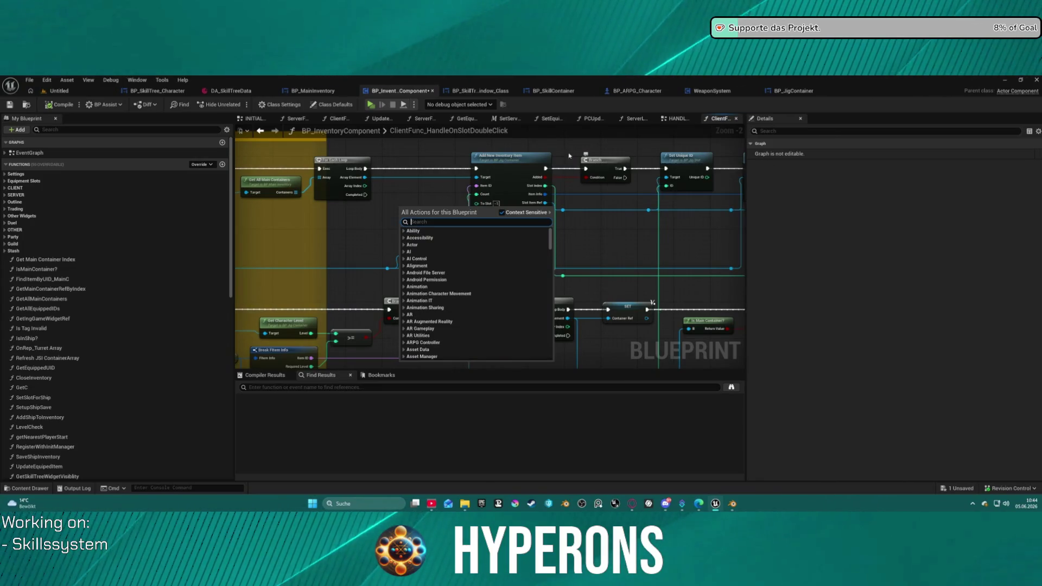
key("Escape")
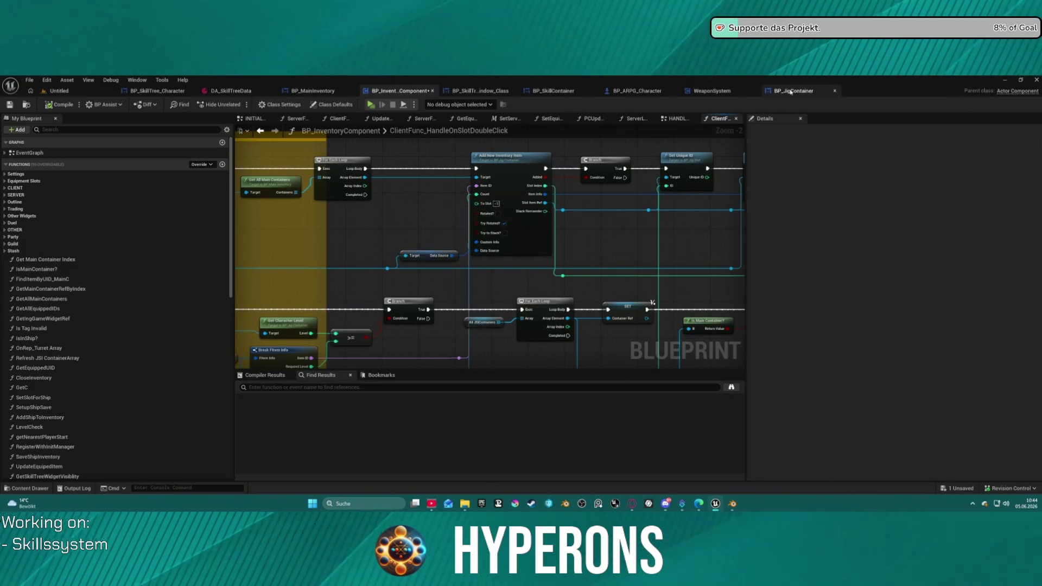
left_click(791, 91)
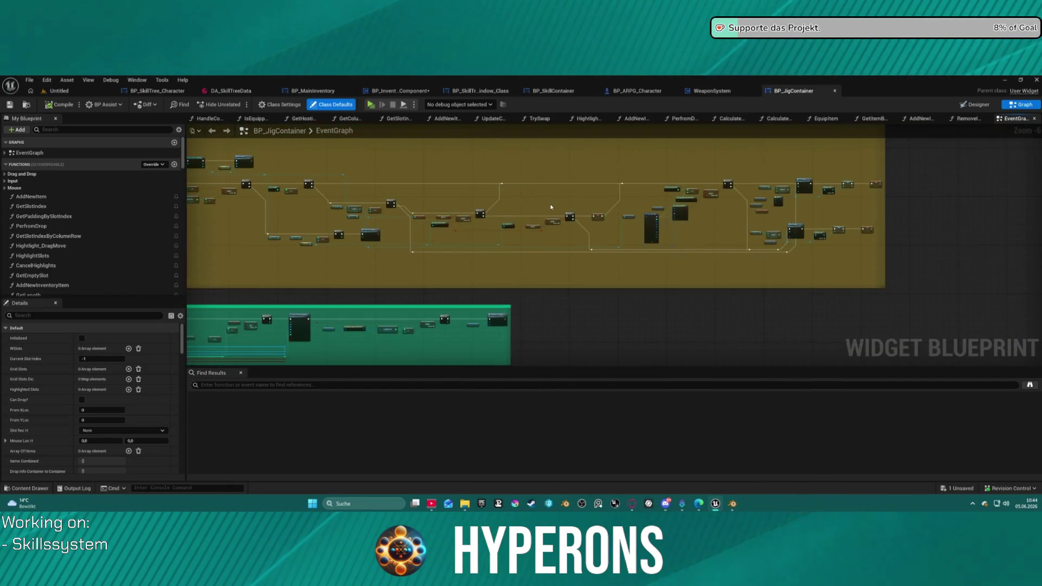
left_click(712, 91)
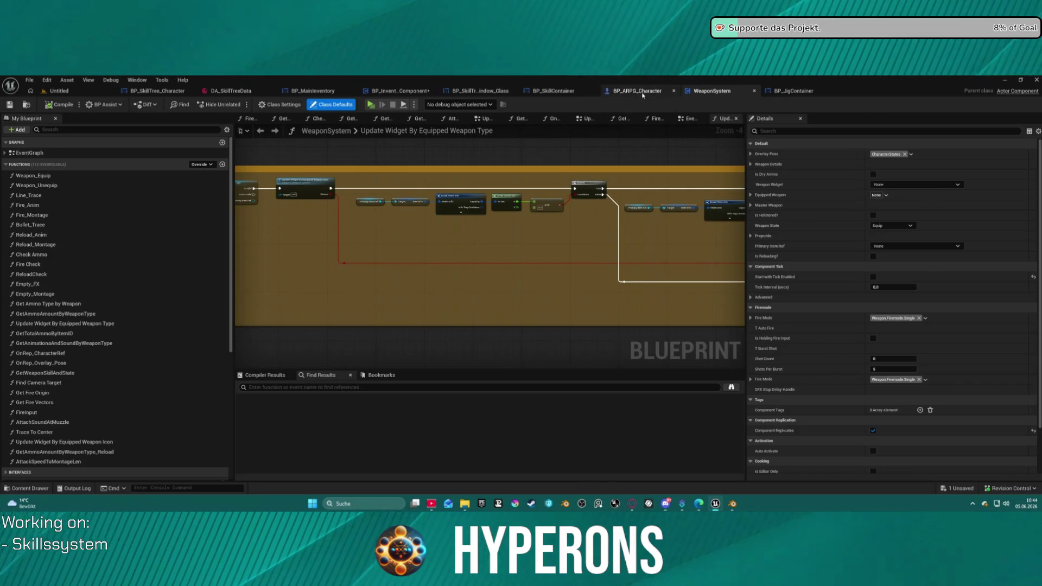
key("alt+Tab")
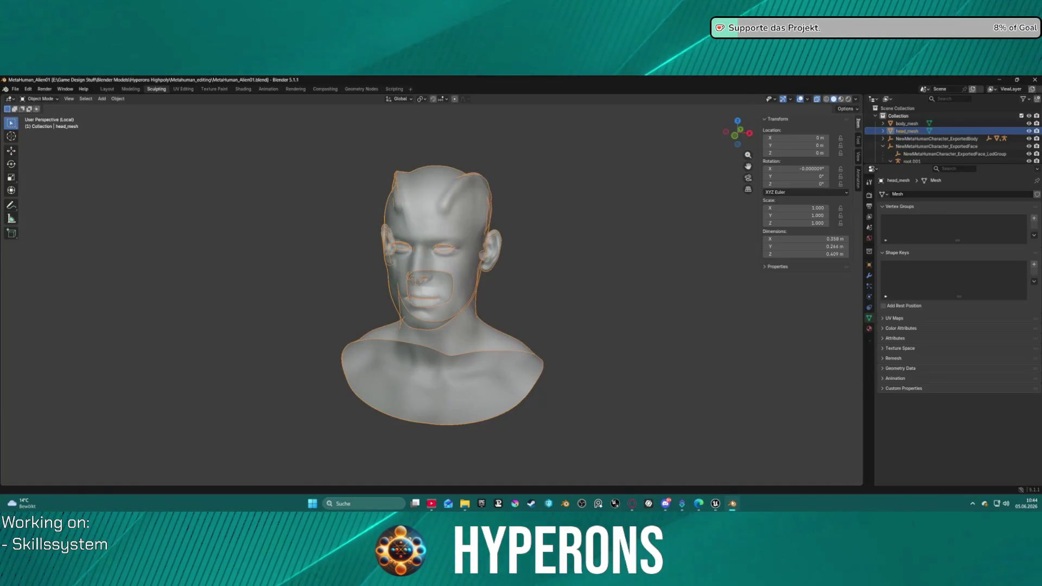
Step: Orbit the head mesh, review its head_shader material, and switch to the Layout workspace
mouse_move(467, 273)
left_mouse_down()
mouse_move(596, 286)
mouse_move(632, 268)
mouse_move(649, 230)
mouse_move(516, 318)
mouse_move(511, 262)
mouse_move(561, 251)
mouse_move(573, 281)
mouse_move(564, 285)
left_mouse_up()
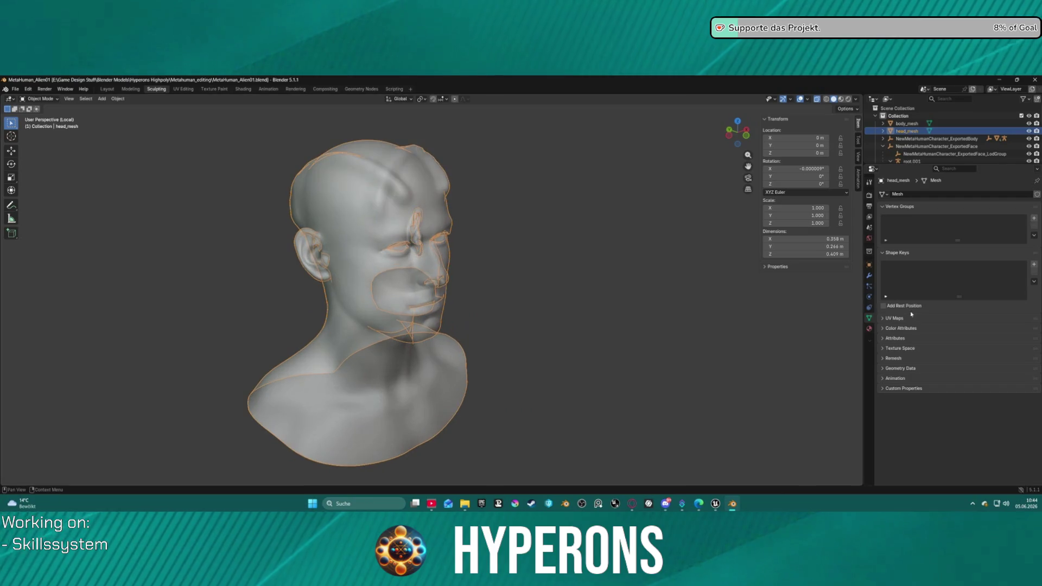
left_click(869, 329)
mouse_move(507, 259)
left_mouse_down()
mouse_move(478, 255)
mouse_move(514, 249)
mouse_move(553, 282)
mouse_move(611, 270)
mouse_move(611, 310)
mouse_move(462, 243)
mouse_move(502, 235)
mouse_move(553, 260)
mouse_move(579, 284)
mouse_move(577, 303)
mouse_move(505, 239)
mouse_move(579, 263)
mouse_move(551, 298)
mouse_move(530, 282)
left_mouse_up()
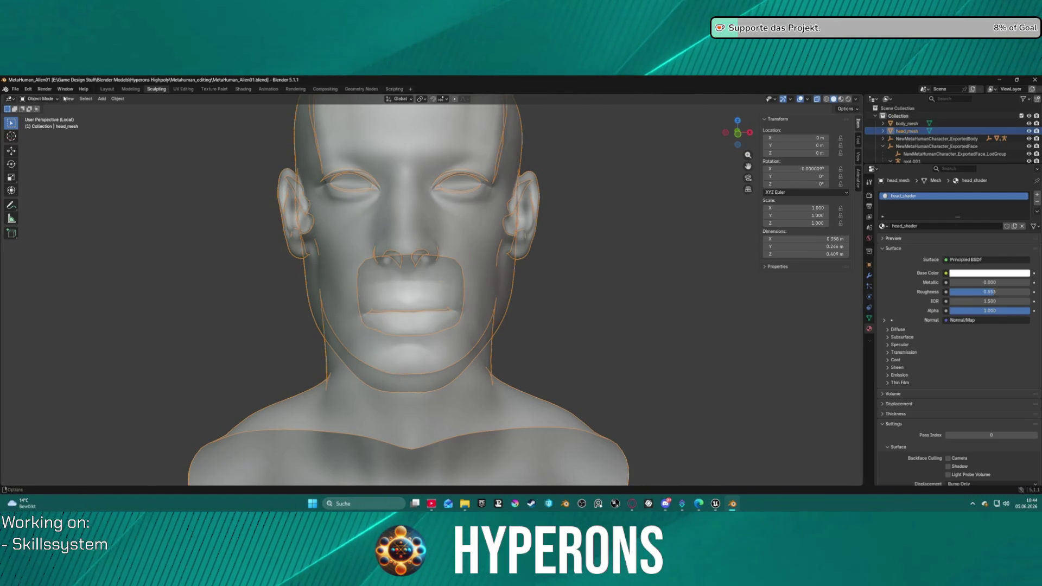
left_click(106, 88)
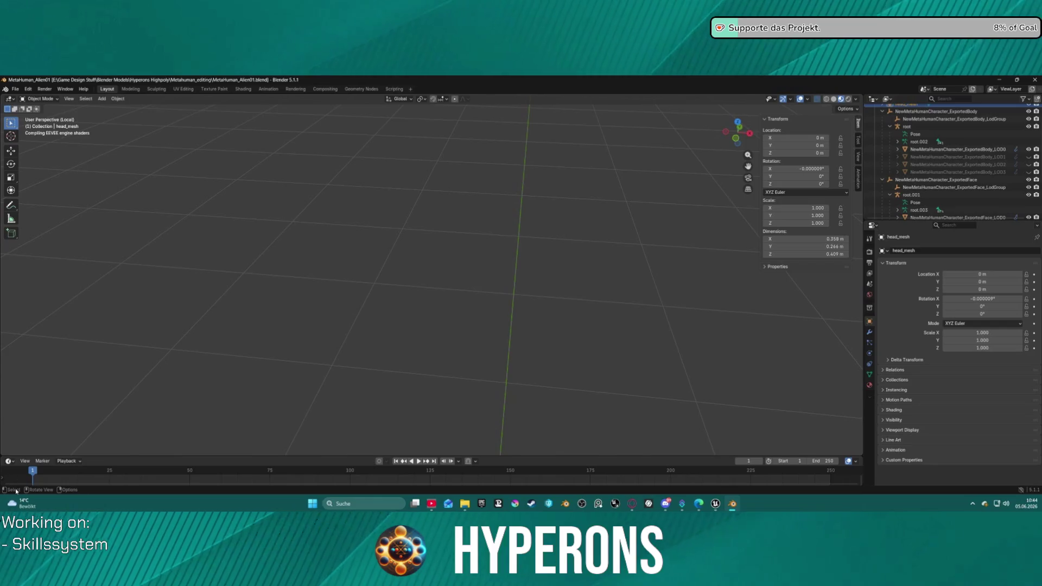
Step: Turn the timeline area into an asset browser showing the Brushes catalog
left_click(15, 462)
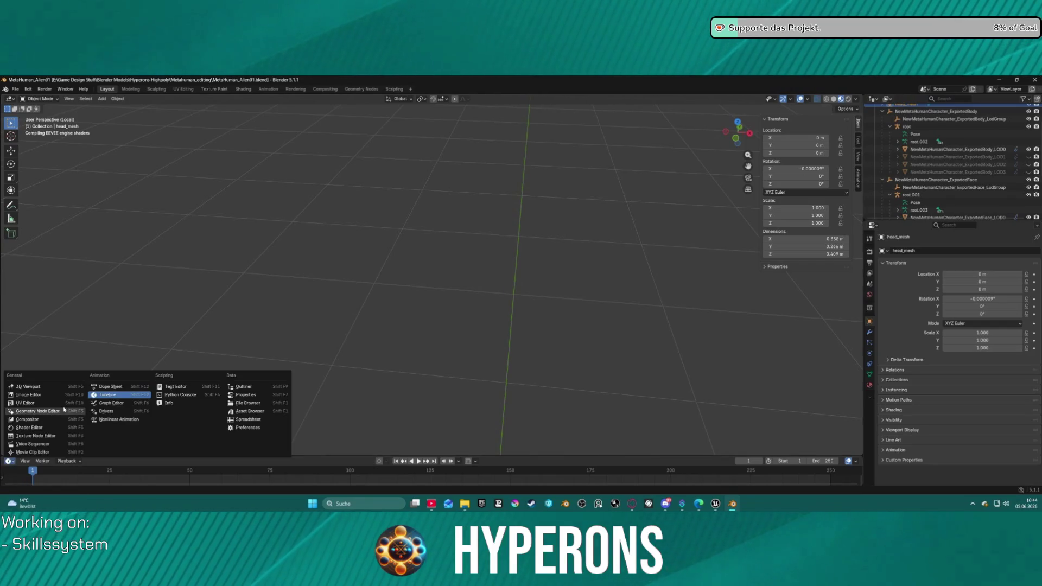
left_click(241, 412)
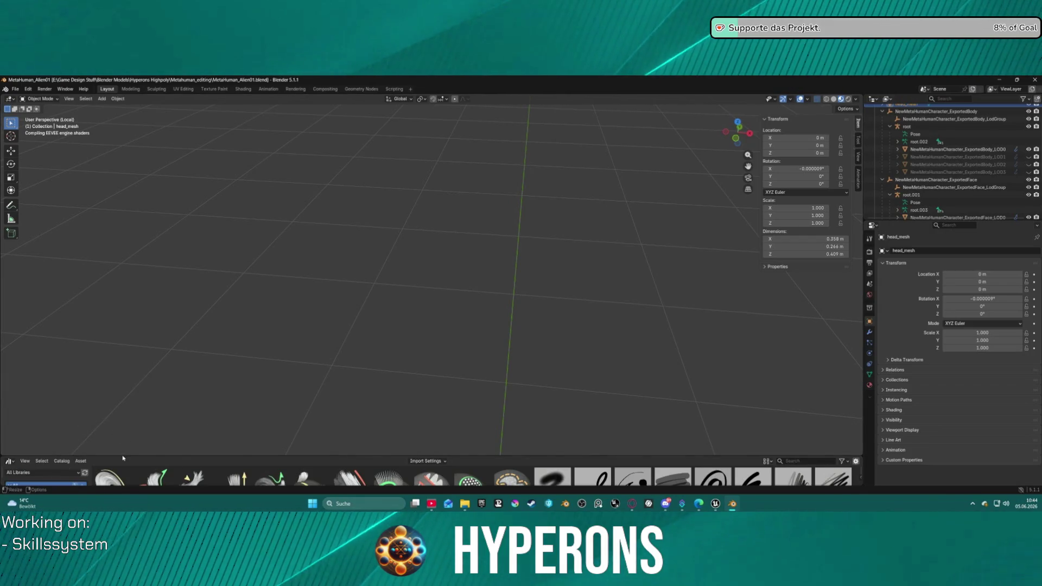
left_click_drag(76, 447, 82, 403)
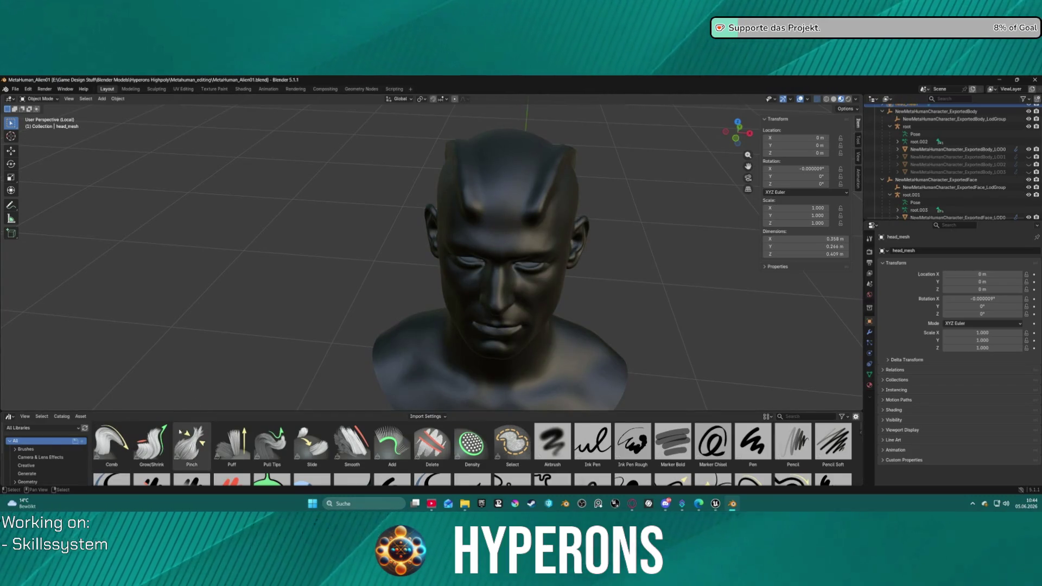
scroll(50, 462, "down", 3)
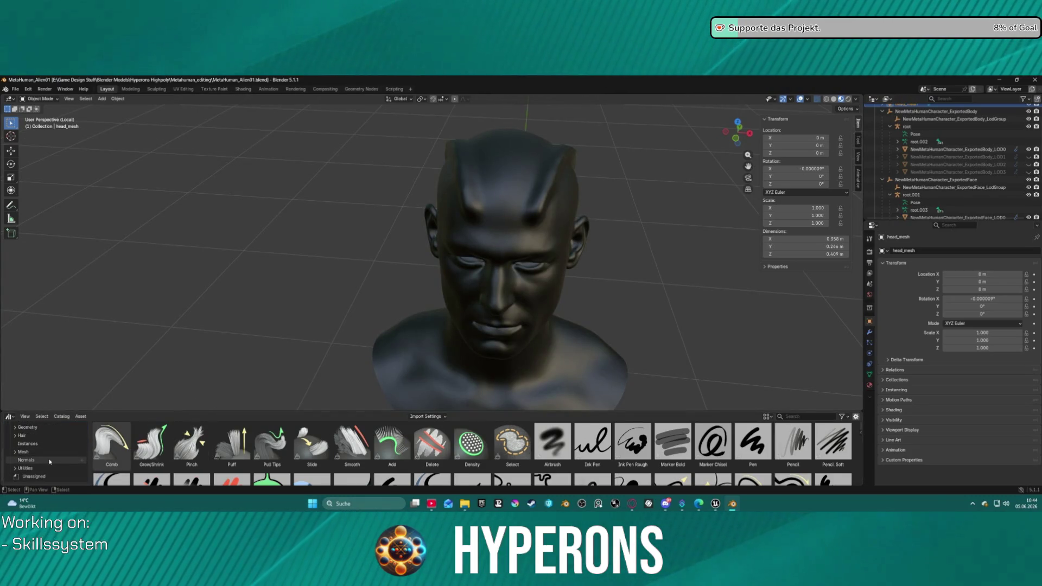
scroll(50, 461, "up", 3)
left_click(26, 440)
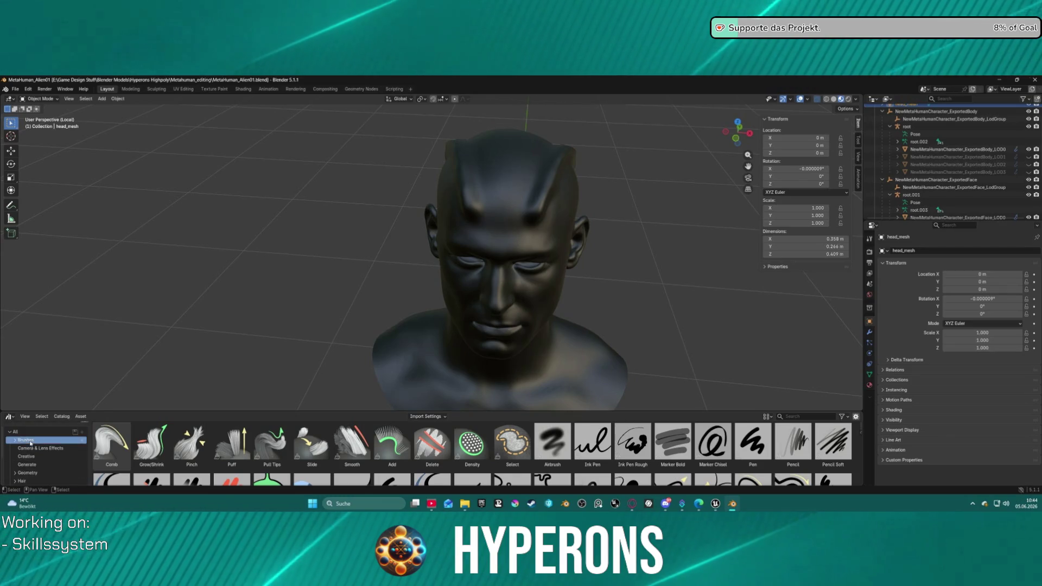
scroll(676, 443, "down", 8)
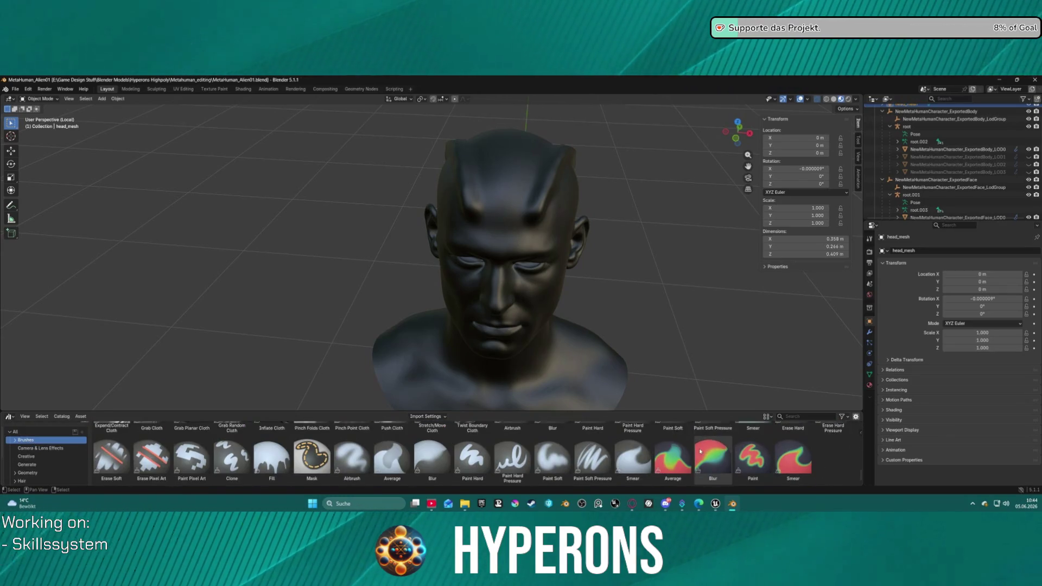
Step: Enlarge the asset library, orbit to the back of the head, and select ExportedFace_LOD0
mouse_move(386, 412)
left_mouse_down()
mouse_move(398, 232)
mouse_move(400, 273)
left_mouse_up()
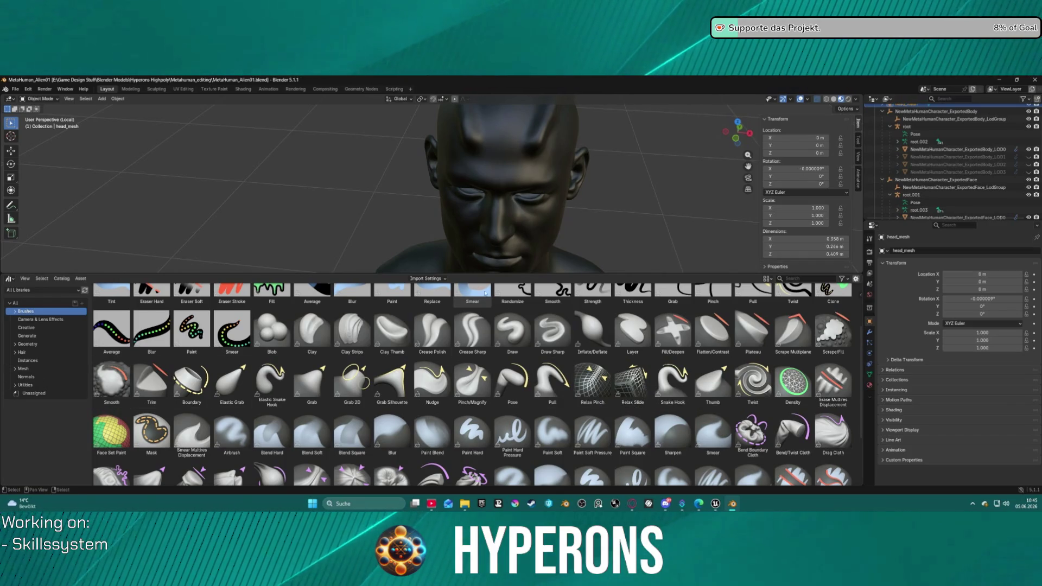
left_click_drag(562, 272, 565, 300)
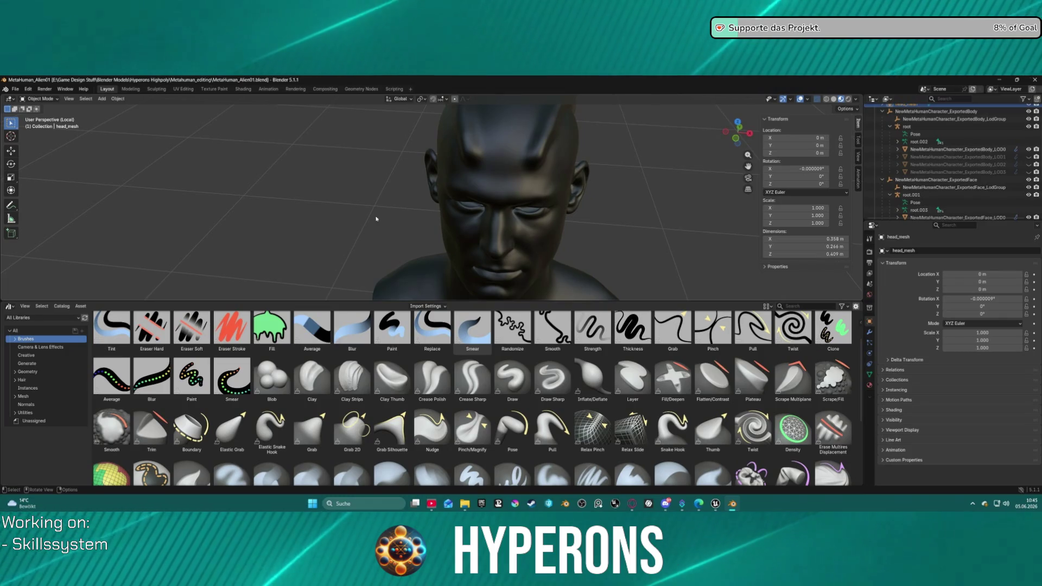
scroll(380, 246, "down", 3)
mouse_move(379, 247)
left_mouse_down()
mouse_move(449, 203)
mouse_move(626, 284)
left_mouse_up()
left_click(870, 353)
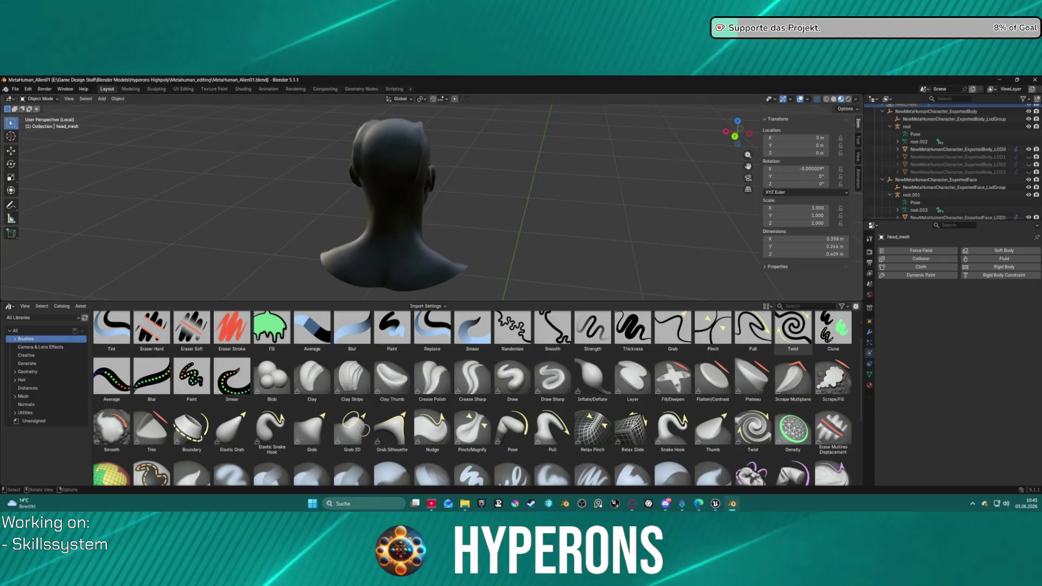
Step: Check the face mesh's physics and modifier tabs, then put ExportedFace_LOD0 into Edit Mode
left_click(950, 217)
scroll(959, 140, "down", 3)
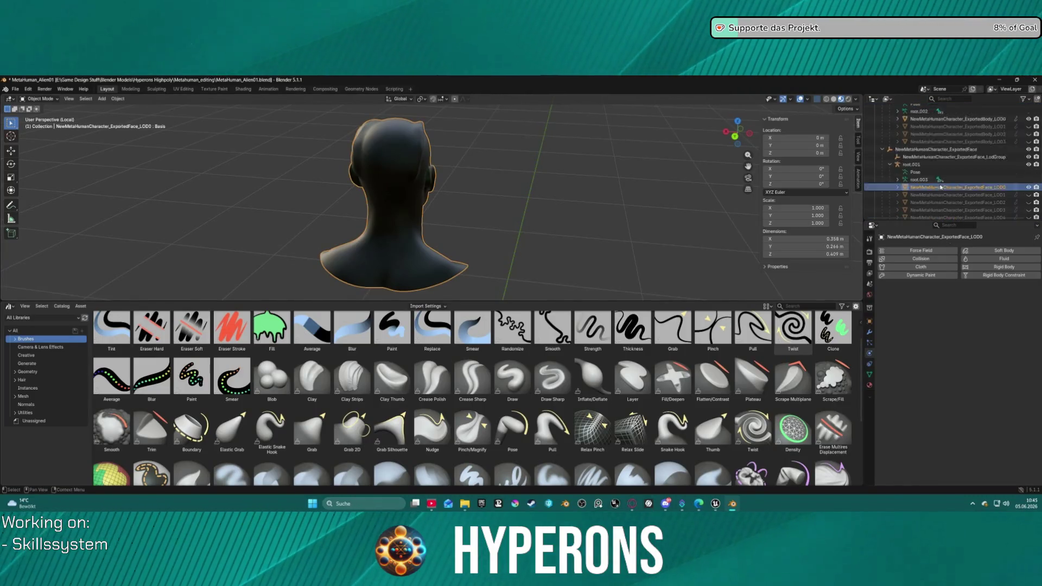
left_click(869, 332)
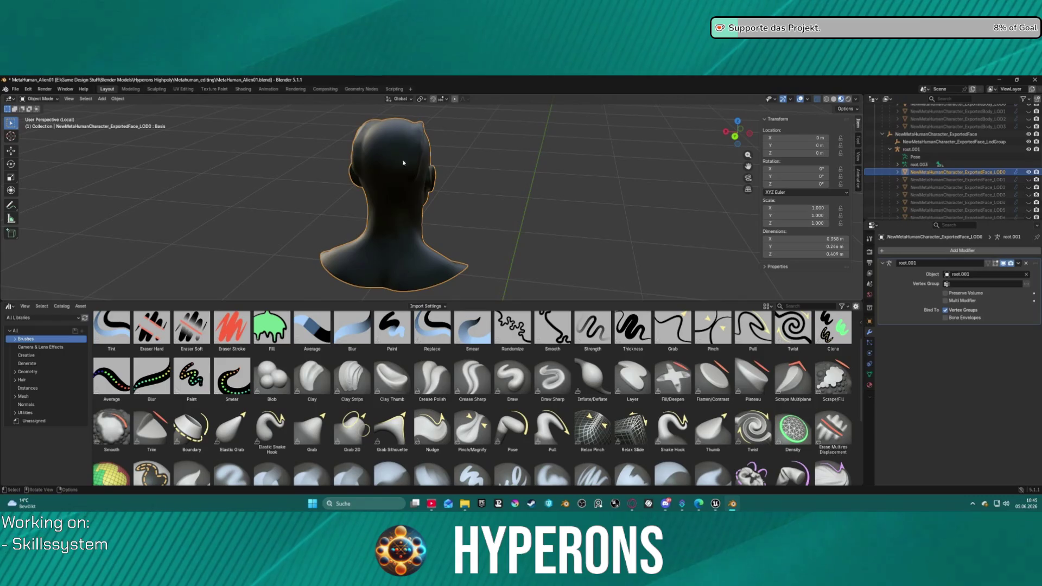
key("ctrl+Tab")
left_click(535, 184)
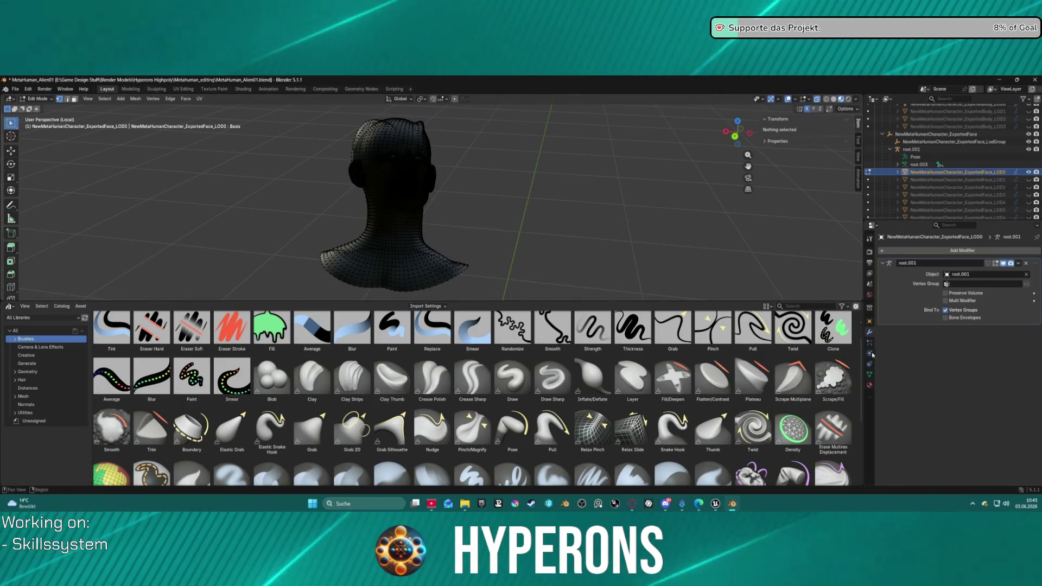
Step: Browse the mesh data, Remesh, material, constraint, Armature modifier and transform properties
left_click(870, 375)
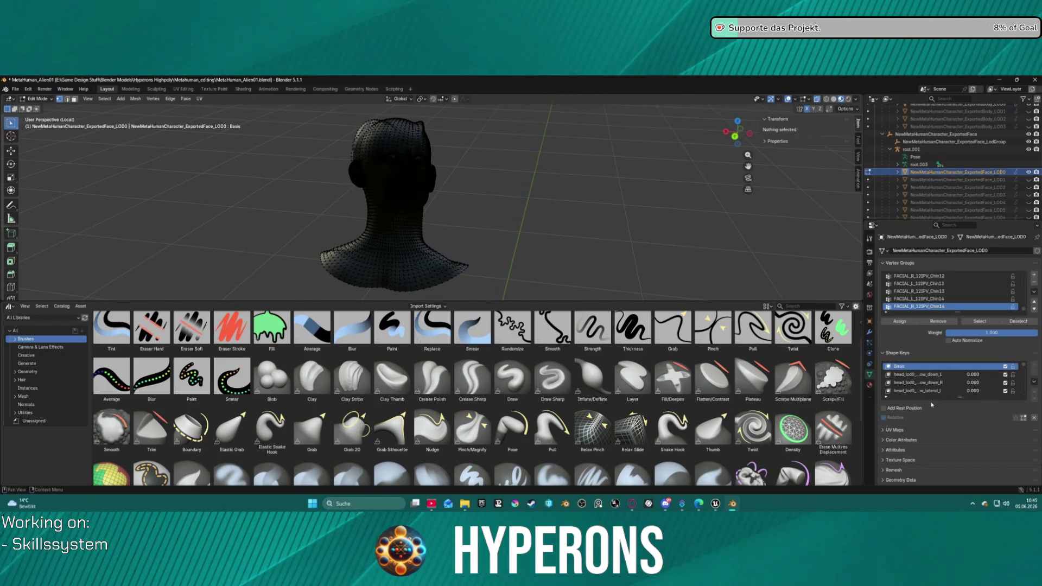
scroll(906, 462, "down", 1)
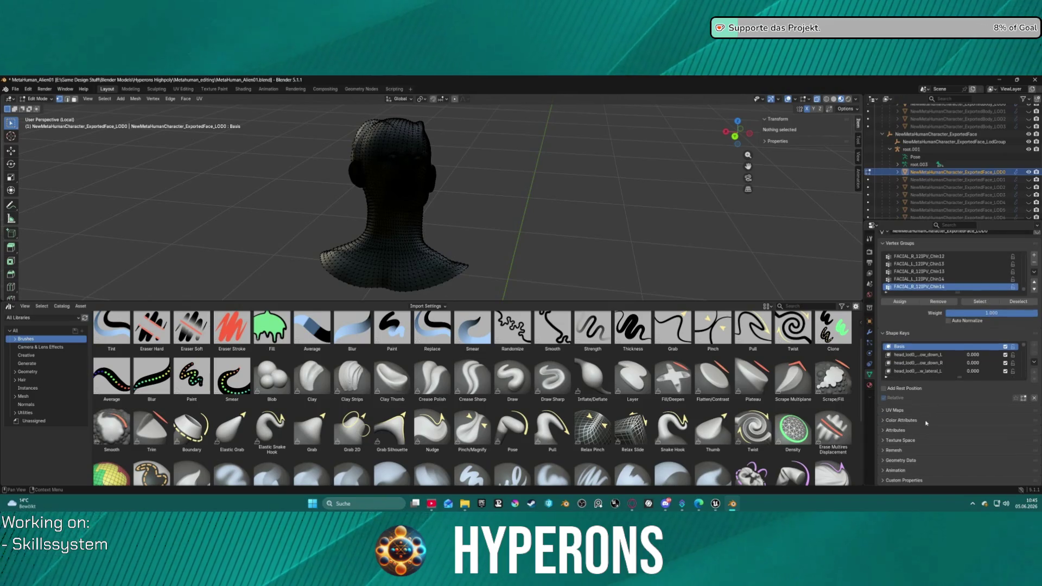
left_click(883, 450)
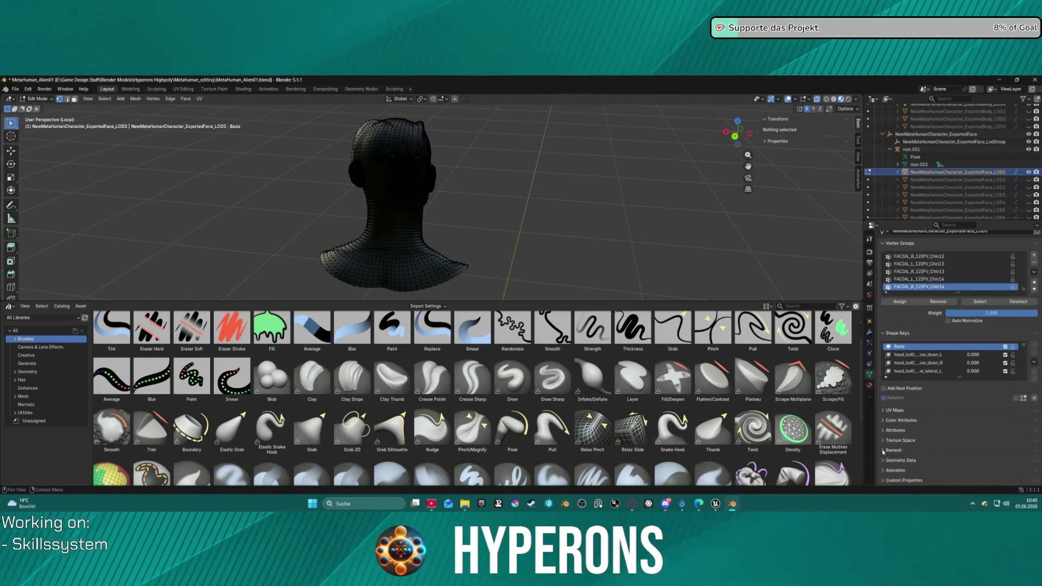
scroll(882, 449, "down", 3)
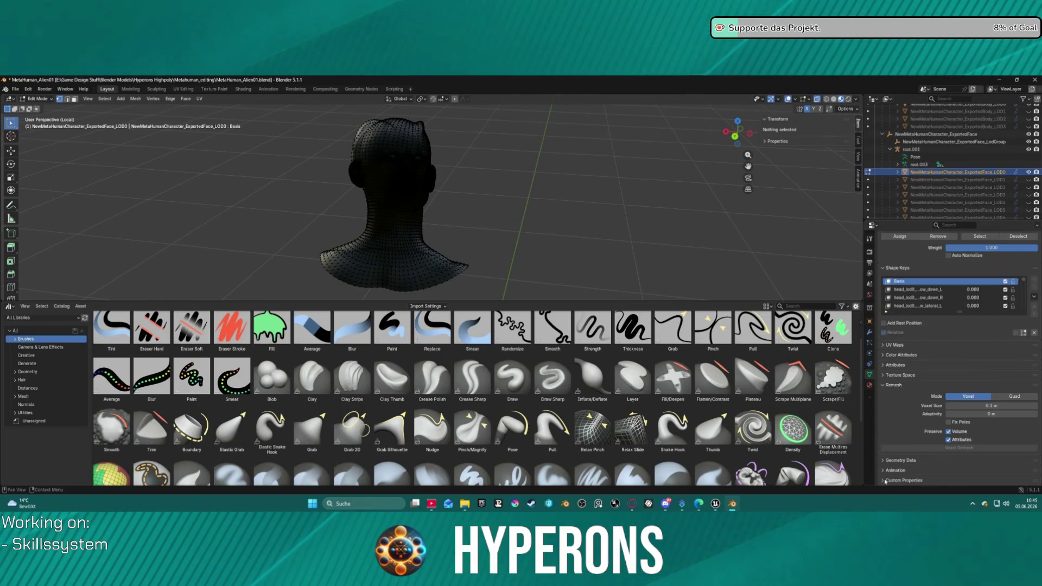
left_click(869, 385)
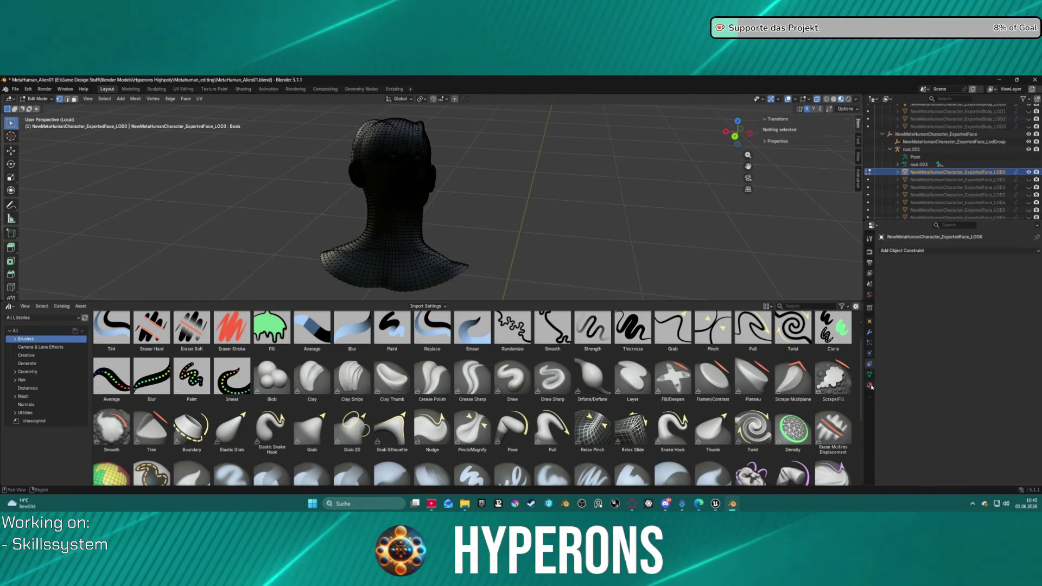
left_click(869, 364)
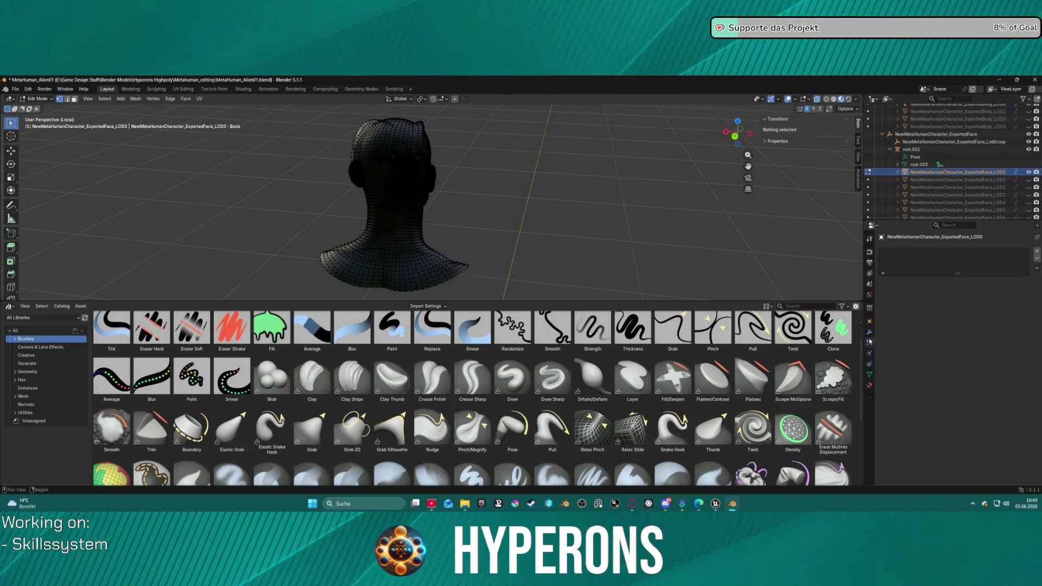
left_click(869, 332)
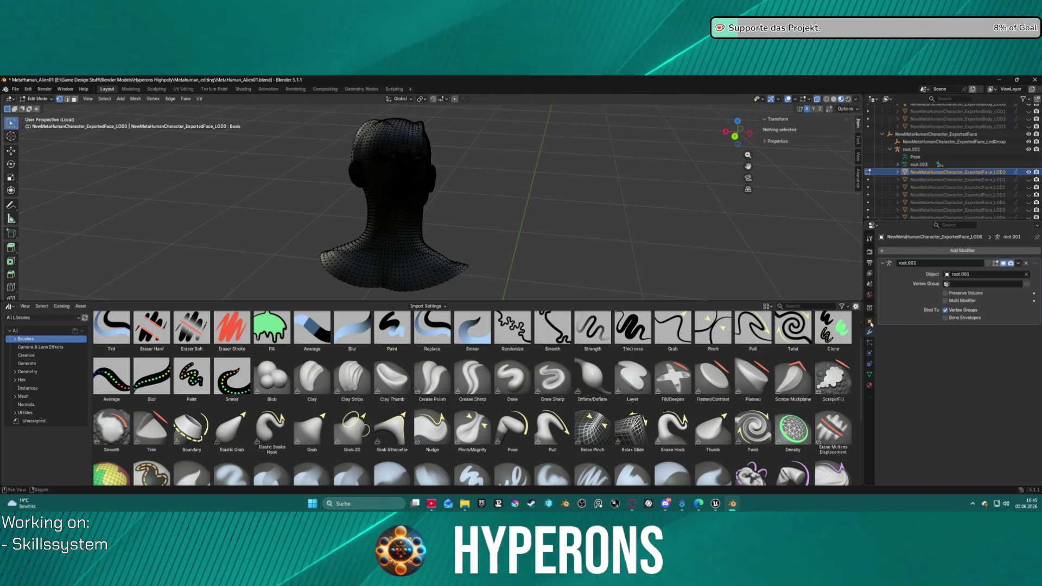
left_click(870, 322)
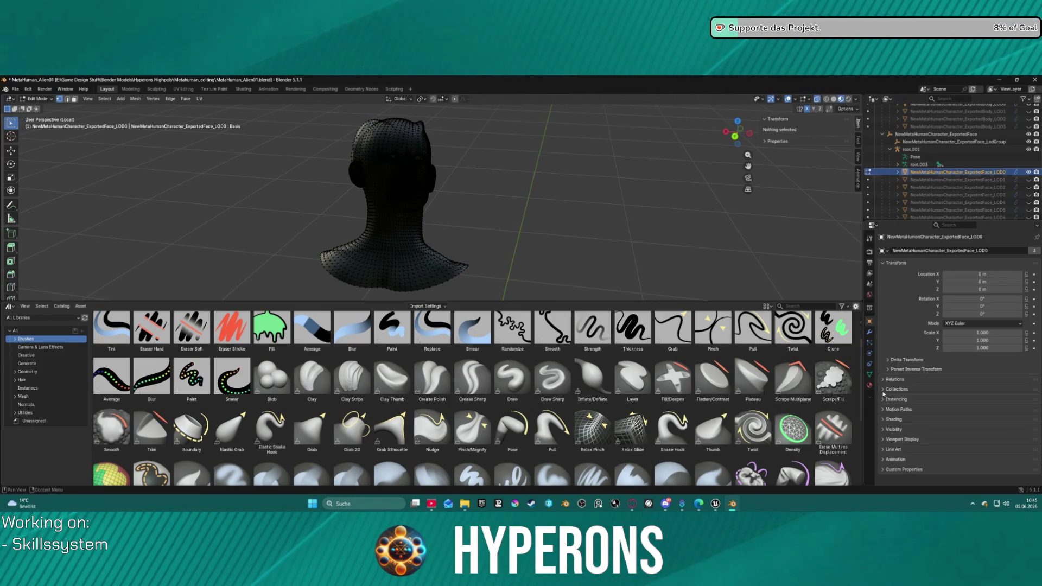
Step: Turn the view to face the head and expand the mesh data's Geometry Data and Animation sections
left_click_drag(332, 200, 430, 191)
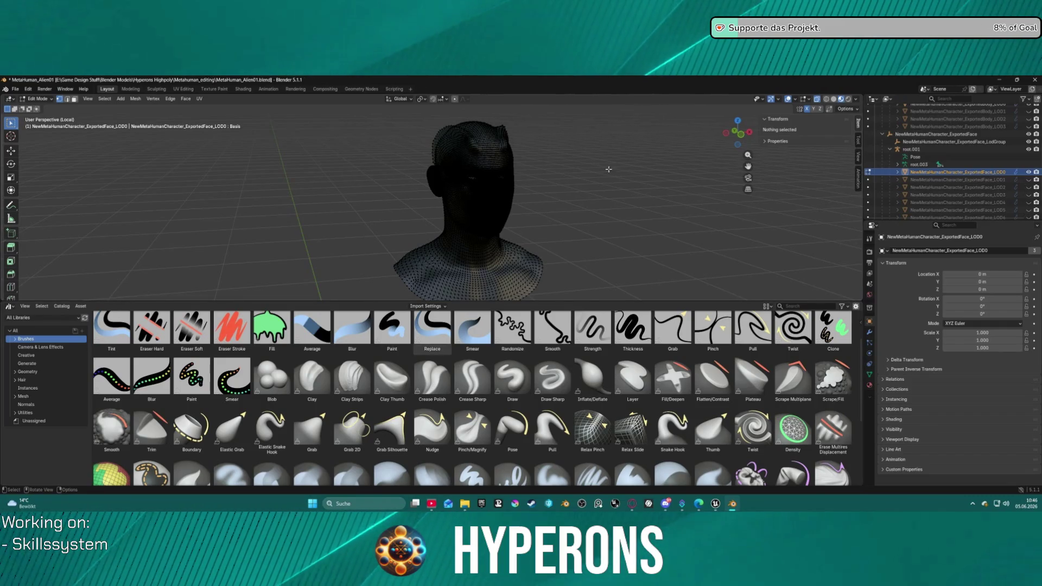
scroll(556, 274, "up", 4)
mouse_move(549, 221)
left_mouse_down()
mouse_move(611, 215)
mouse_move(639, 184)
mouse_move(673, 216)
mouse_move(670, 233)
mouse_move(628, 217)
mouse_move(676, 245)
left_mouse_up()
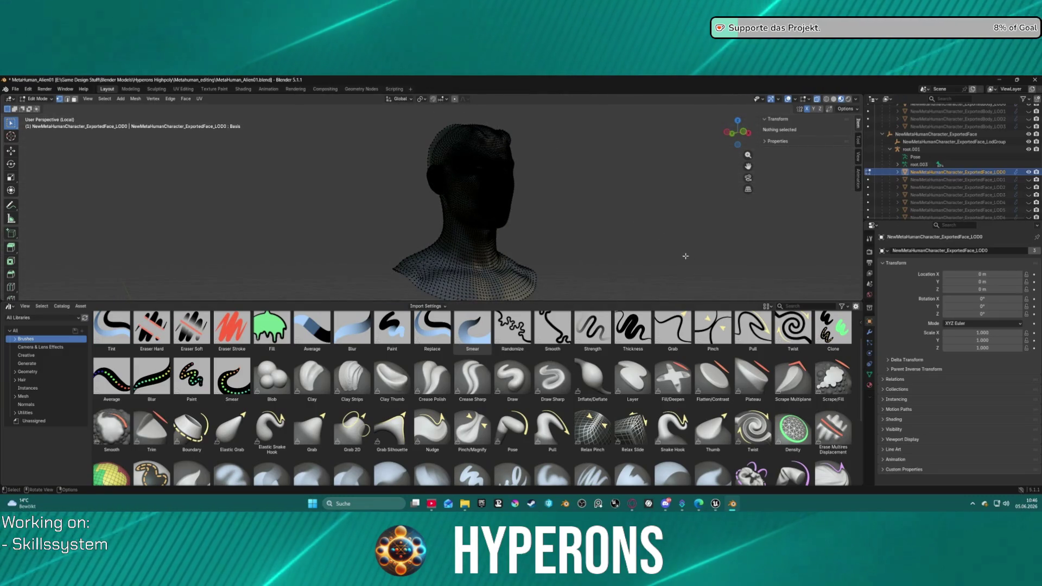
left_click(870, 376)
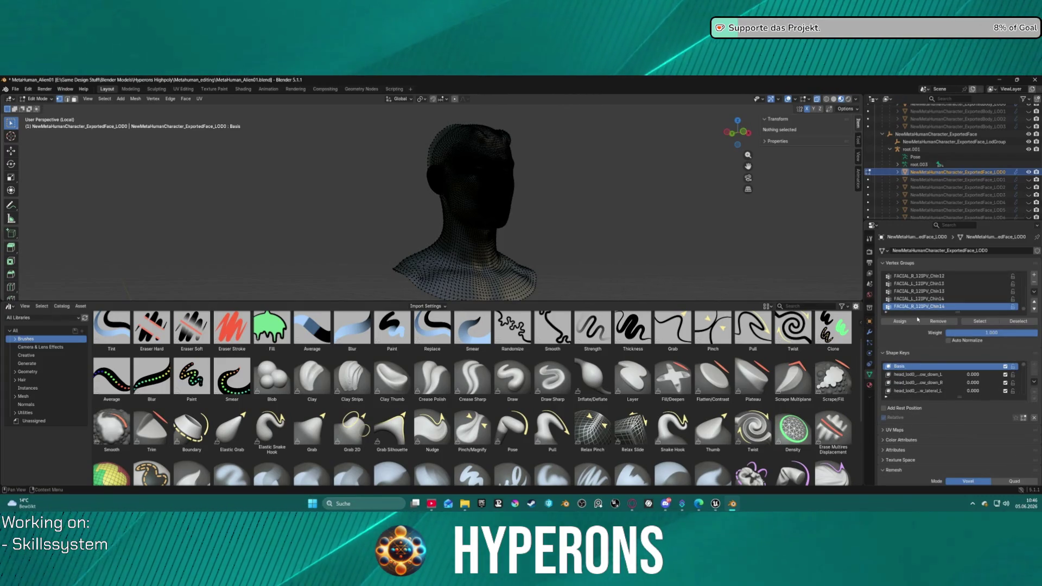
scroll(929, 422, "down", 2)
scroll(902, 451, "down", 3)
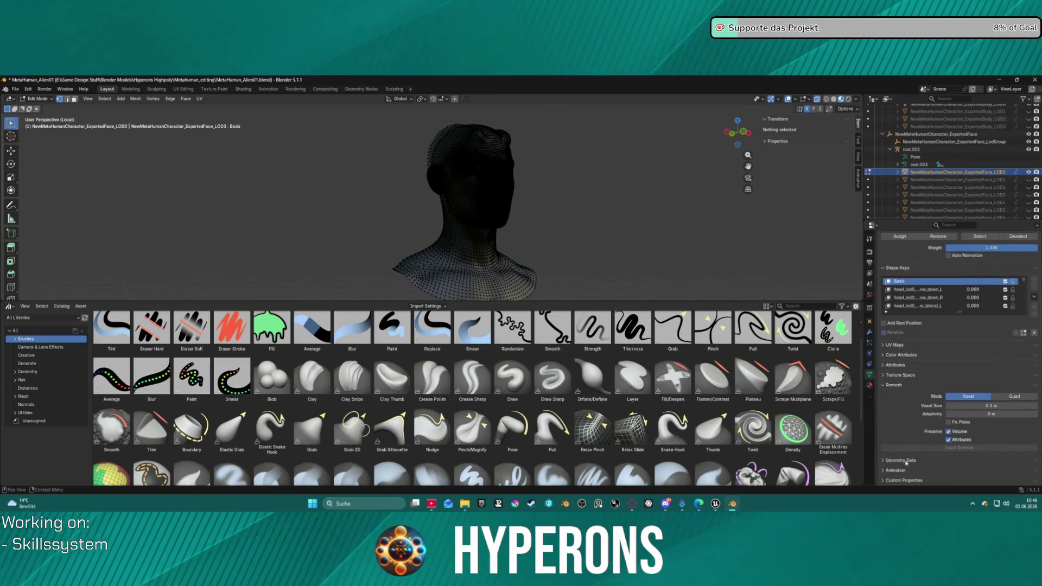
left_click(885, 461)
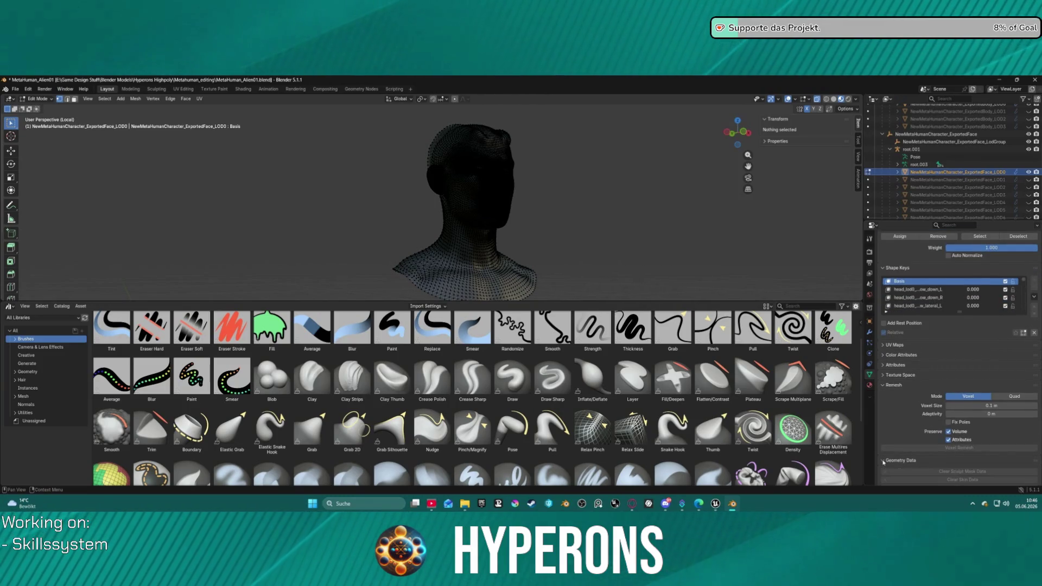
scroll(888, 471, "down", 2)
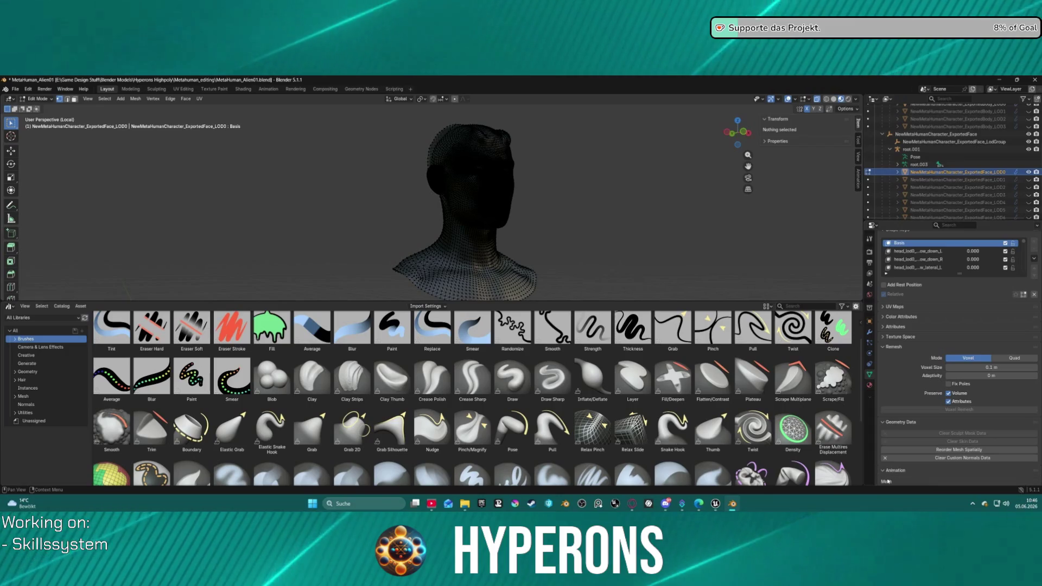
left_click(885, 469)
Step: Expand Texture Space, Attributes, Color Attributes and UV Maps (DiffuseUV), then return to Object Mode
scroll(883, 476, "down", 2)
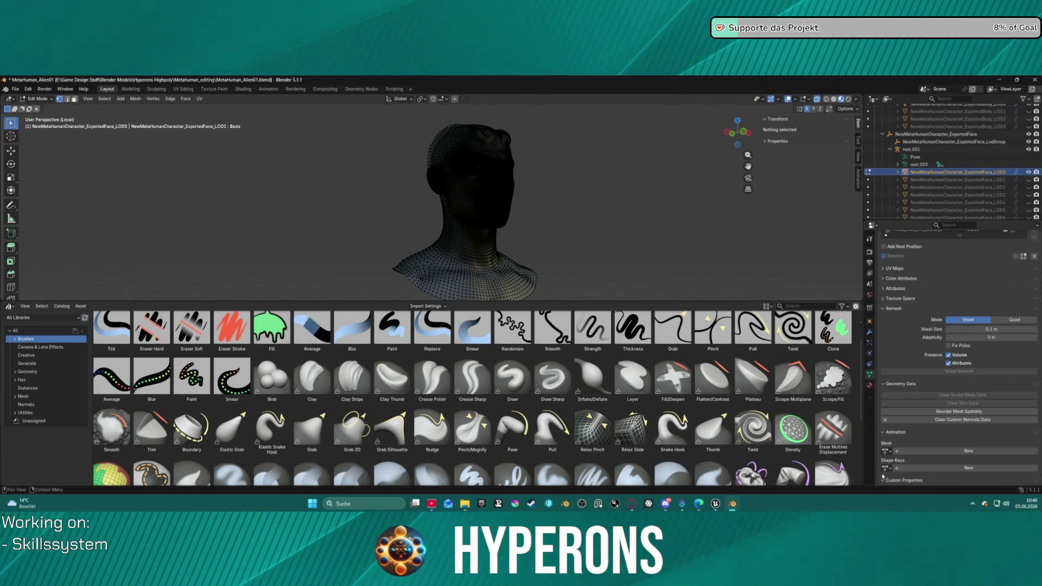
left_click(886, 298)
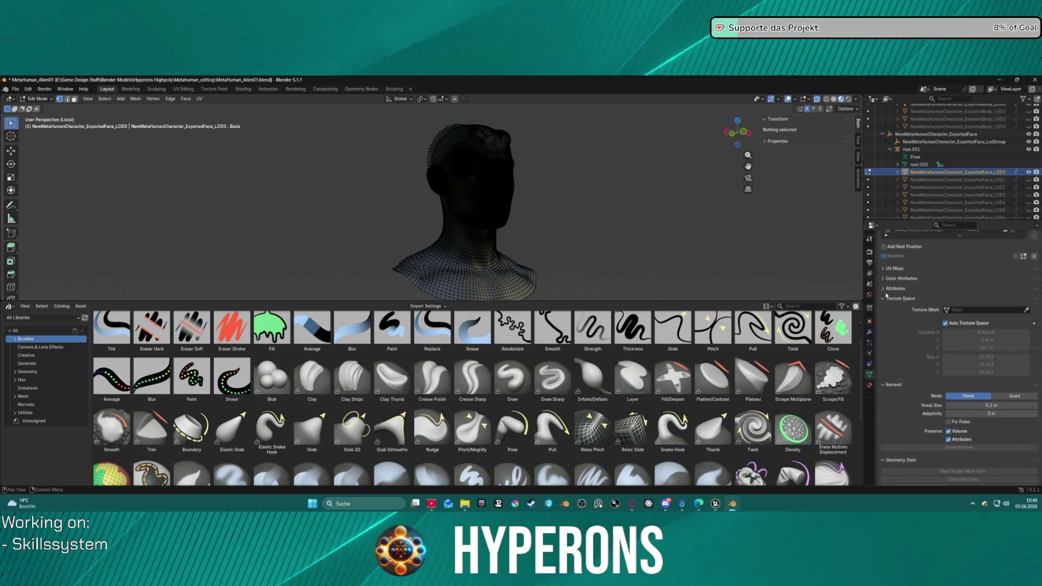
left_click(886, 289)
left_click(883, 279)
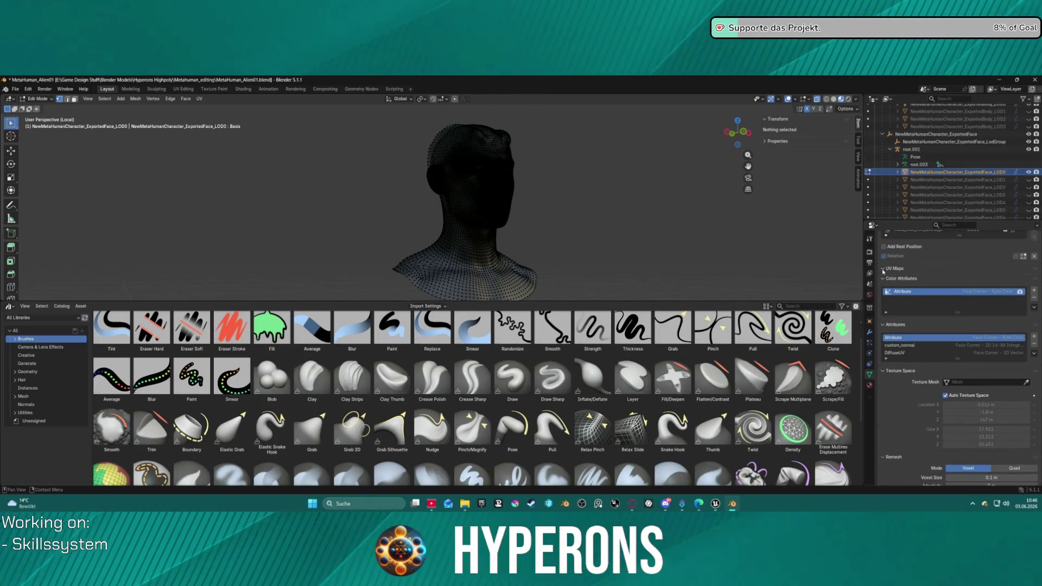
left_click(883, 269)
scroll(893, 282, "up", 4)
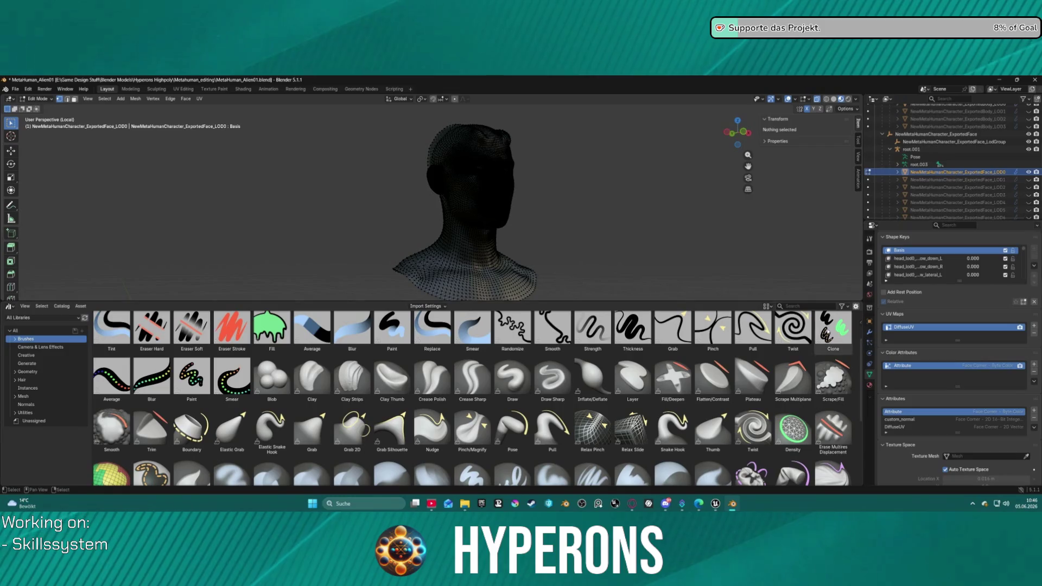
key("ctrl+Tab")
left_click(625, 250)
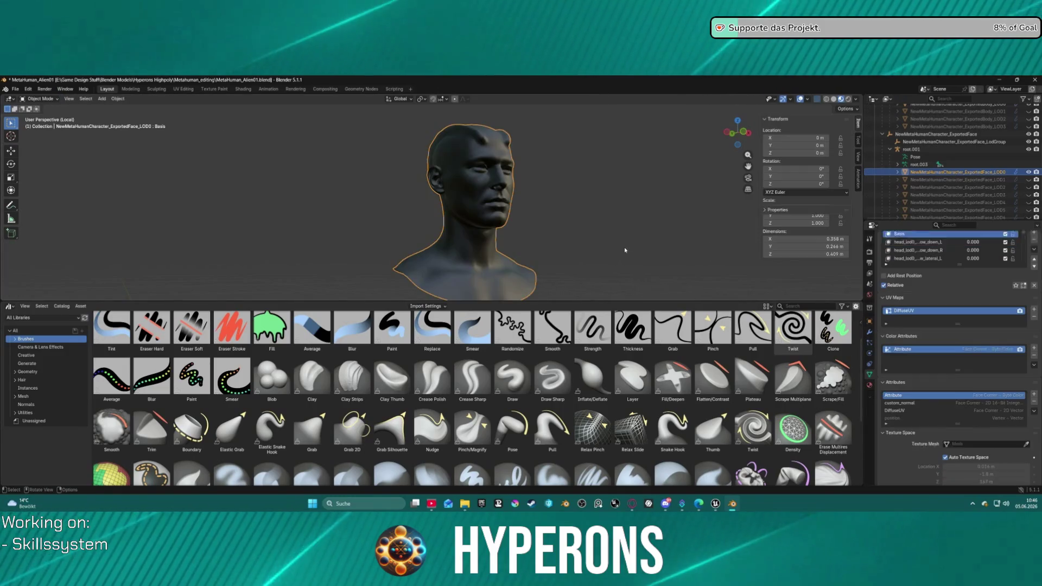
Step: Browse the face mesh's modifier, object, collection, world, scene and view layer properties in Blender
scroll(912, 435, "down", 8)
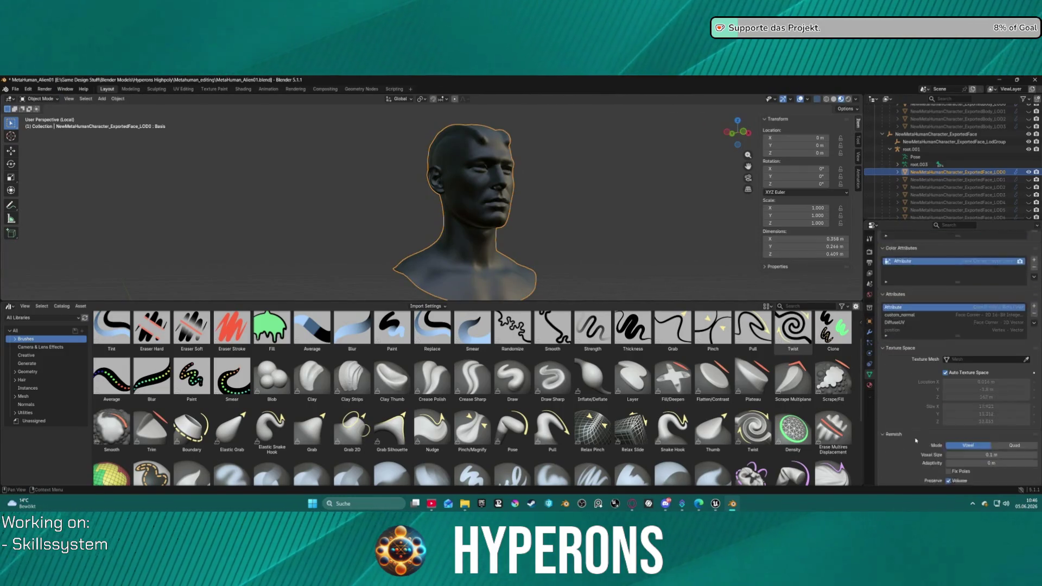
scroll(912, 434, "down", 2)
scroll(912, 429, "down", 2)
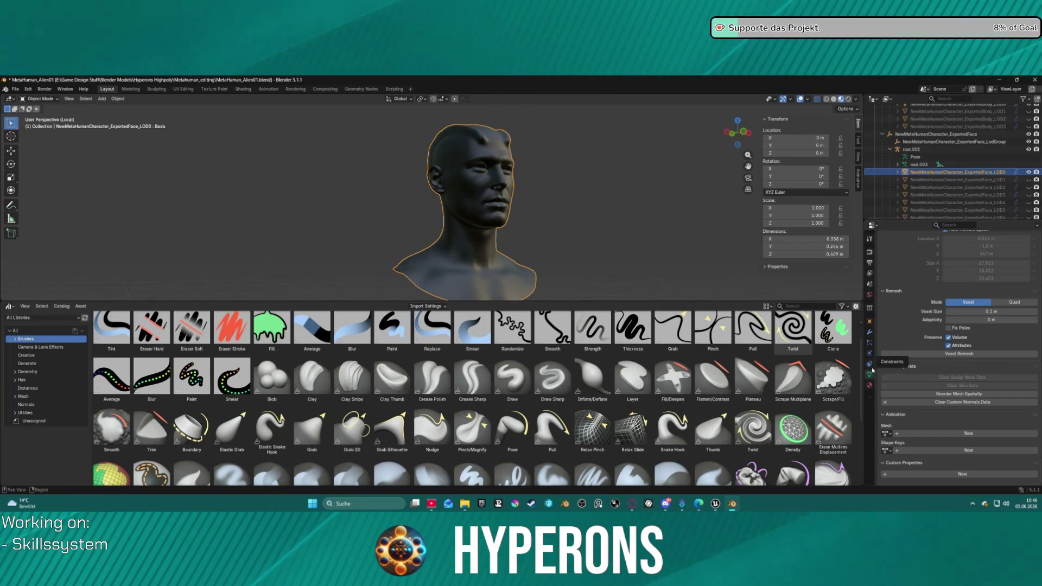
left_click(871, 343)
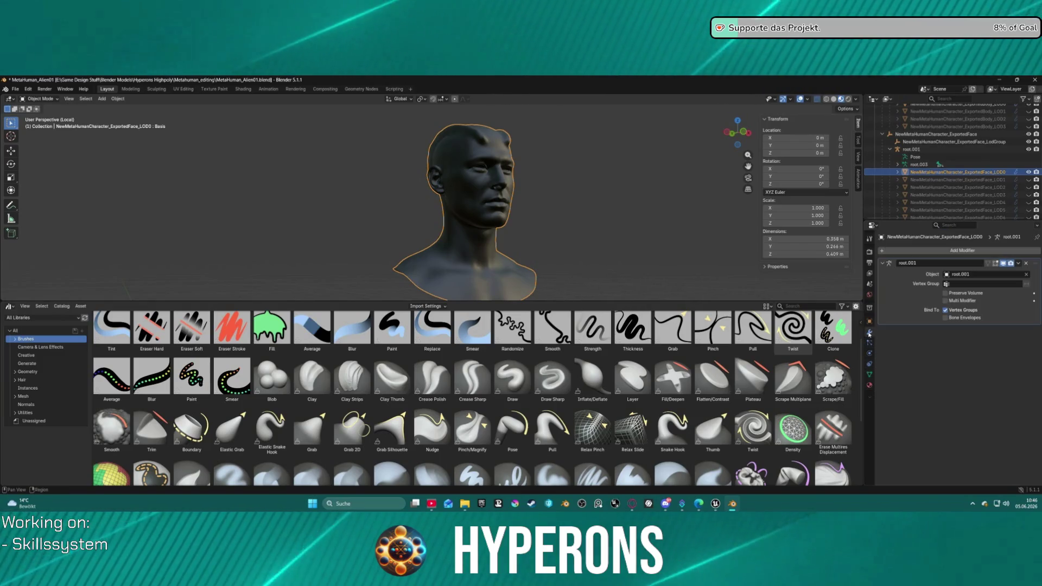
left_click(872, 321)
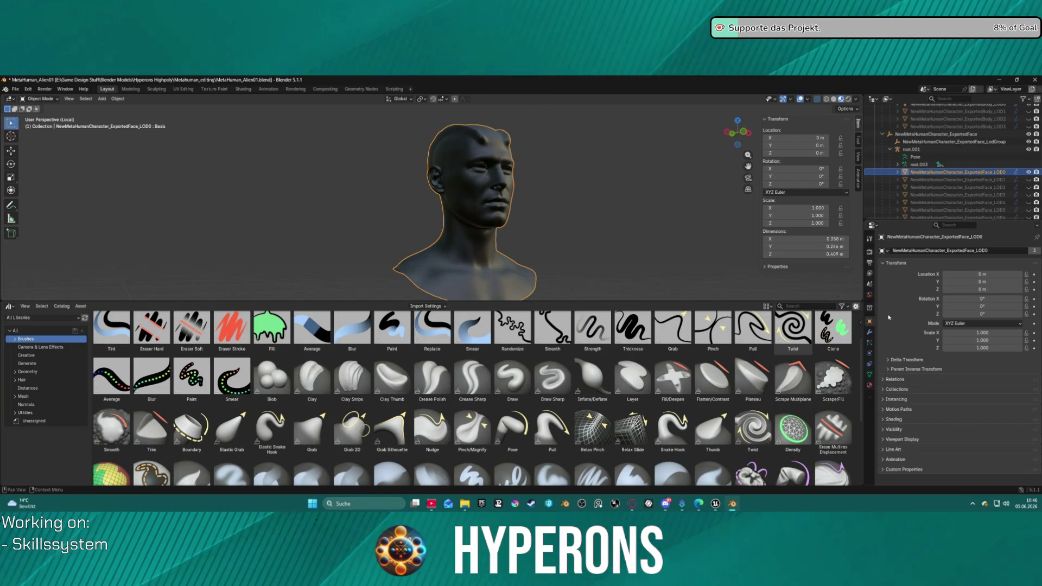
left_click(870, 307)
left_click(870, 294)
left_click(870, 284)
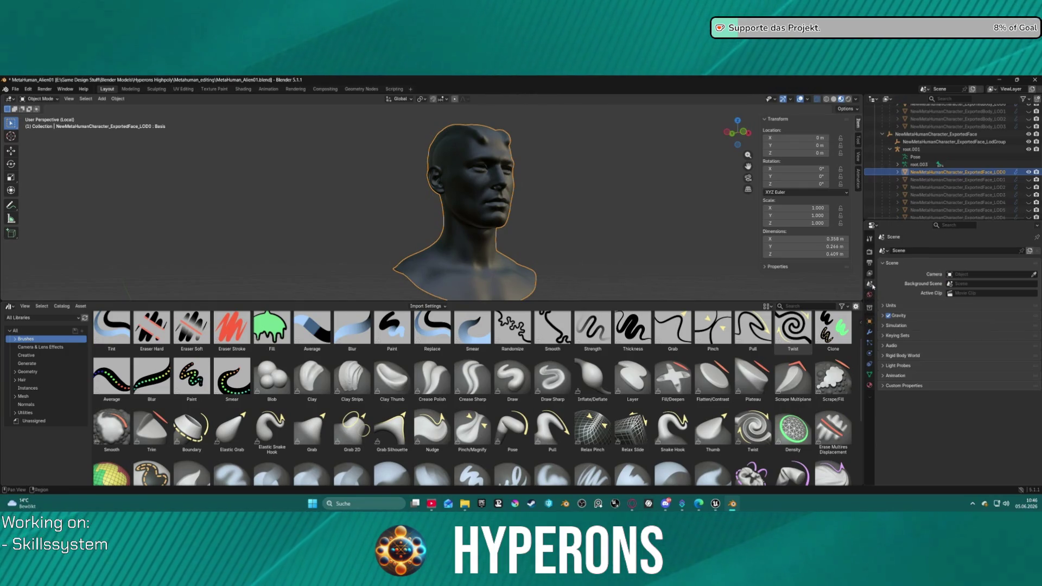
left_click(871, 274)
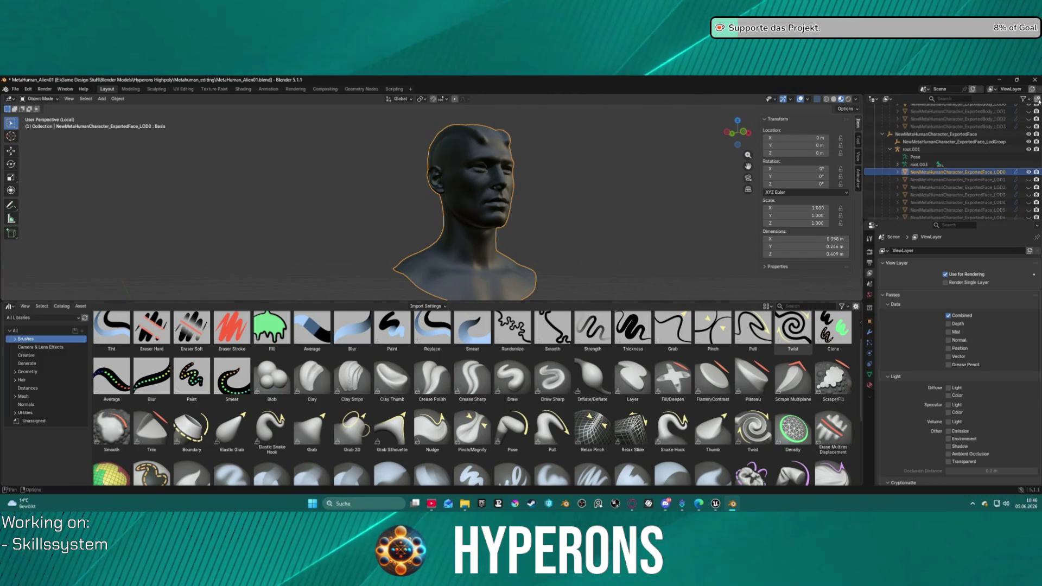
Step: Quit Blender with Don't Save, then switch from the Blueprint graph to Unreal's level editor
left_click(1033, 80)
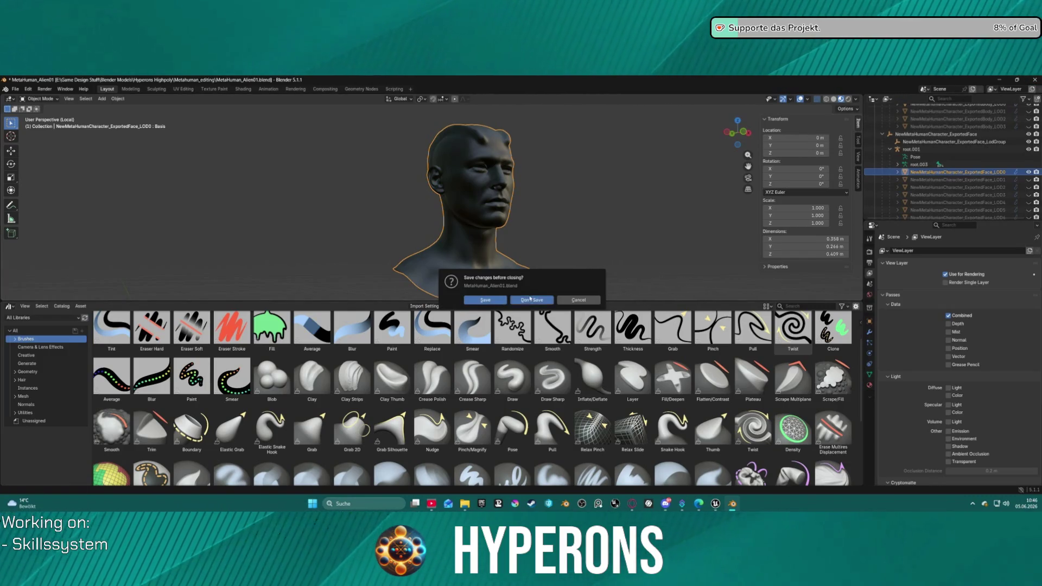
left_click(531, 299)
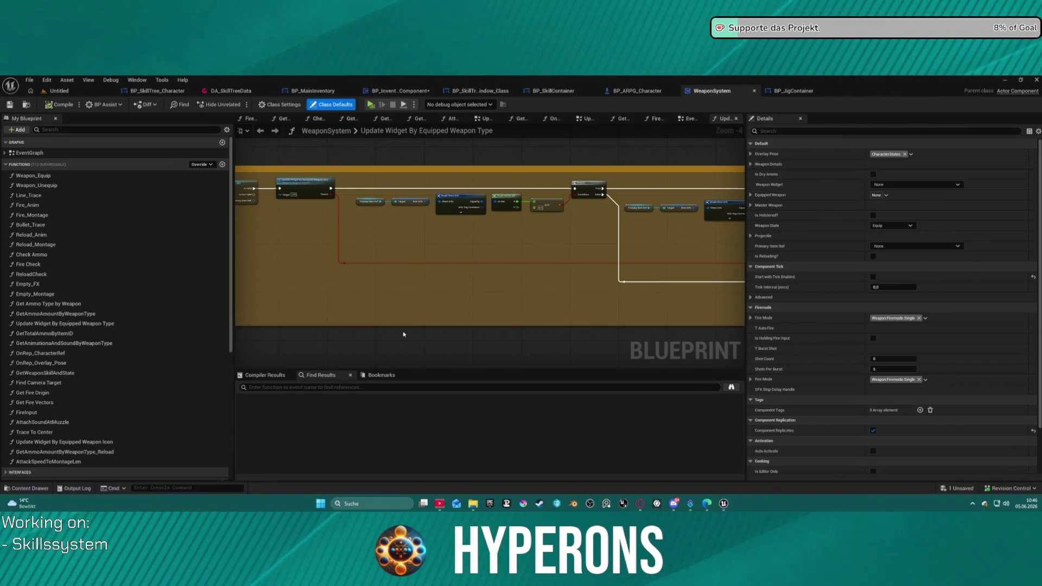
scroll(434, 329, "down", 4)
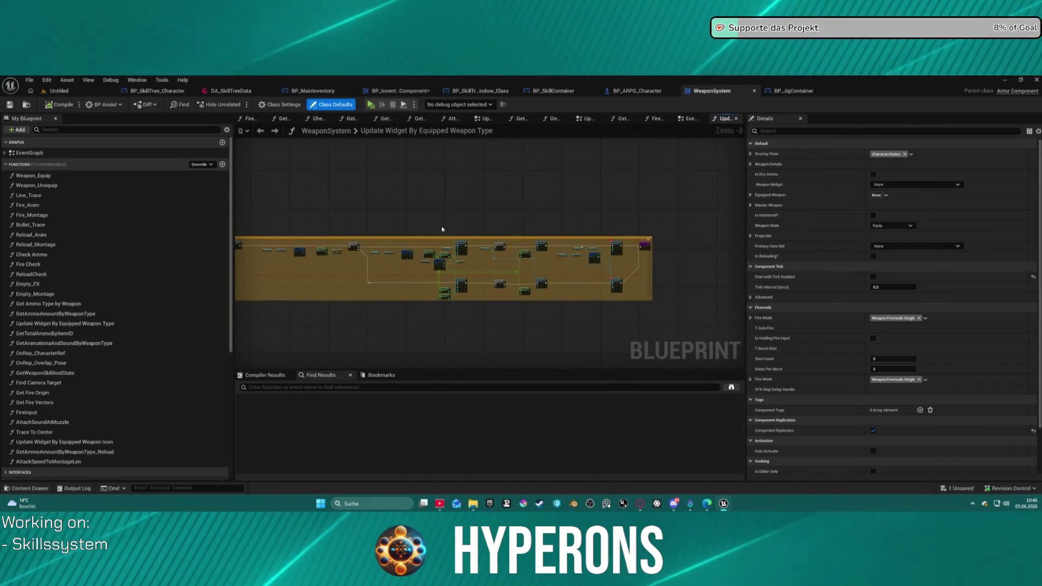
left_click(59, 91)
left_click(31, 91)
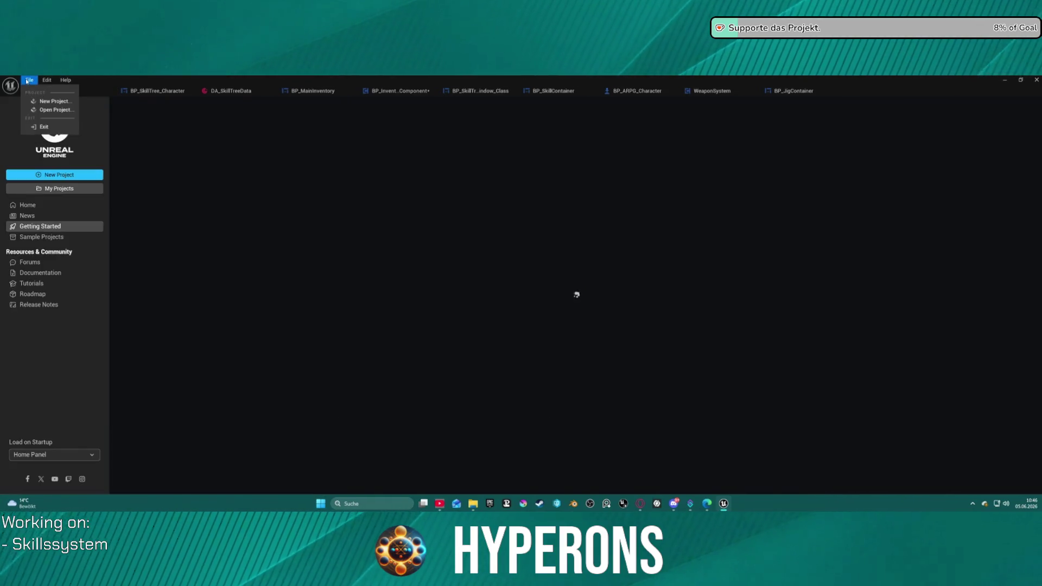
Step: Load Map_Lobby0 from File > Recent Levels, bringing up the HLOD Map Check warnings
left_click(59, 90)
left_click(30, 79)
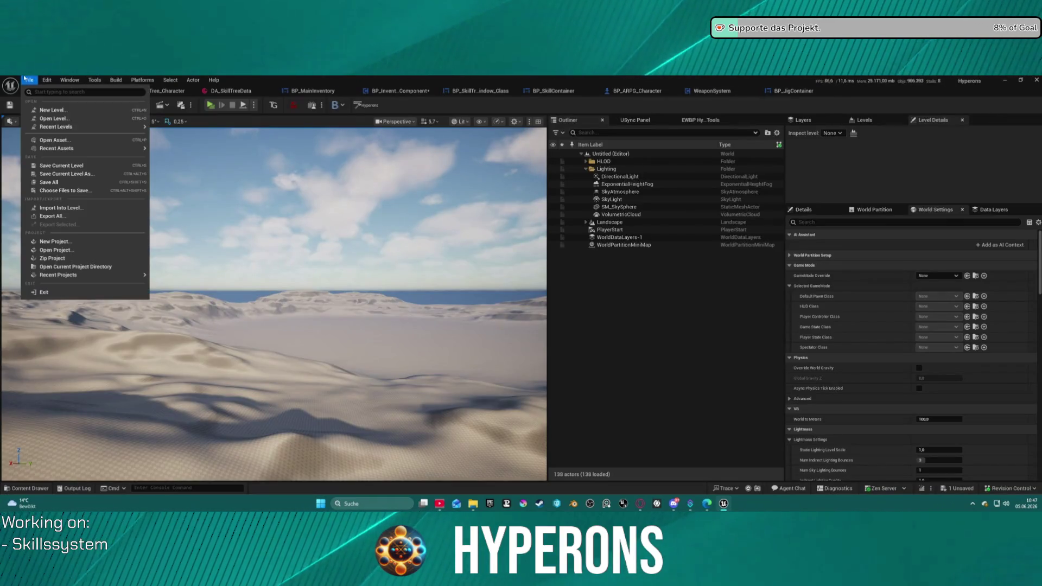
mouse_move(52, 128)
left_click(378, 218)
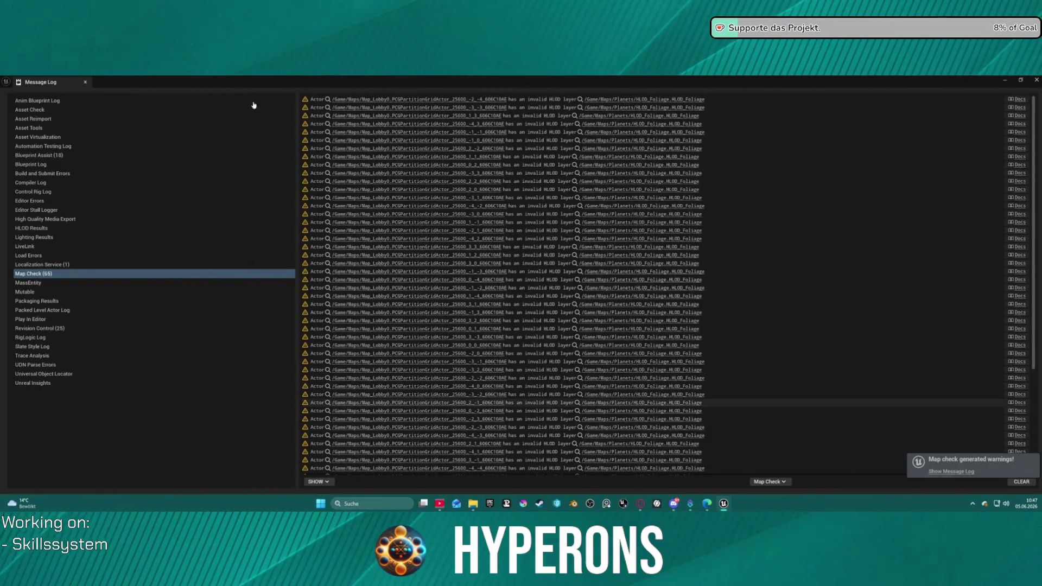
Step: Close the Message Log, start Play in Editor despite compile errors, and open Character Selection
left_click(85, 82)
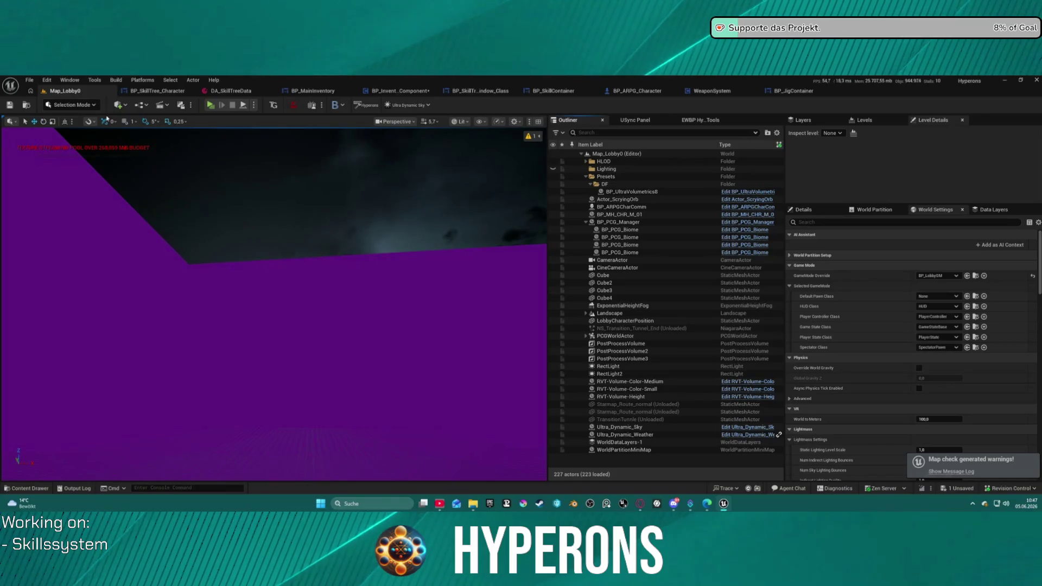
left_click(199, 487)
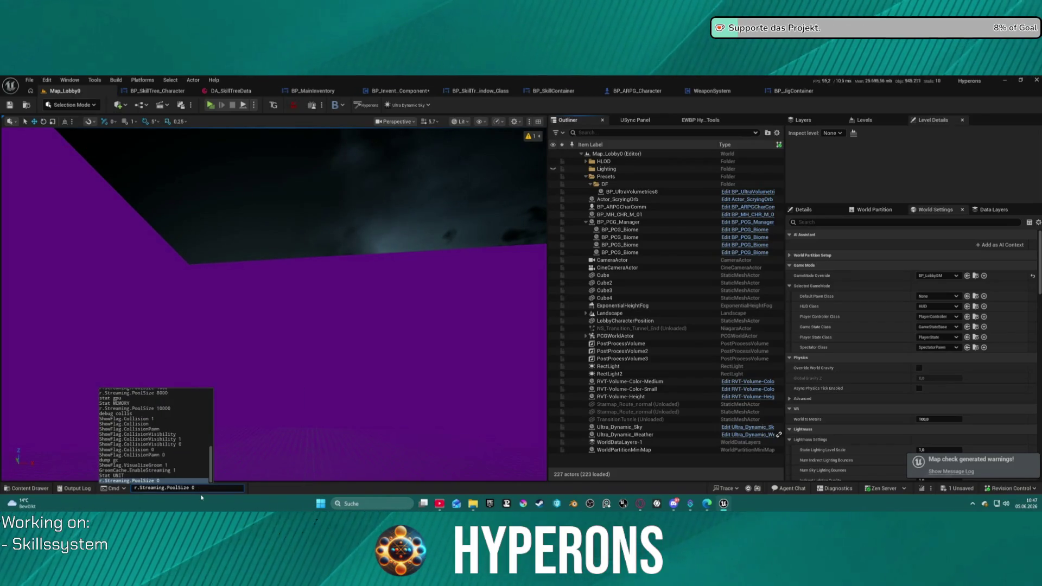
left_click(210, 105)
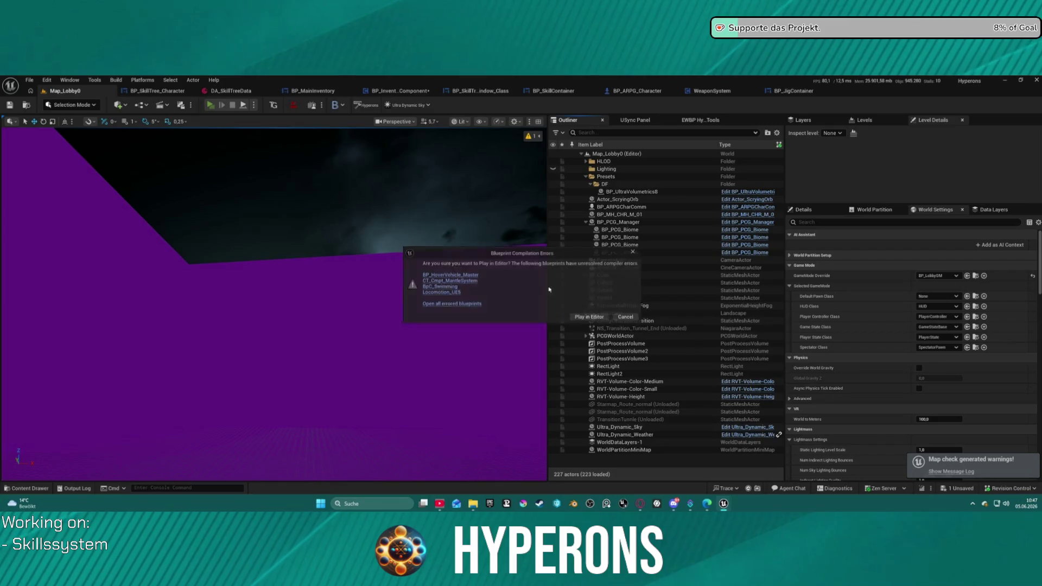
left_click(584, 319)
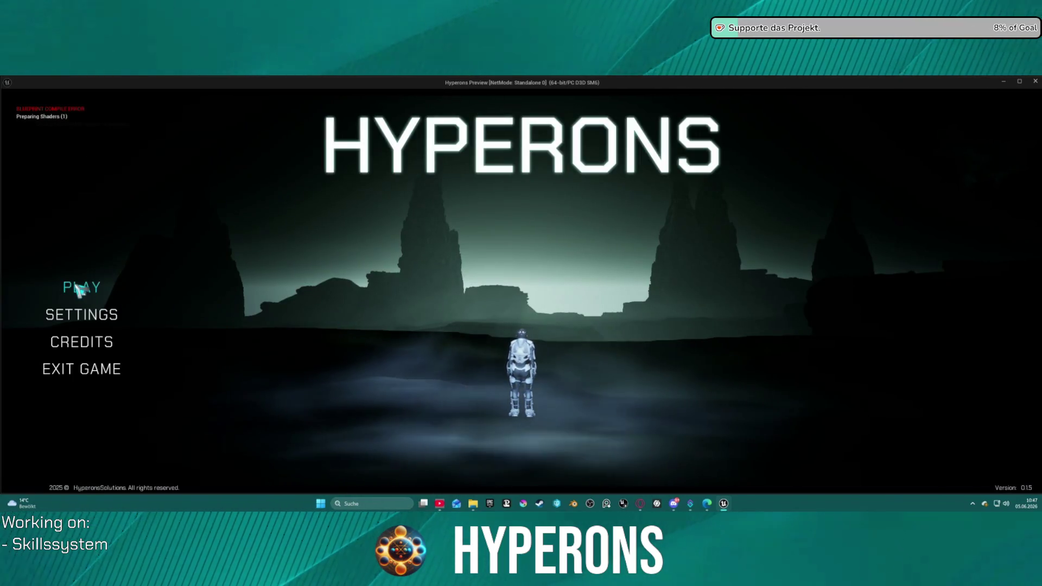
left_click(76, 287)
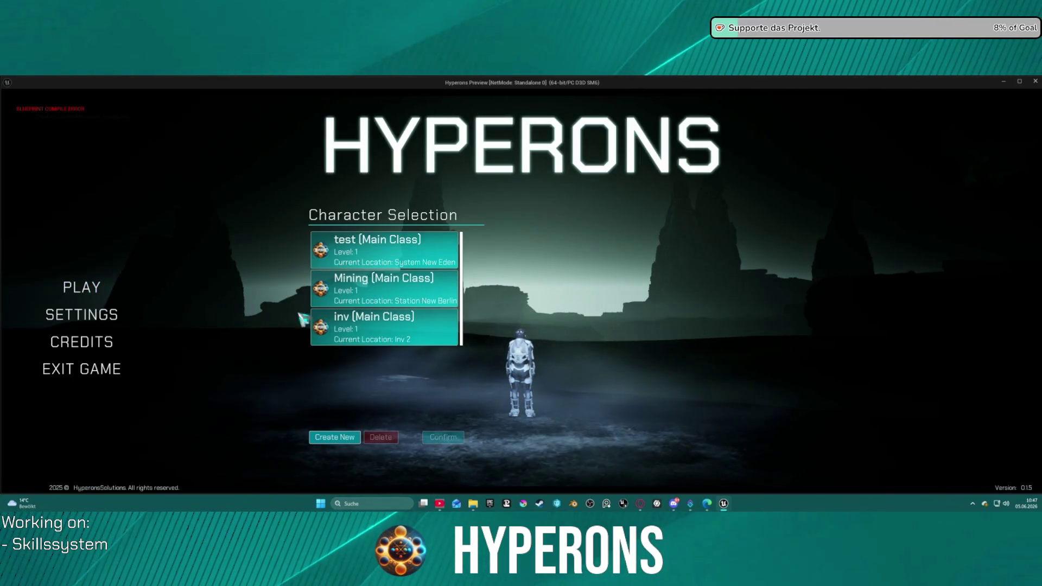
Step: Pick the inv character and press Start Game until the Update Equiped Item breakpoint hits
left_click(369, 326)
left_click(443, 437)
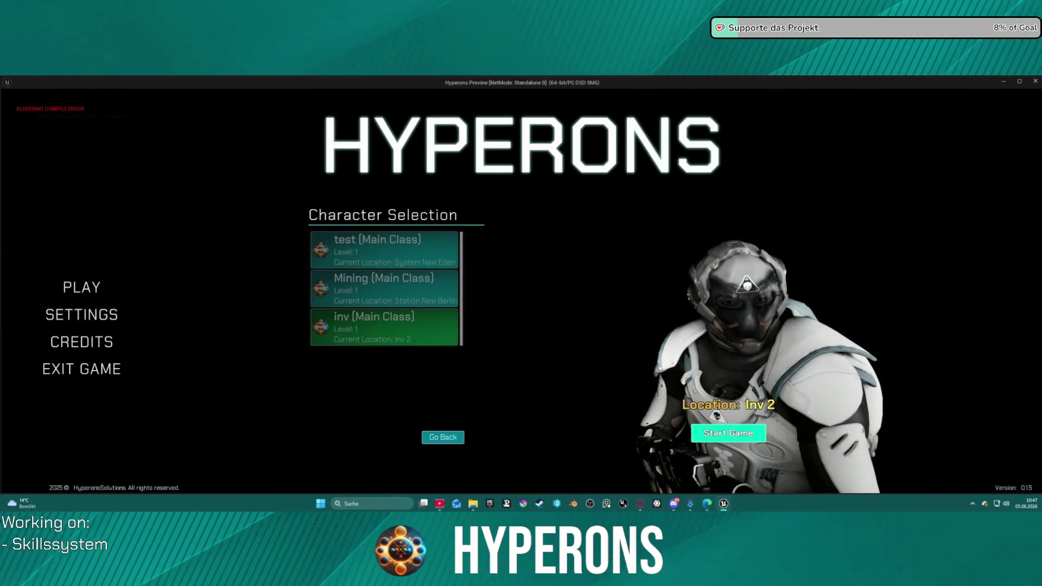
left_click(728, 433)
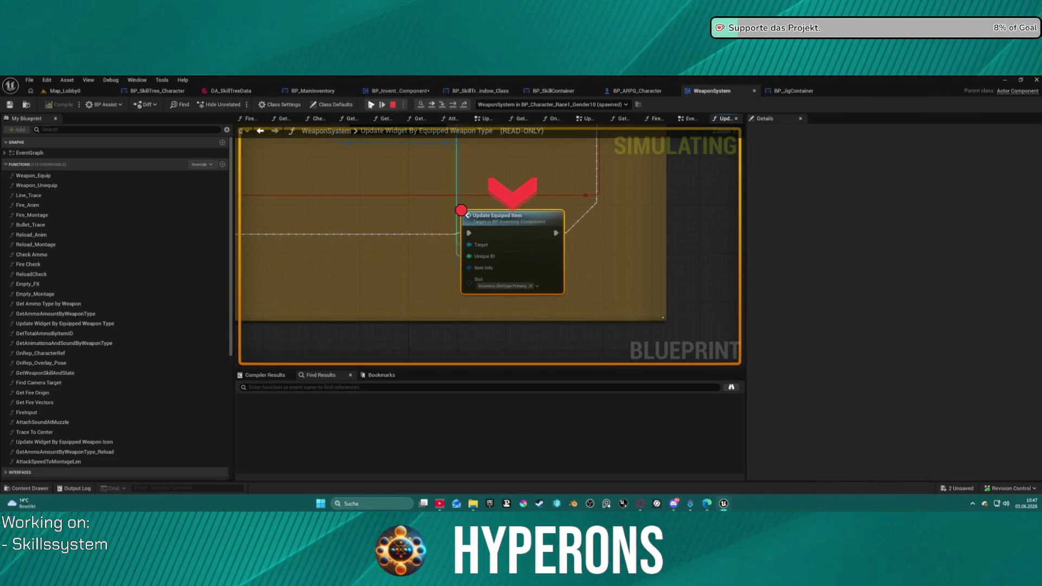
Step: Resume past the breakpoint, open the inventory with I, and walk toward the teleport box
left_click(372, 105)
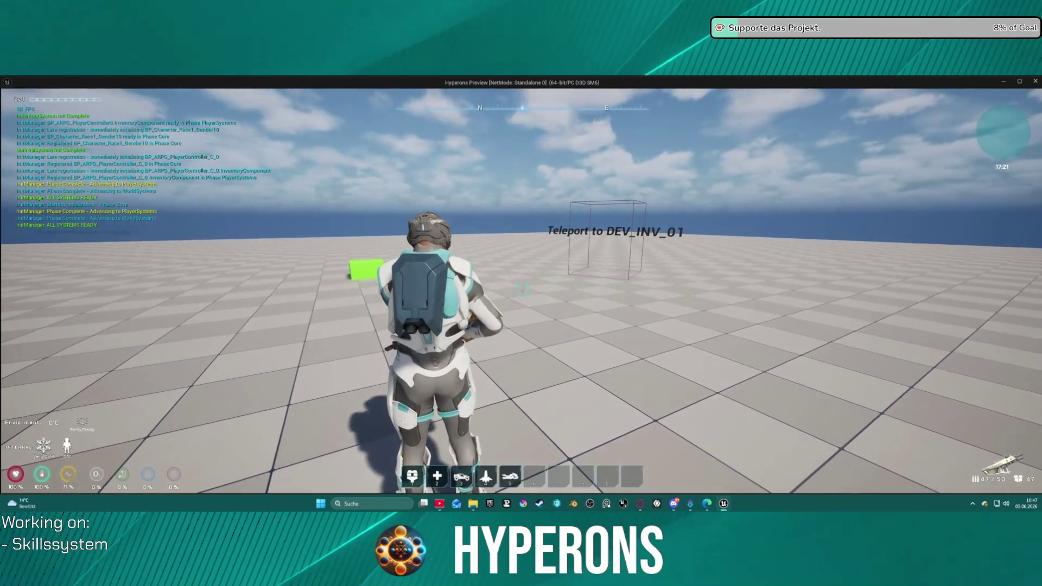
key("i")
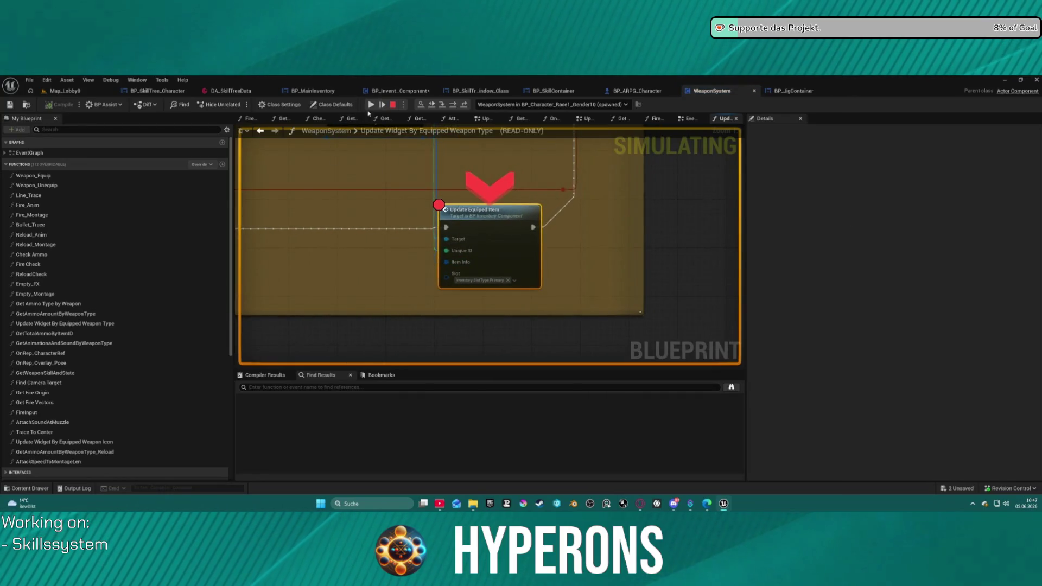
left_click(382, 104)
left_click(382, 104)
left_click(371, 104)
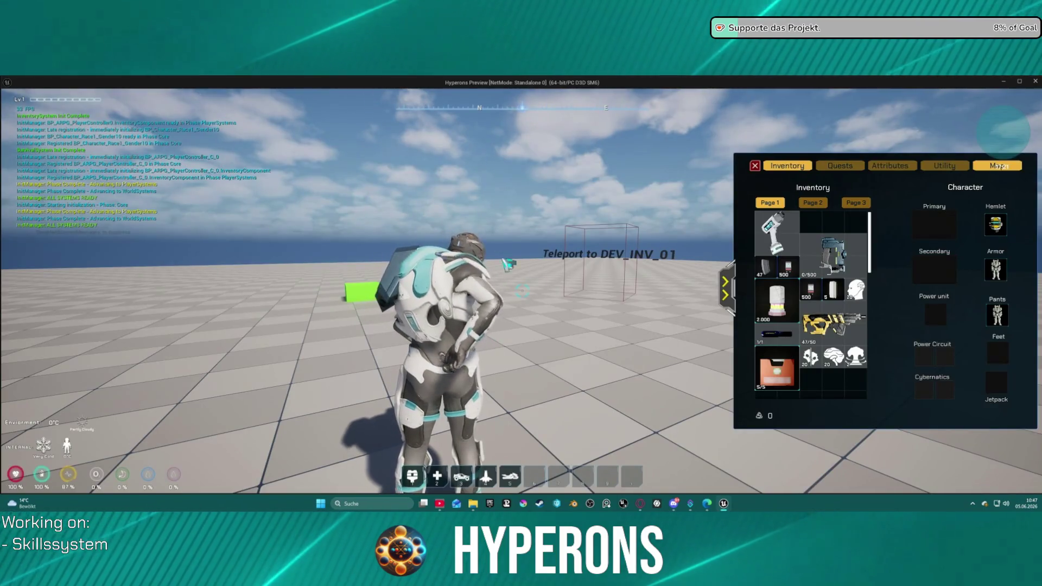
key("w")
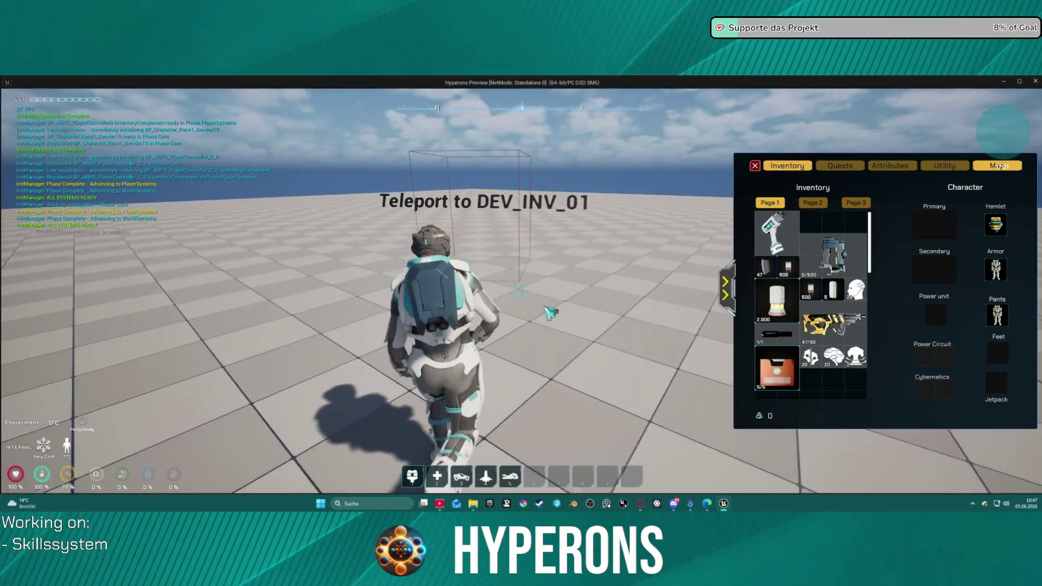
key("w")
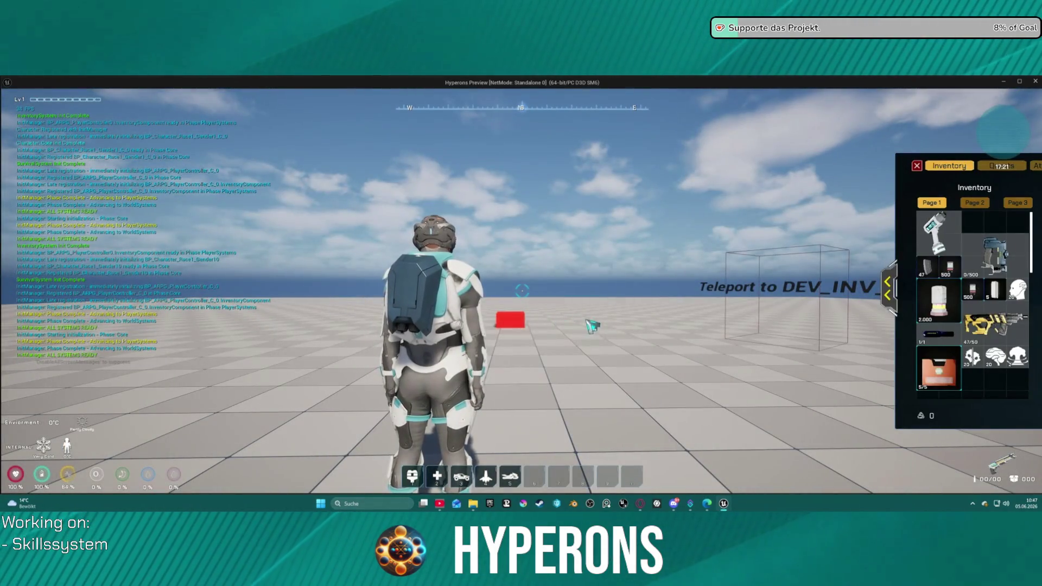
key("s")
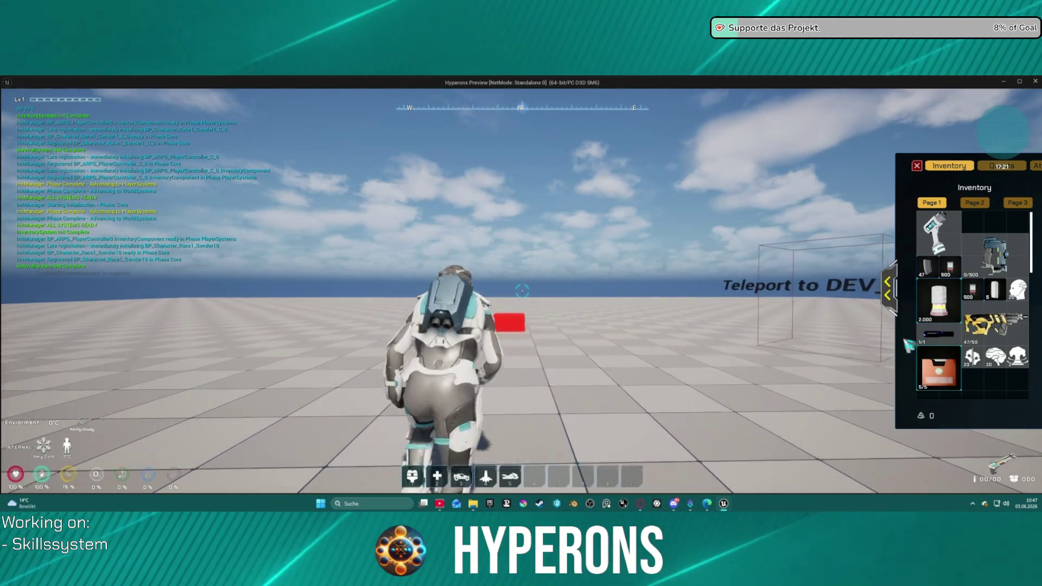
Step: Equip the MG 01 from the expanded inventory, resuming at each breakpoint hit
right_click(989, 335)
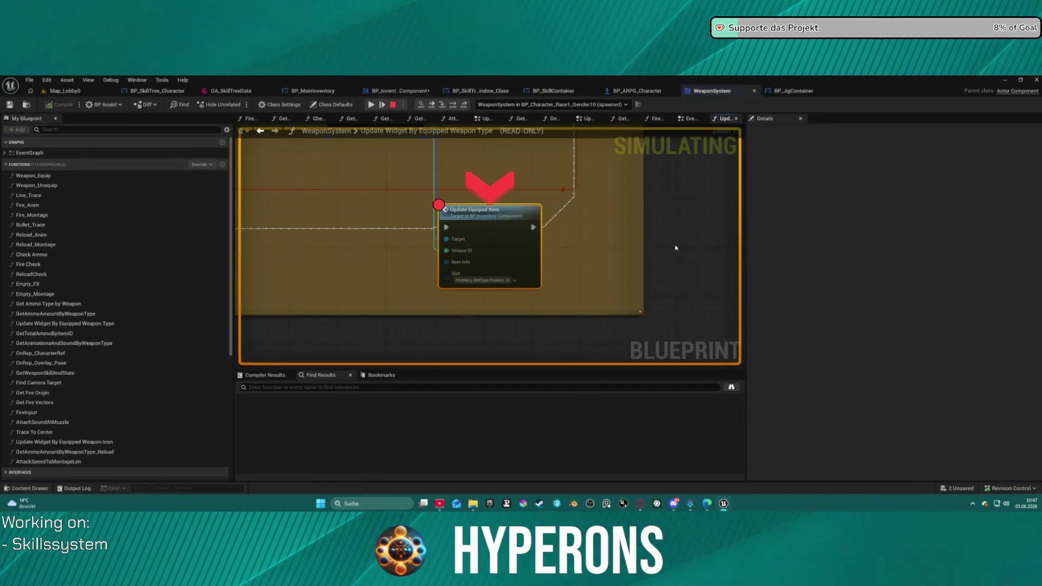
left_click(372, 105)
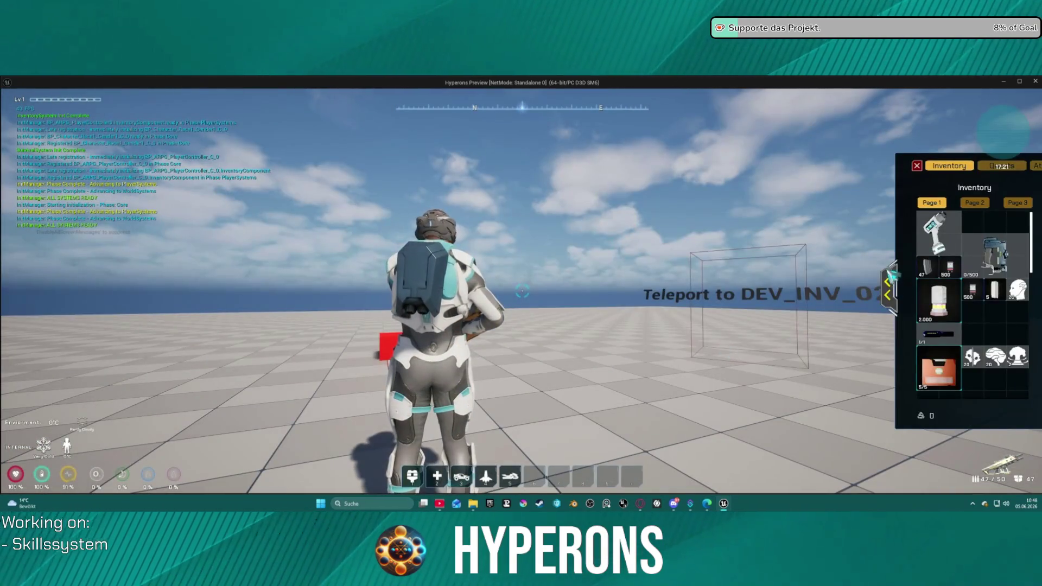
left_click(890, 274)
right_click(938, 227)
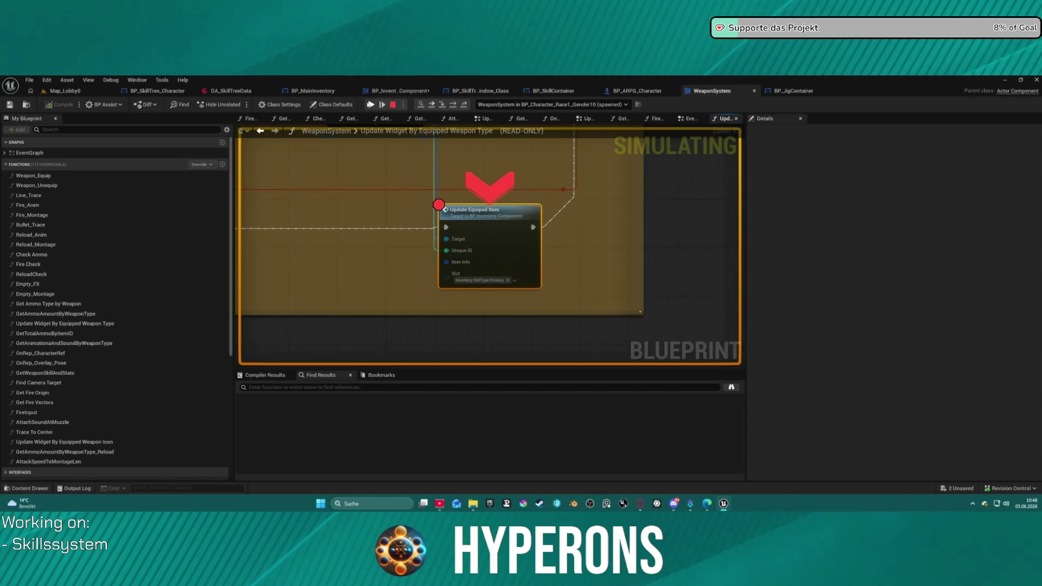
left_click(370, 105)
Step: Walk into the teleport volume, reopen the inventory, and drag the MG 01 onto the Primary slot
key("w")
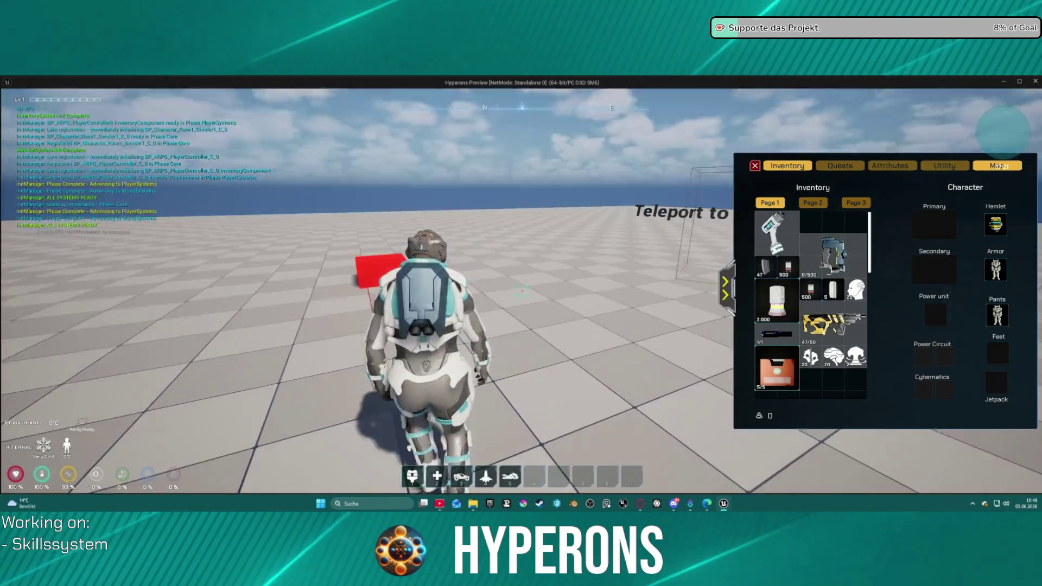
key("w")
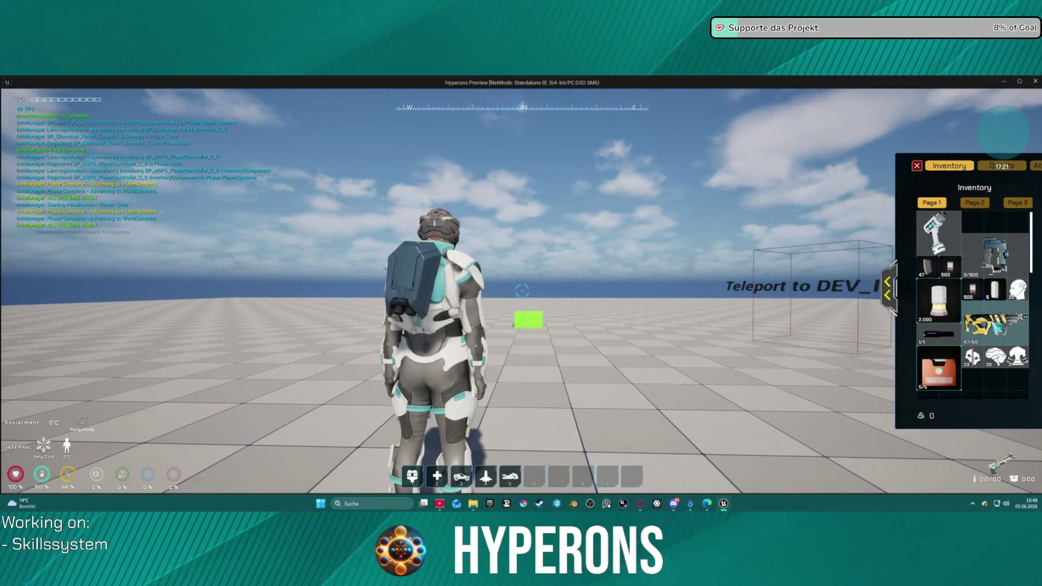
mouse_move(1004, 331)
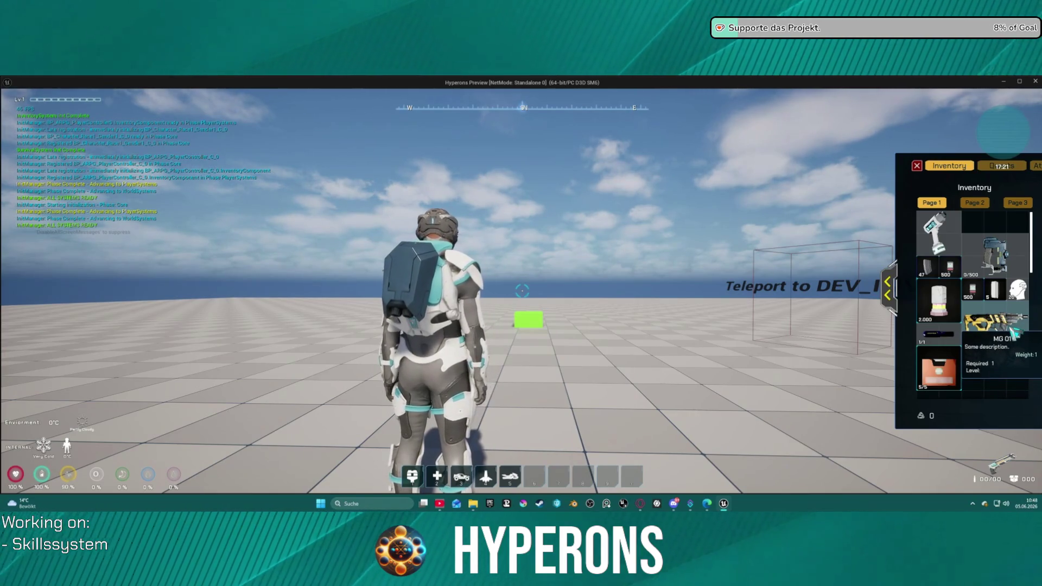
key("i")
key("i")
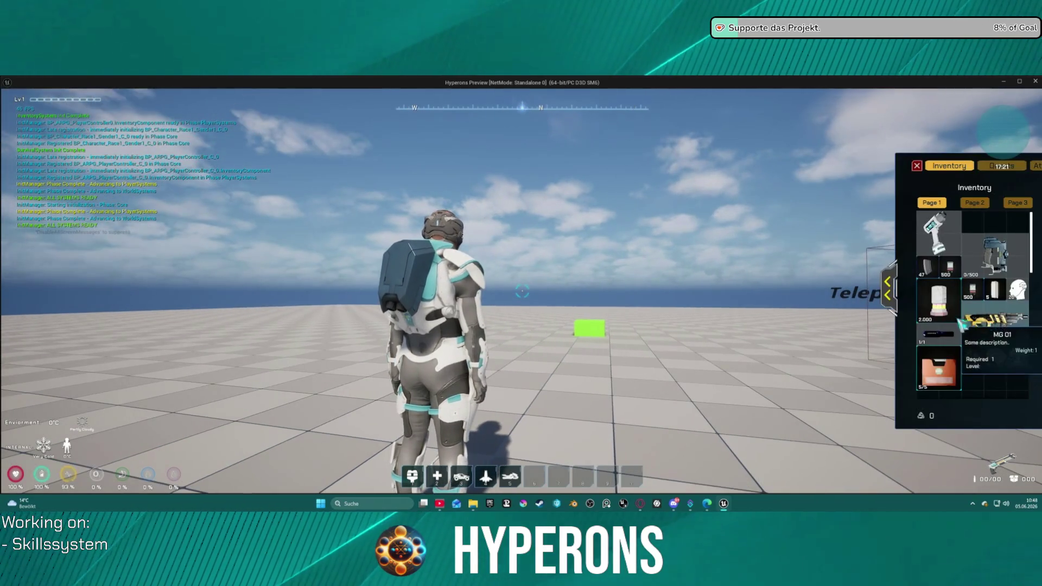
mouse_move(833, 326)
left_mouse_down()
mouse_move(934, 222)
mouse_move(953, 225)
left_mouse_up()
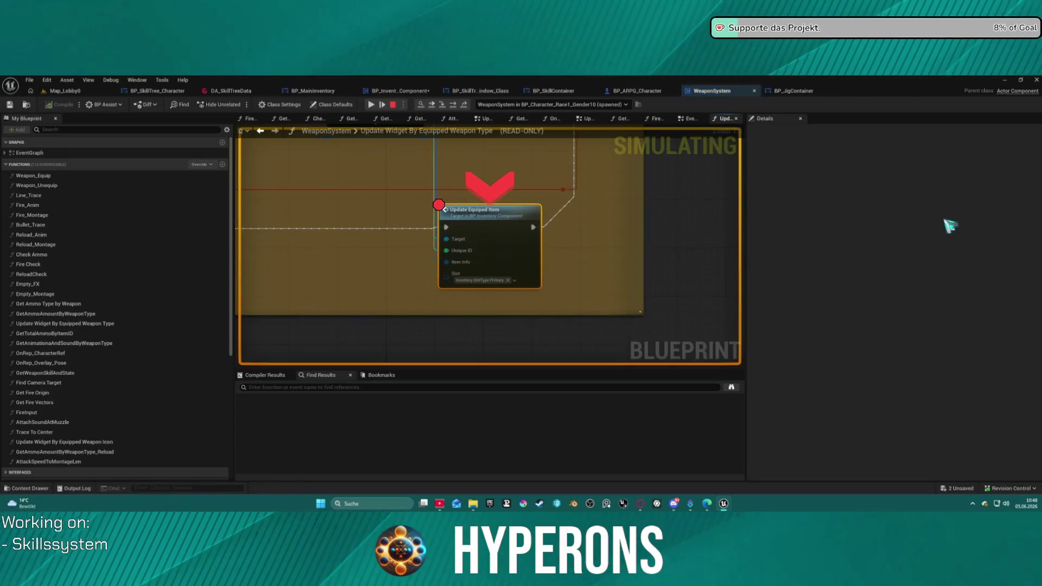
Step: Unequip the weapon from the Primary slot, resuming at each breakpoint and walking to the teleport box
left_click(373, 105)
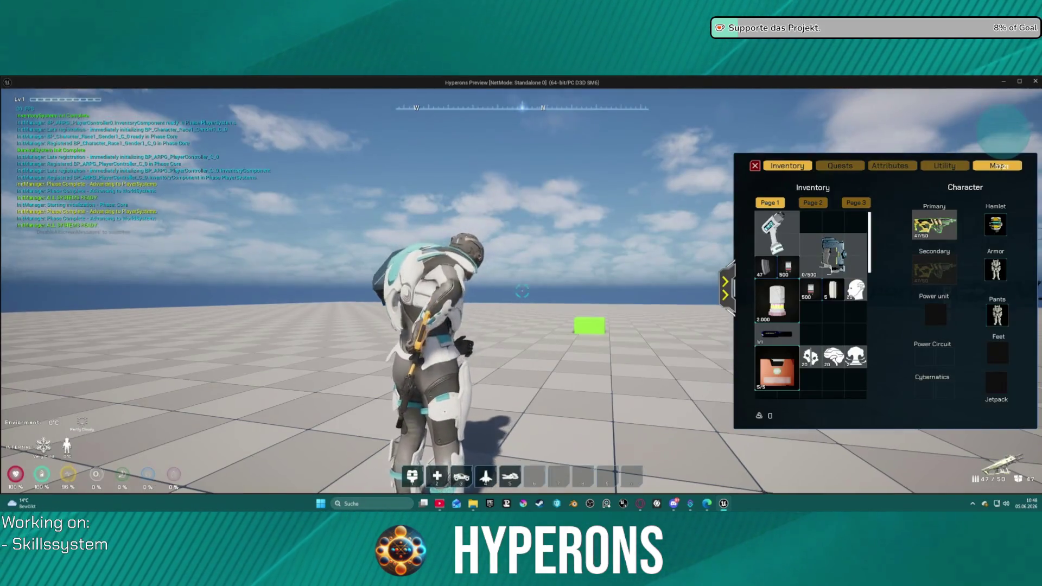
key("w")
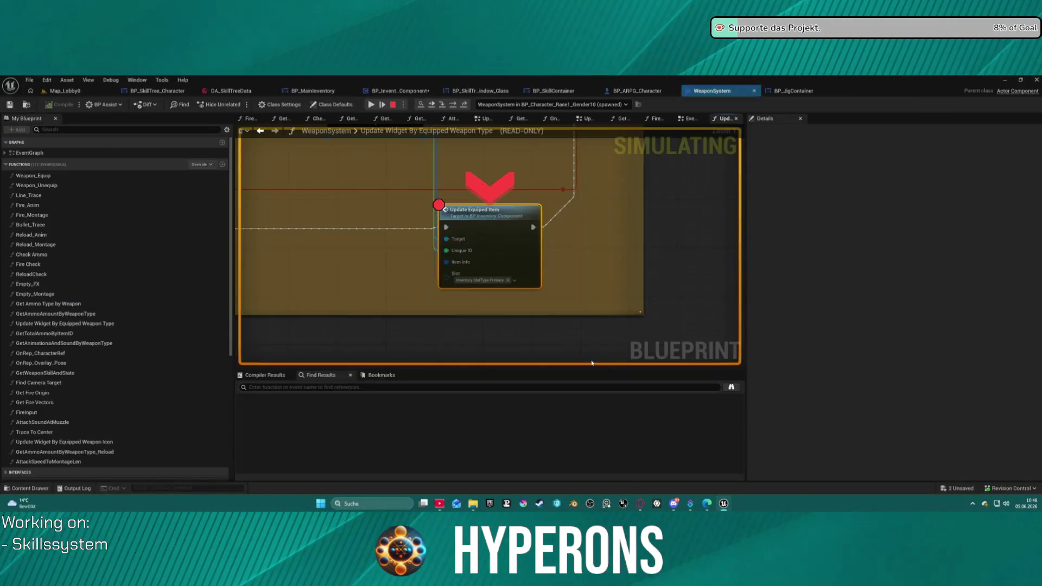
left_click(372, 105)
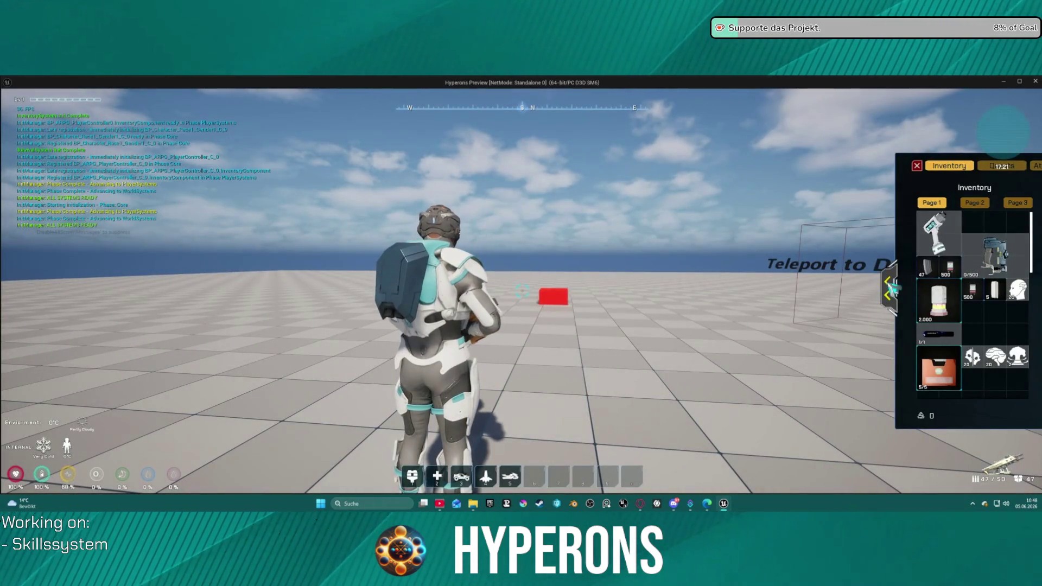
left_click(892, 288)
mouse_move(939, 239)
left_mouse_down()
mouse_move(847, 331)
mouse_move(814, 326)
left_mouse_up()
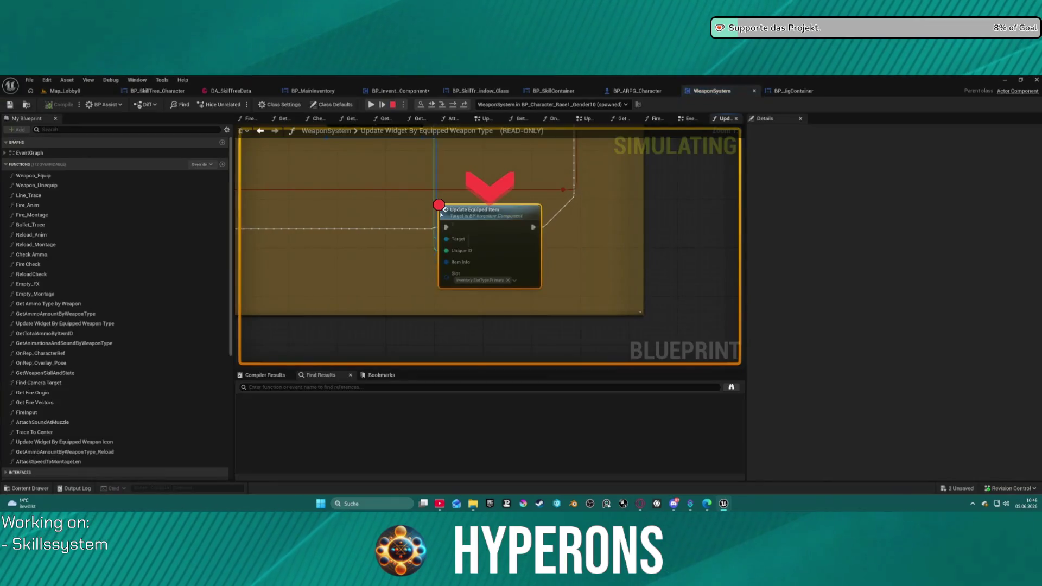
left_click(370, 105)
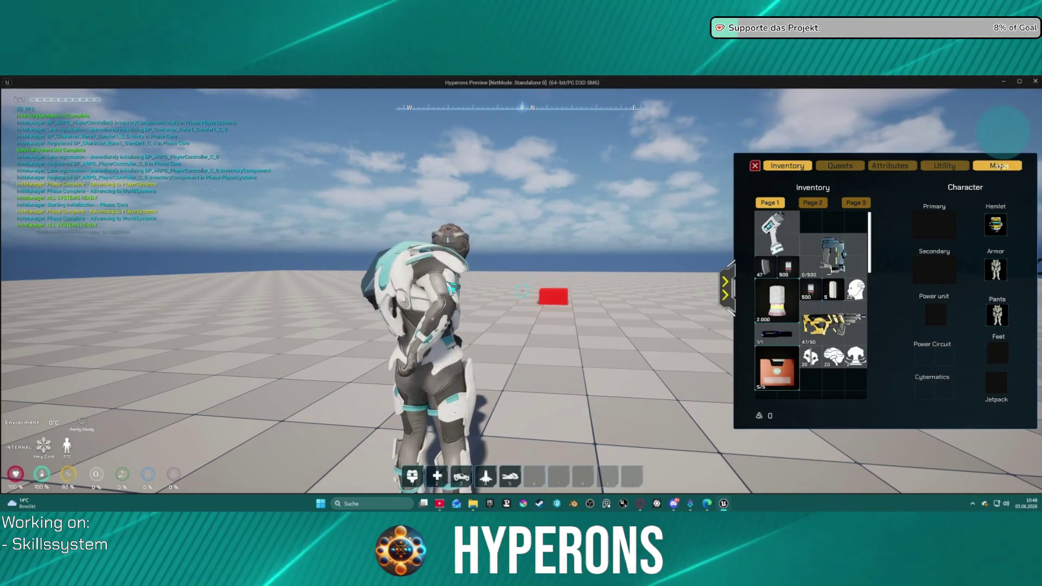
key("w")
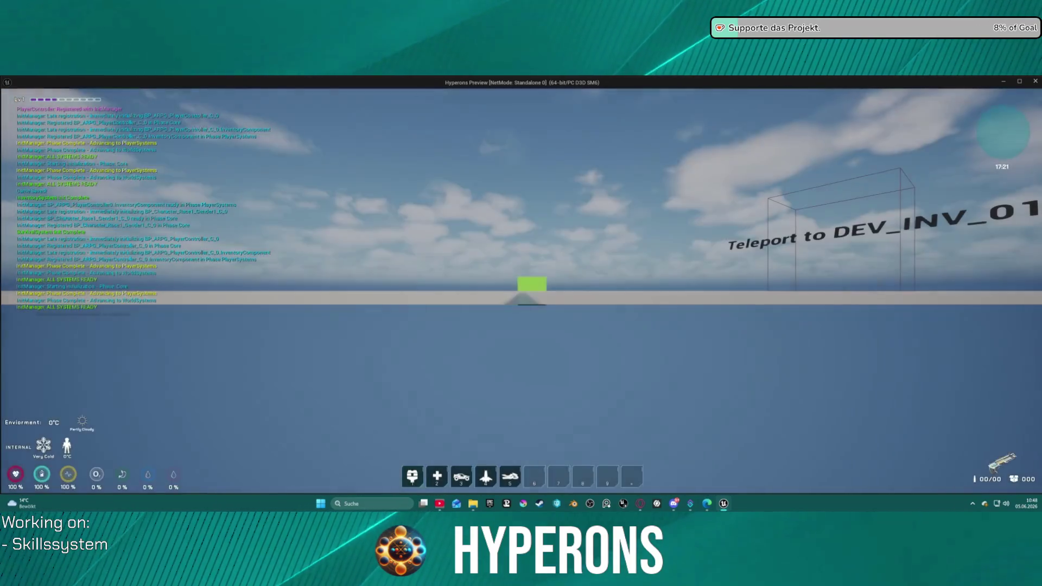
Step: Reopen the inventory and press 1 to re-equip the weapon, continuing past each breakpoint
key("i")
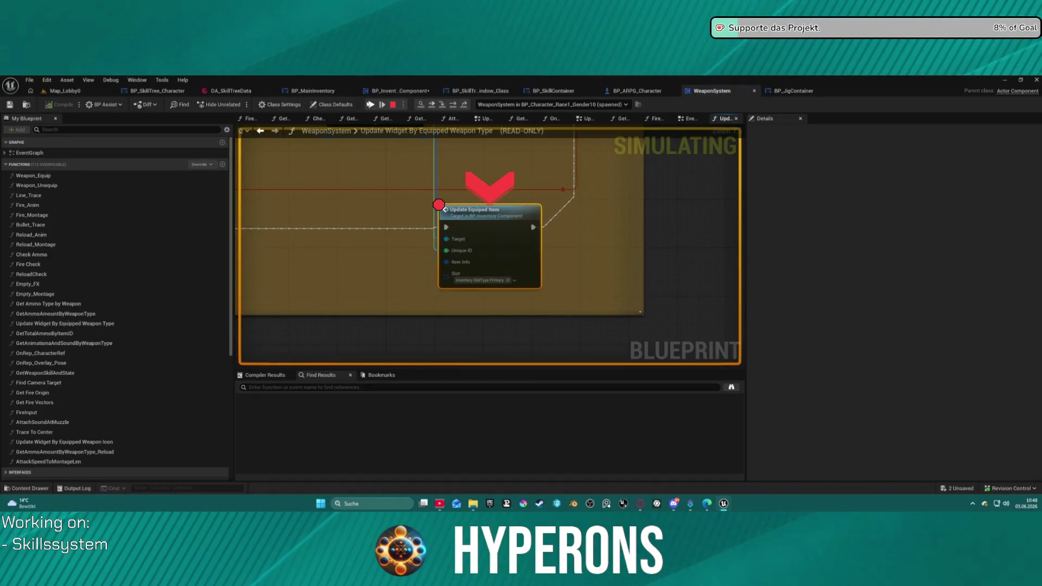
left_click(370, 105)
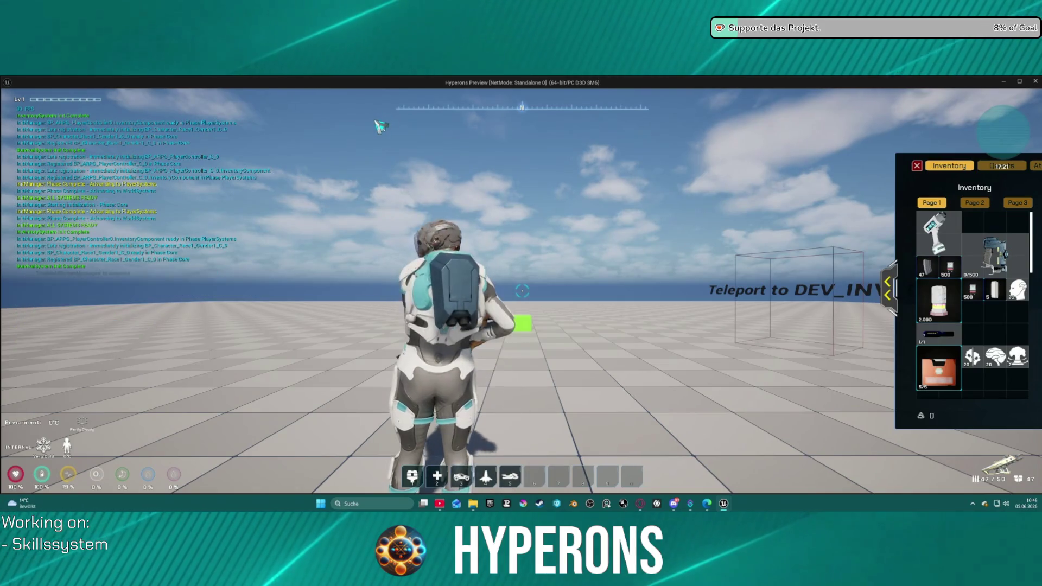
left_click_drag(391, 156, 487, 186)
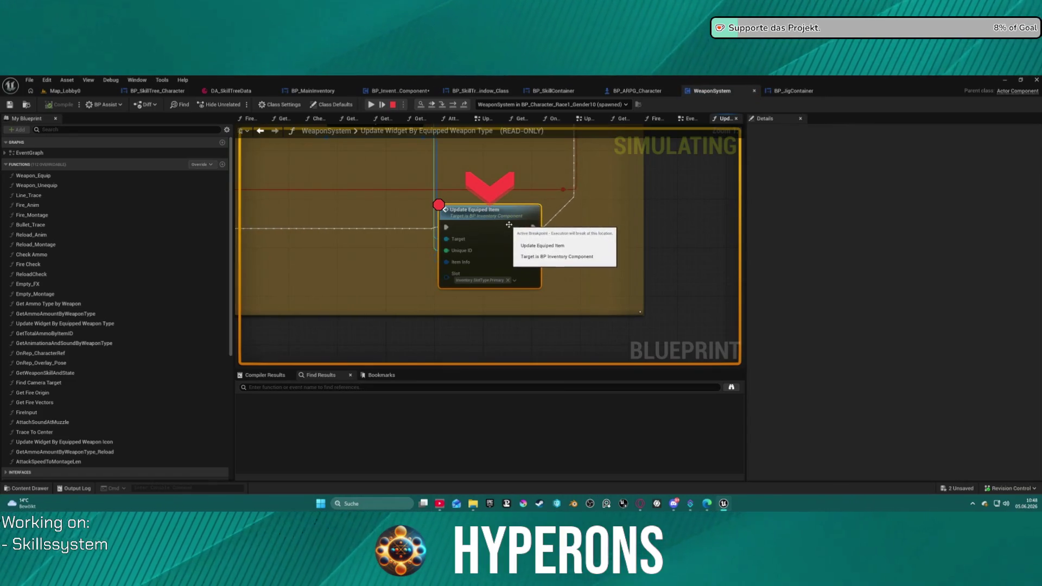
left_click(432, 105)
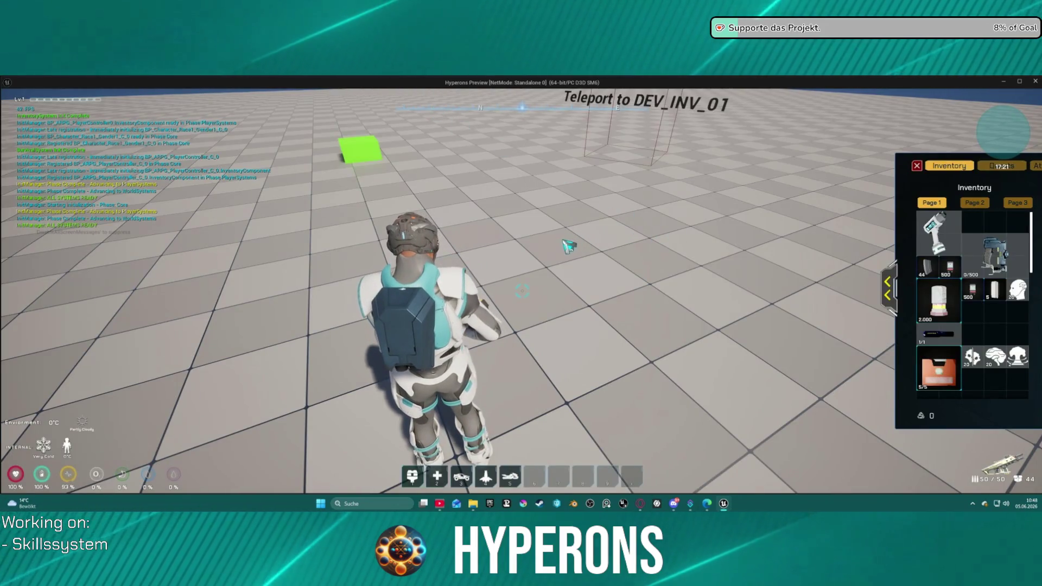
left_click(698, 293)
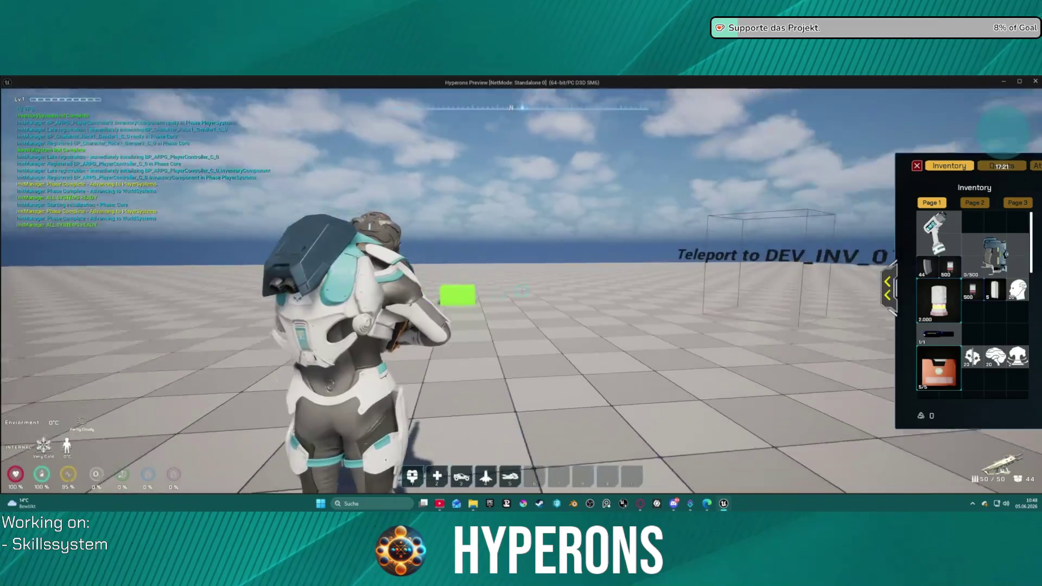
key("1")
key("F8")
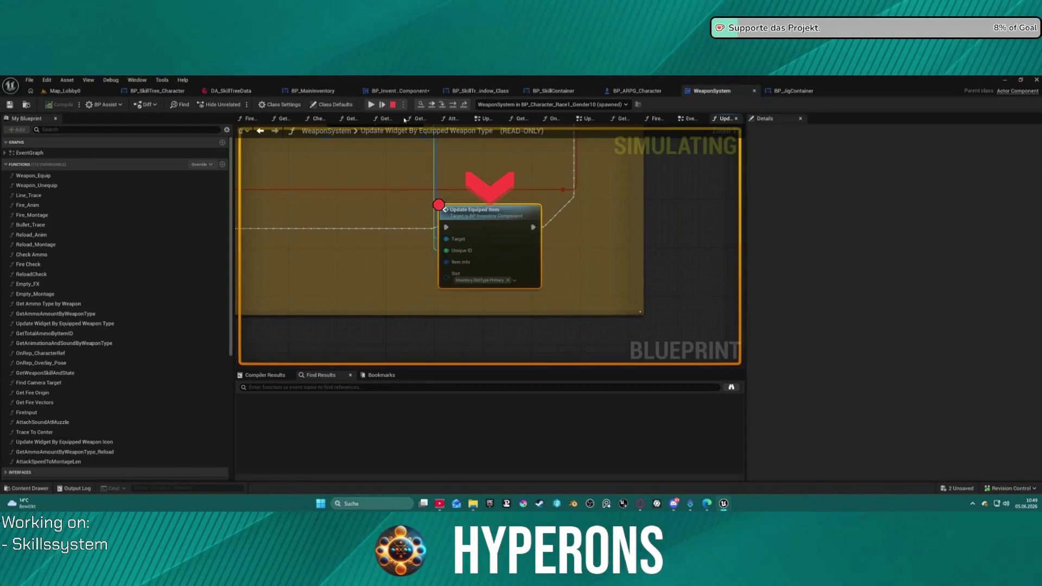
left_click(371, 105)
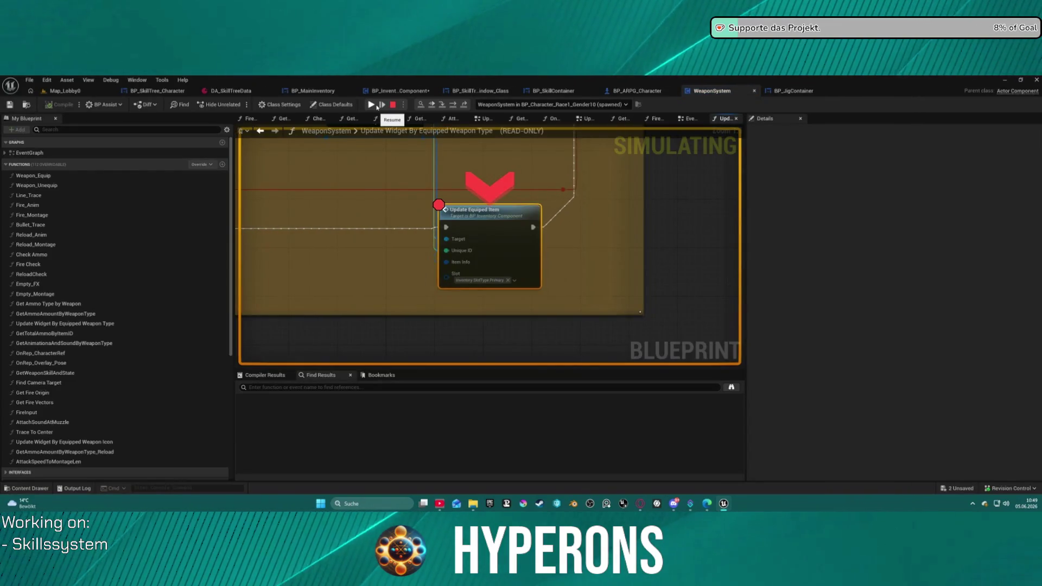
Step: Step into UpdateEquipedItem and advance through Find Item by UID to the Branch node
left_click(438, 105)
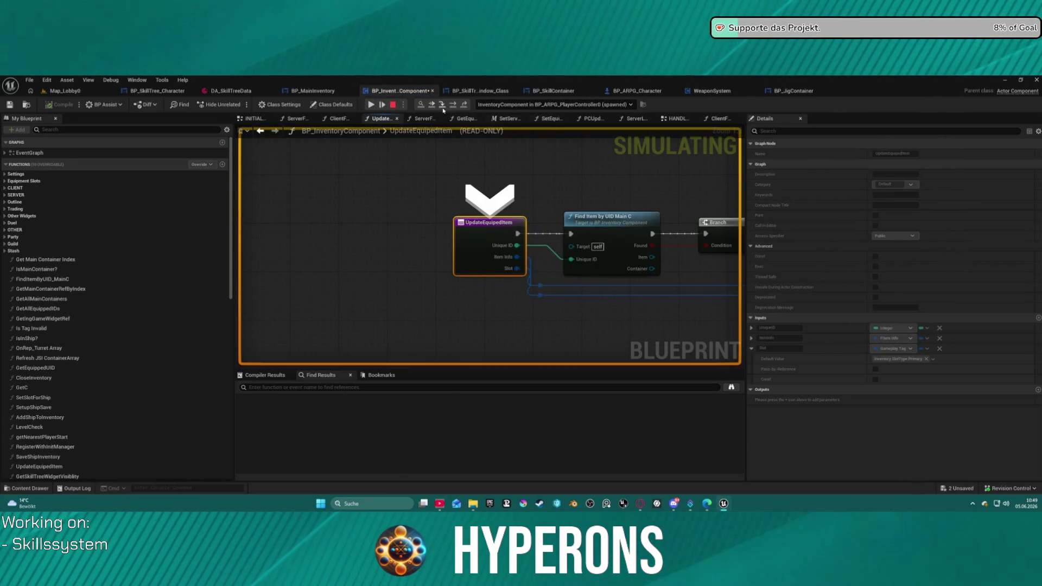
left_click(453, 104)
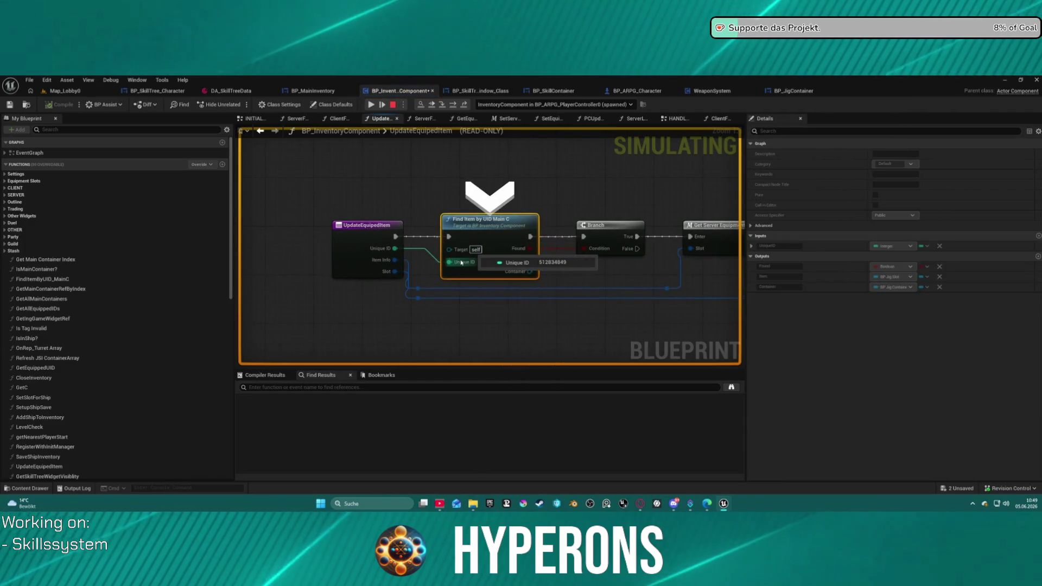
left_click(452, 105)
mouse_move(477, 258)
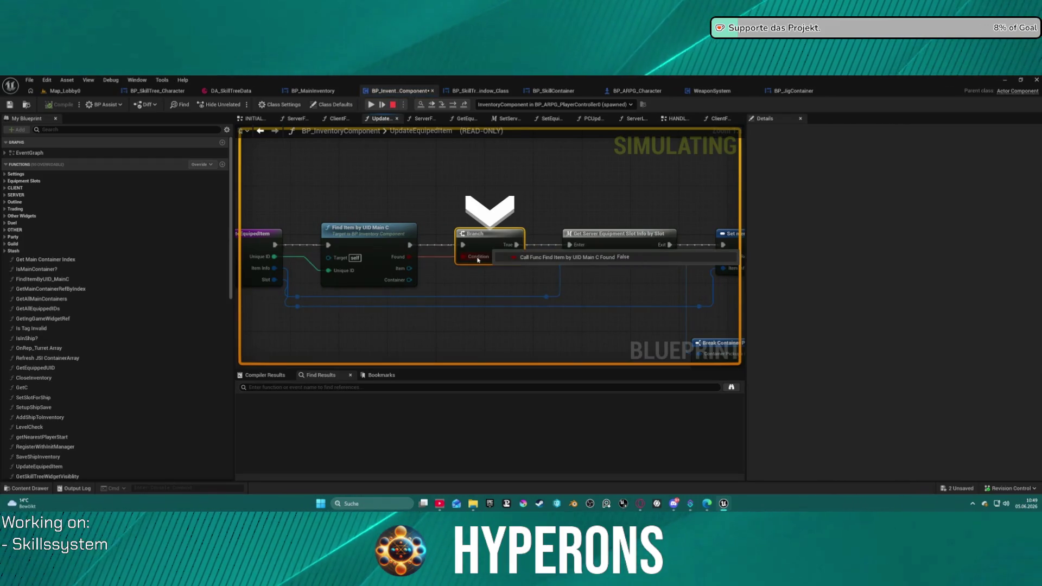
mouse_move(343, 273)
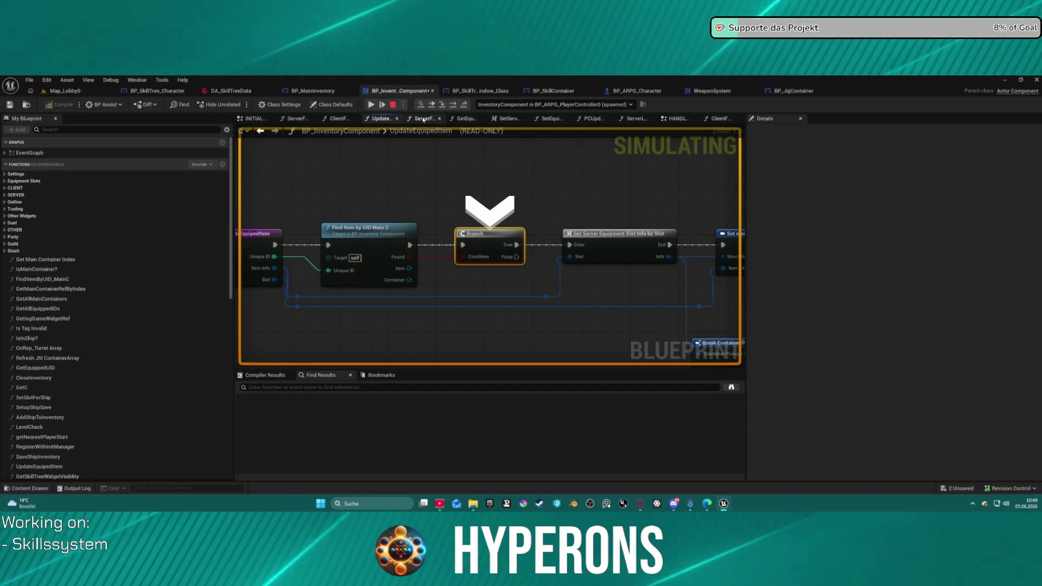
Step: Open SetServerEquipmentSlotInfo from ServerFunc_HandleEquipmentRequest and expand Server Equipment Info's Primary entry (Rifle_MG_01)
left_click(424, 120)
left_click(477, 250)
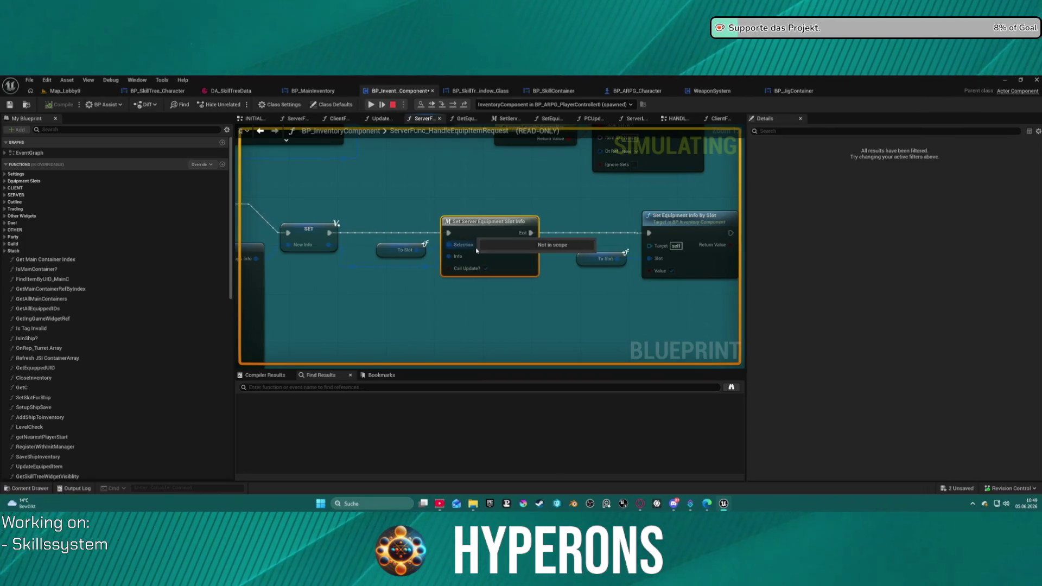
double_click(495, 230)
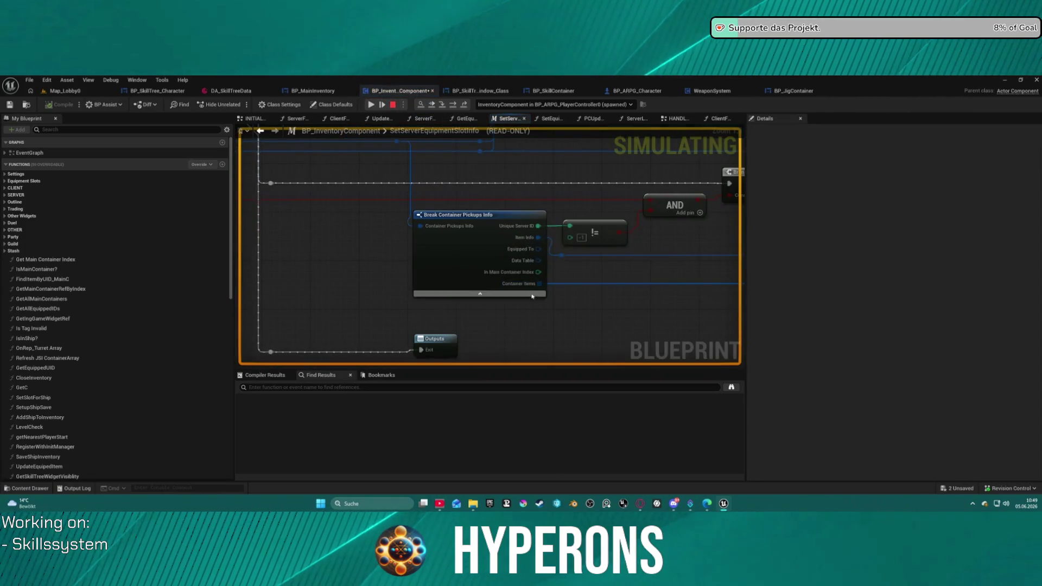
scroll(522, 286, "down", 5)
scroll(459, 178, "up", 3)
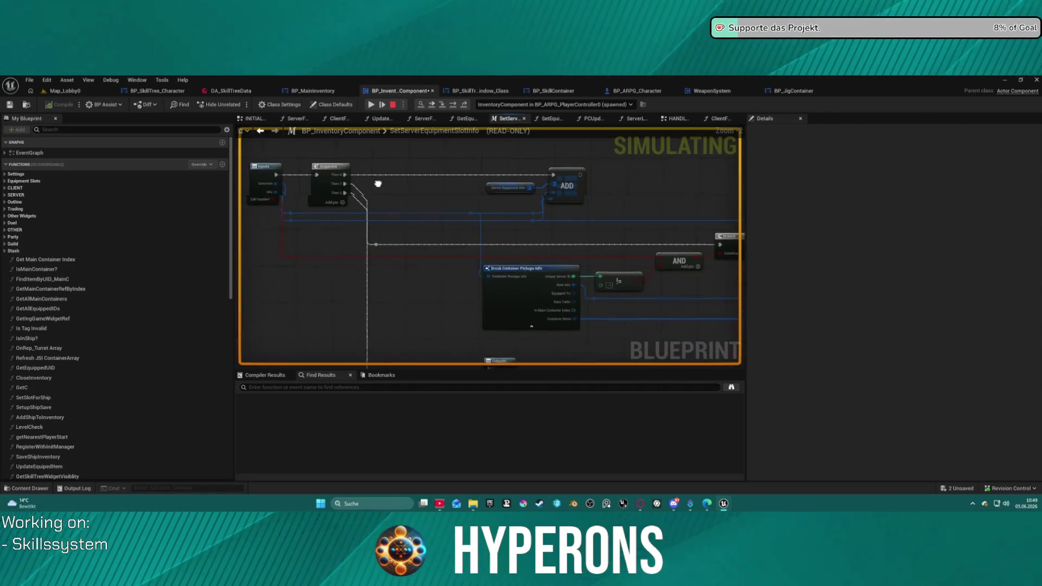
mouse_move(486, 187)
left_click(520, 199)
left_click(526, 256)
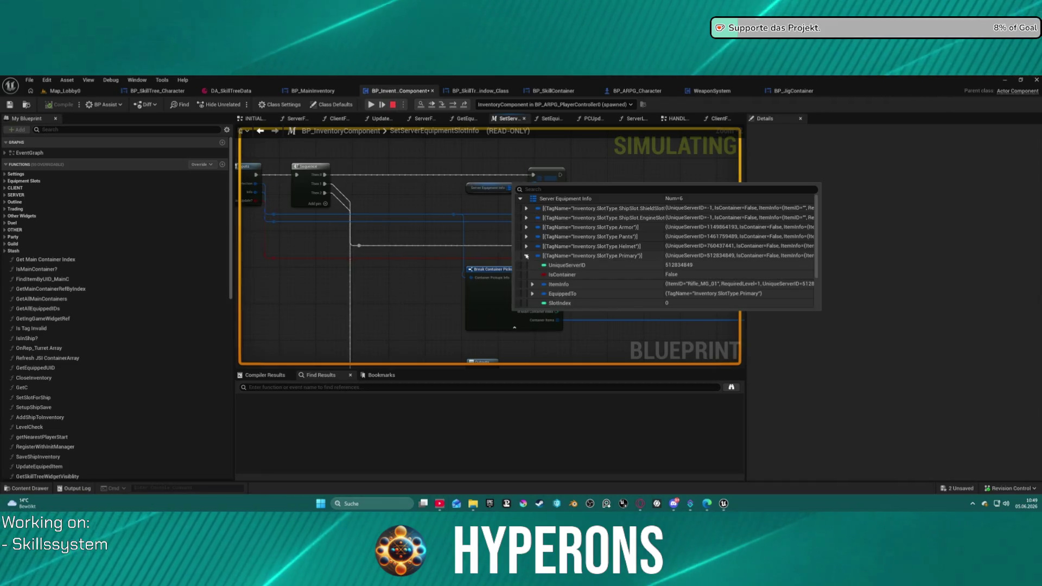
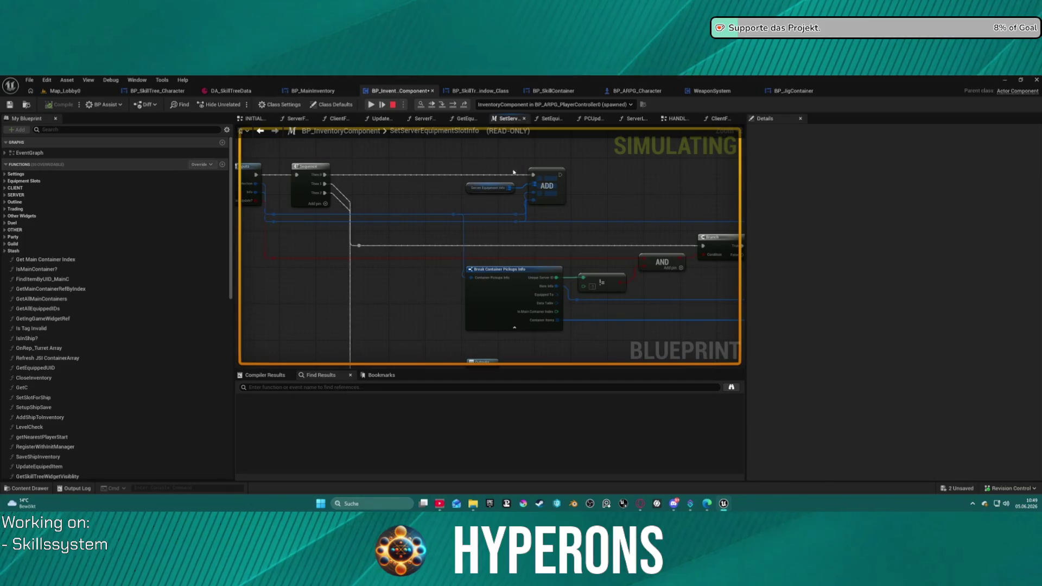
Step: Browse the slot-event graphs, then step from the breakpoint into UpdateEquipedItem and open FindItemByUID_MainC
left_click(686, 122)
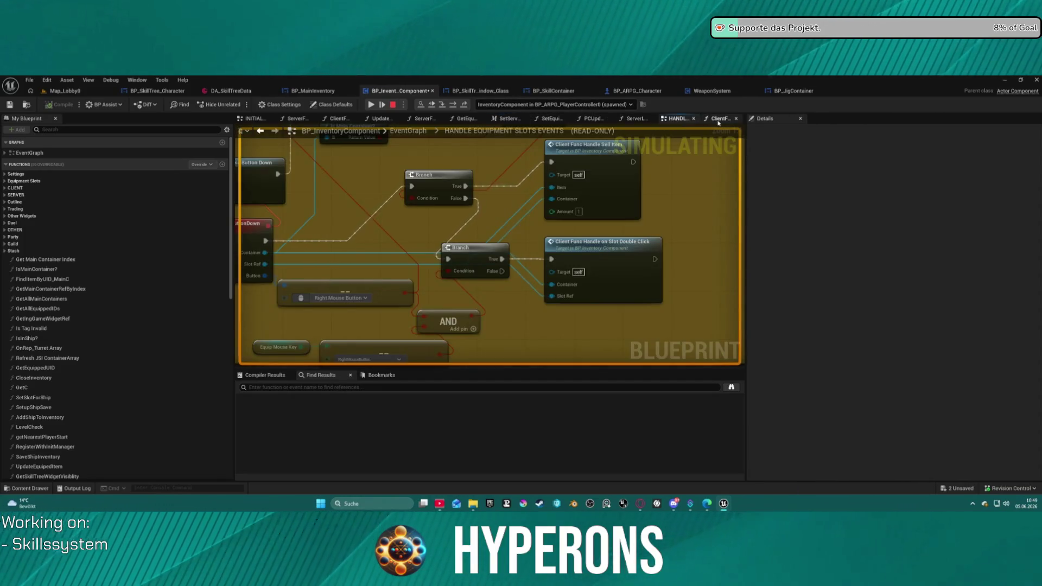
left_click(718, 119)
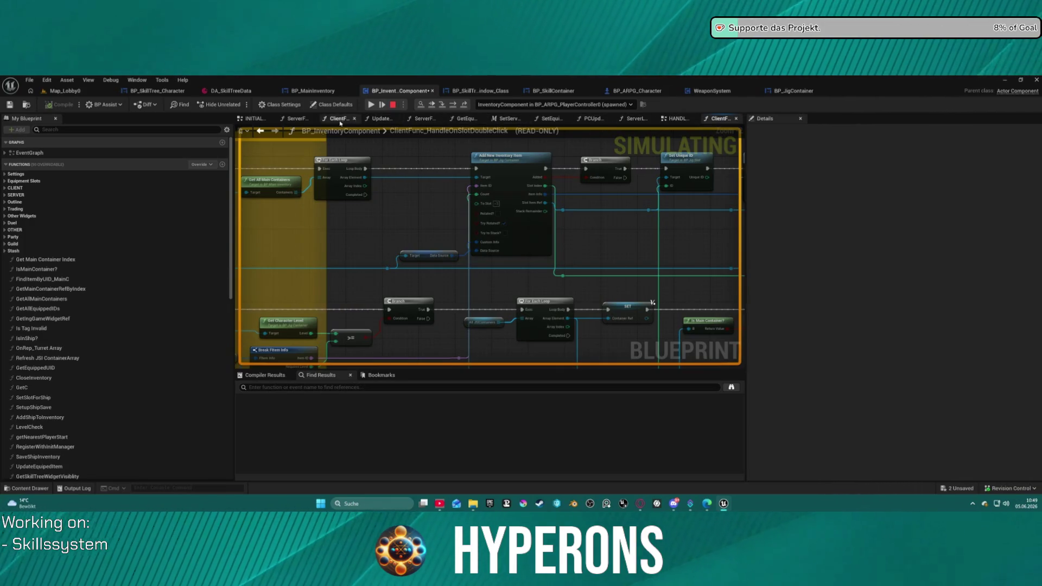
left_click(444, 106)
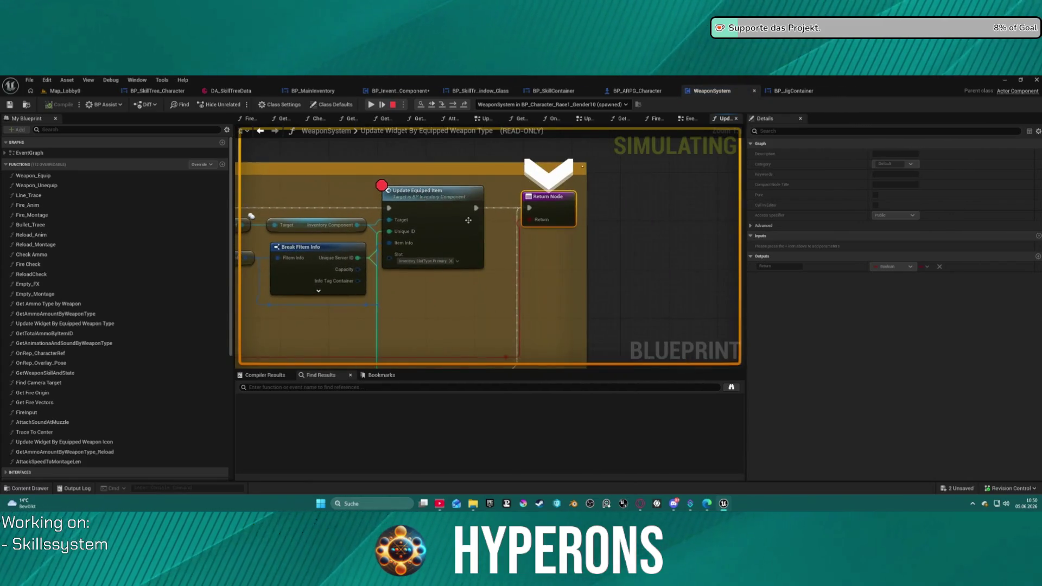
key("F11")
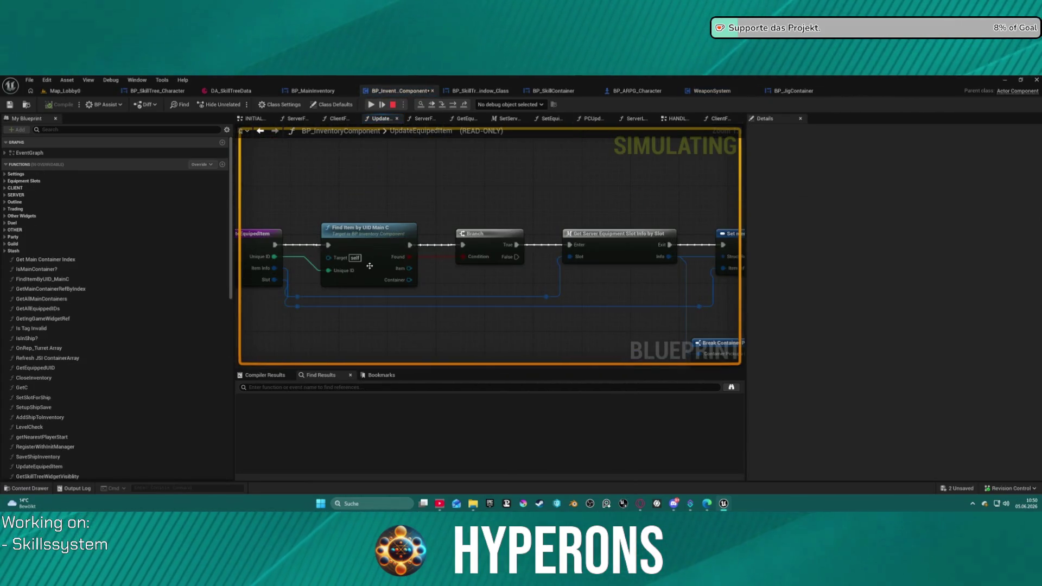
double_click(374, 239)
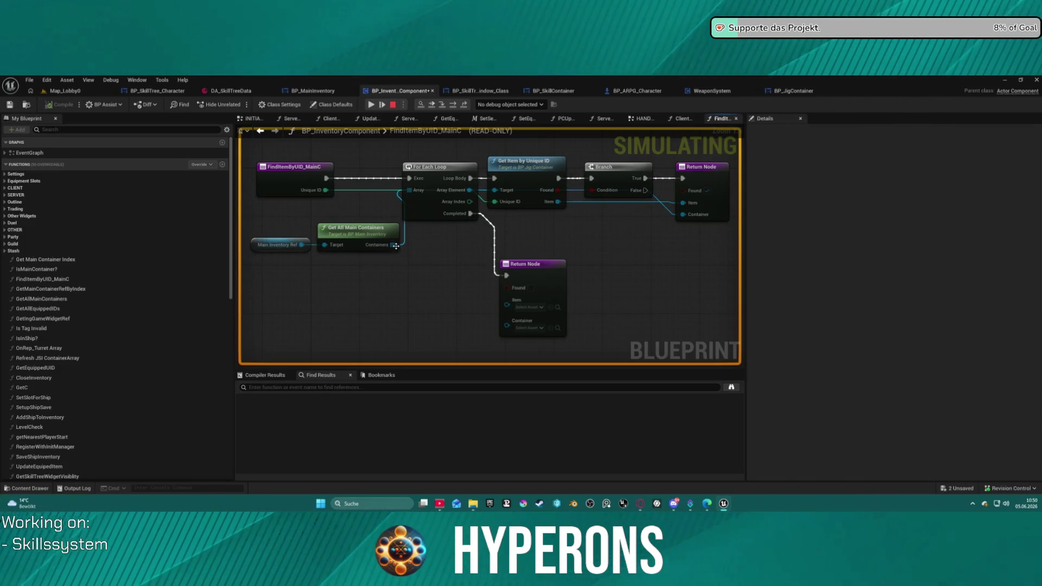
Step: Resume until the breakpoint hits again and step into UpdateEquipedItem once more
left_click(371, 104)
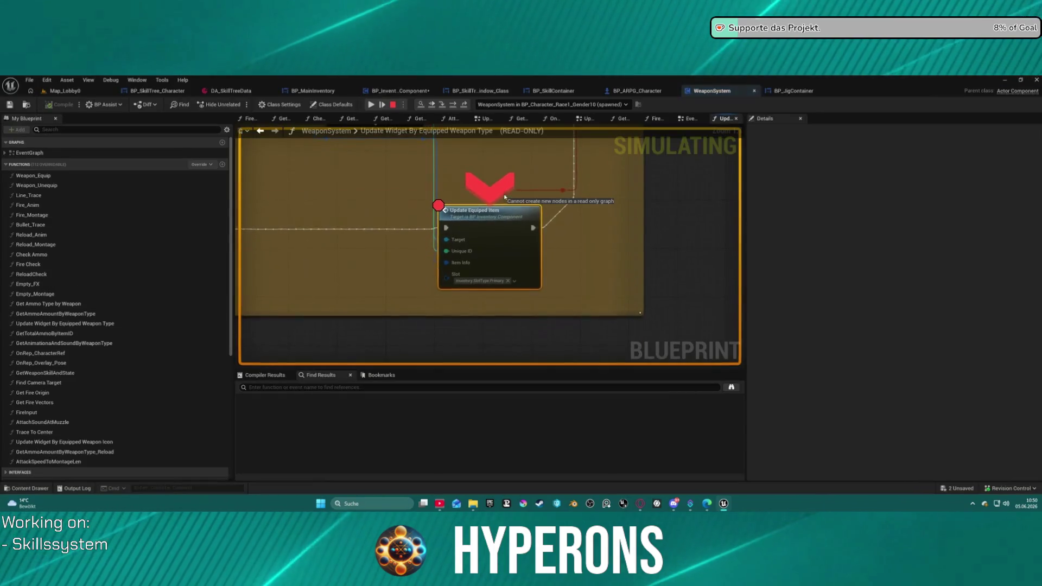
left_click(370, 105)
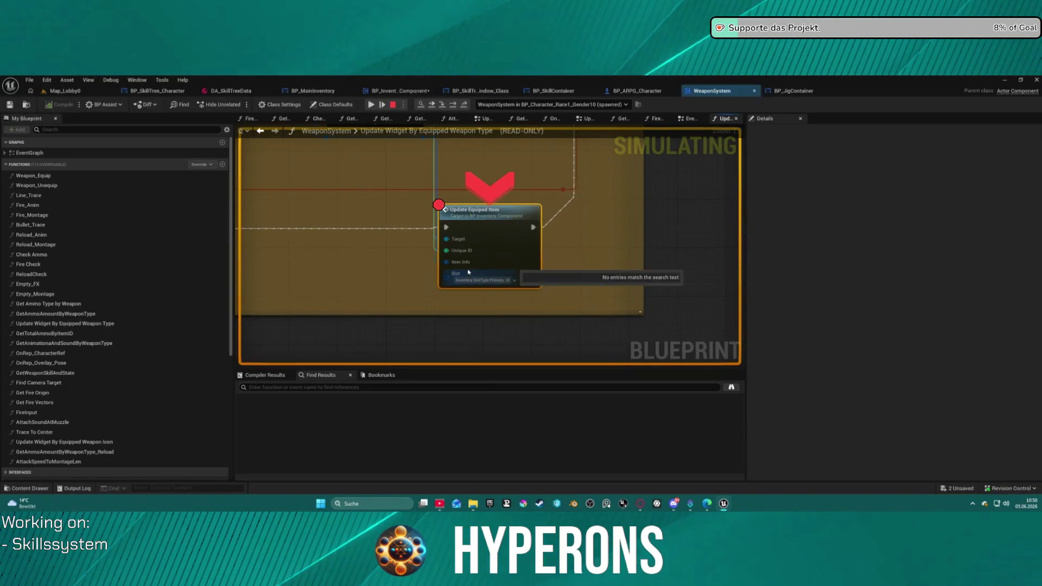
mouse_move(448, 262)
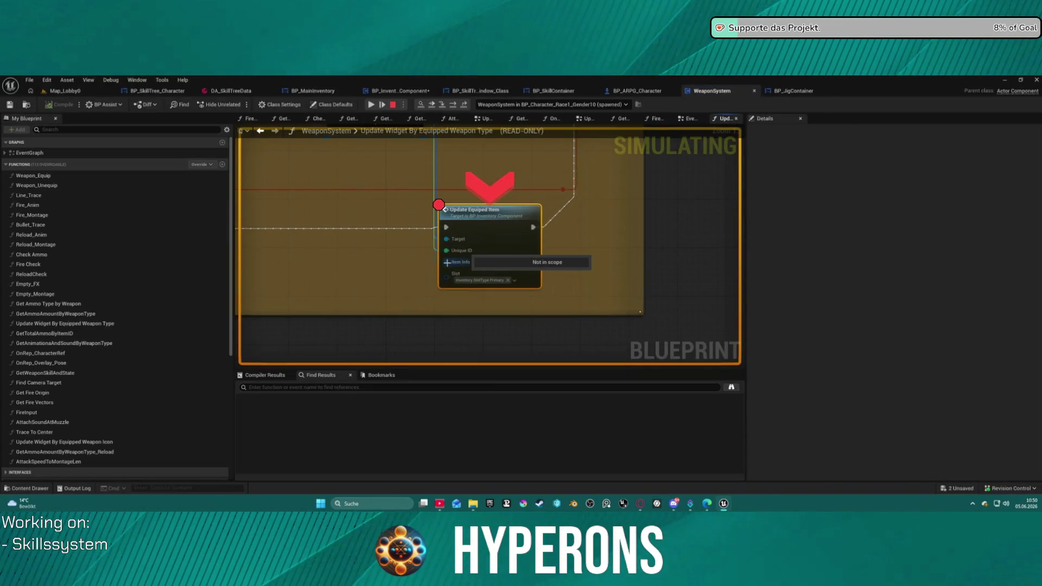
left_click(440, 106)
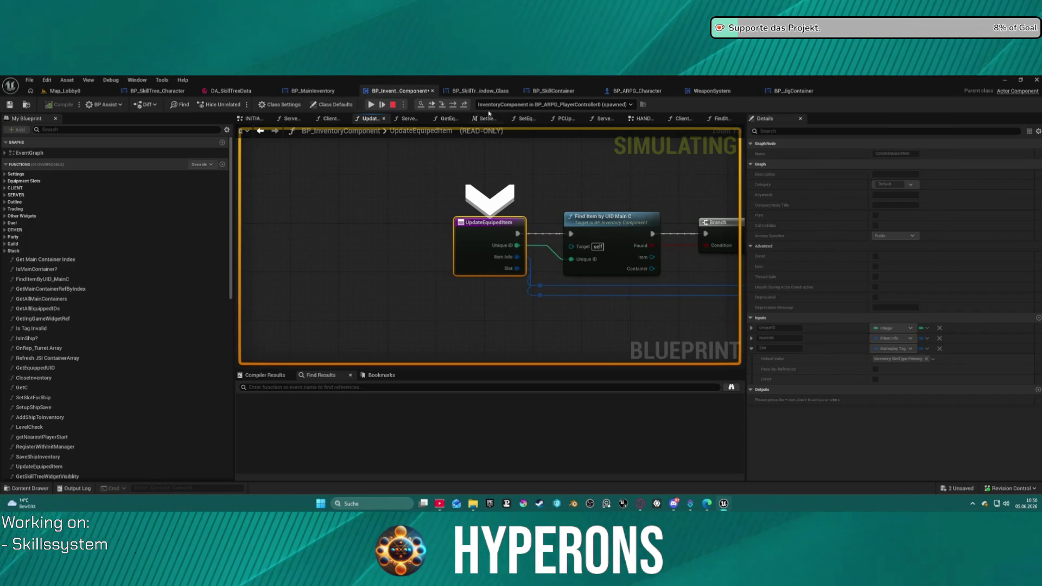
Step: Step into FindItemByUID_MainC and advance execution to its For Each Loop, inspecting pin values
left_click(455, 105)
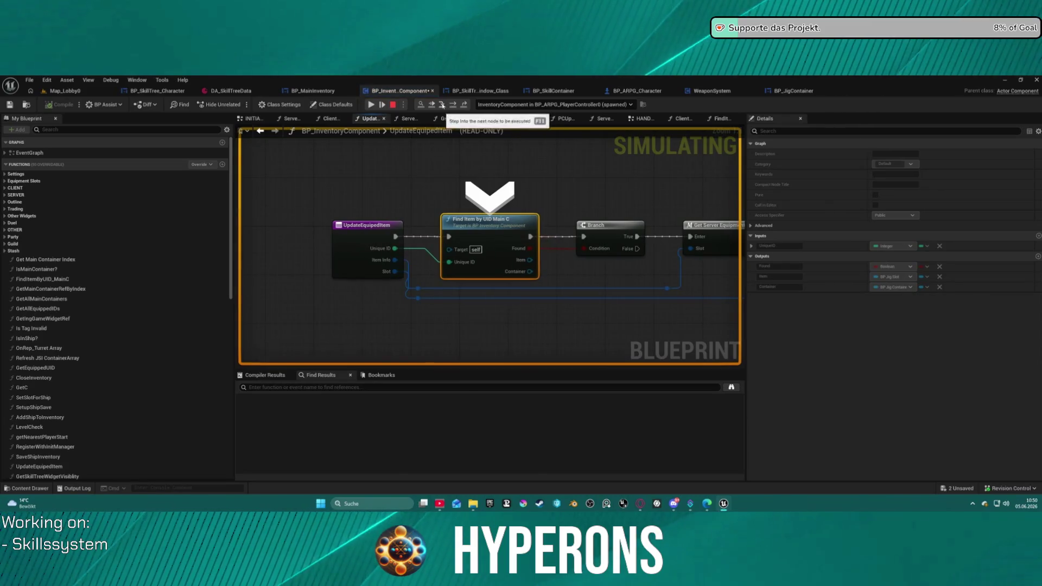
left_click(442, 106)
left_click(457, 109)
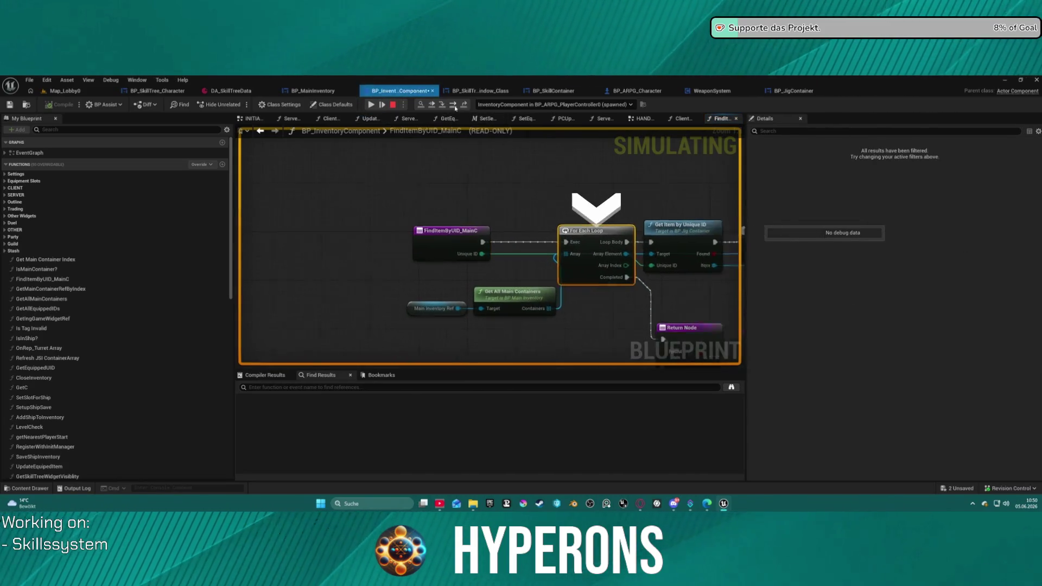
mouse_move(442, 300)
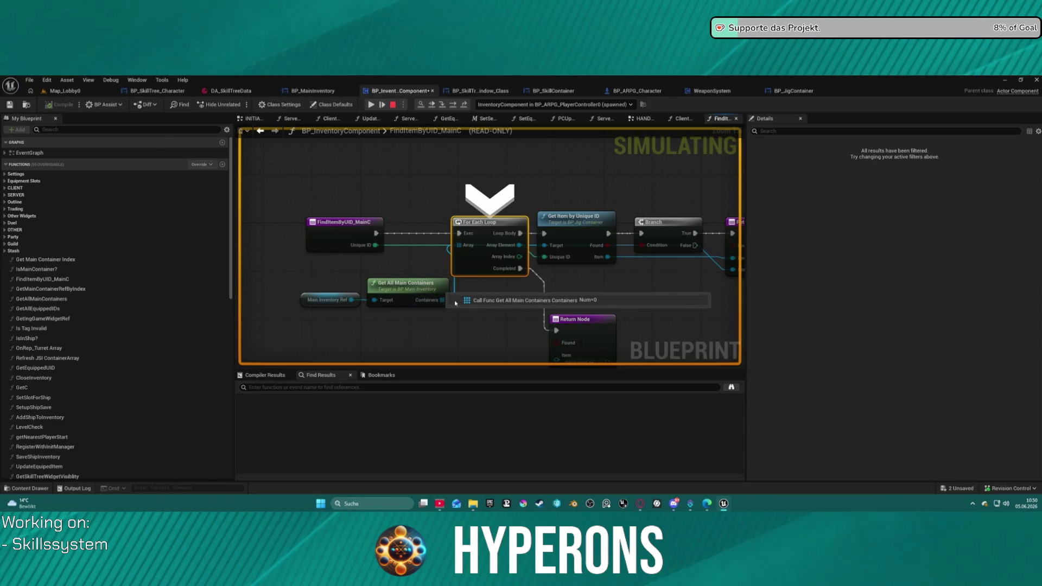
mouse_move(338, 306)
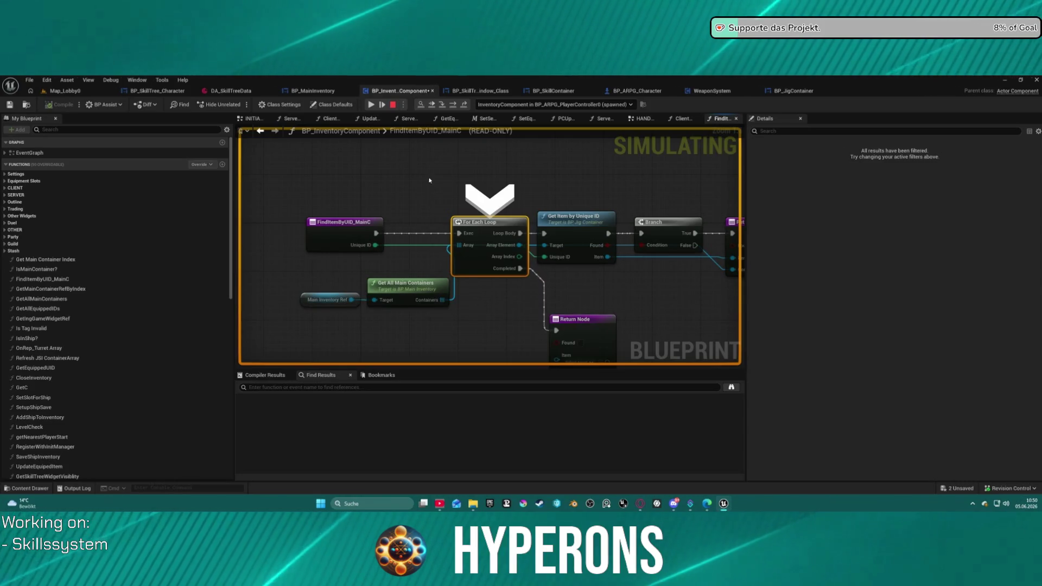
Step: Advance to Get Item by Unique ID and expand the Containers array and its first container
left_click(457, 107)
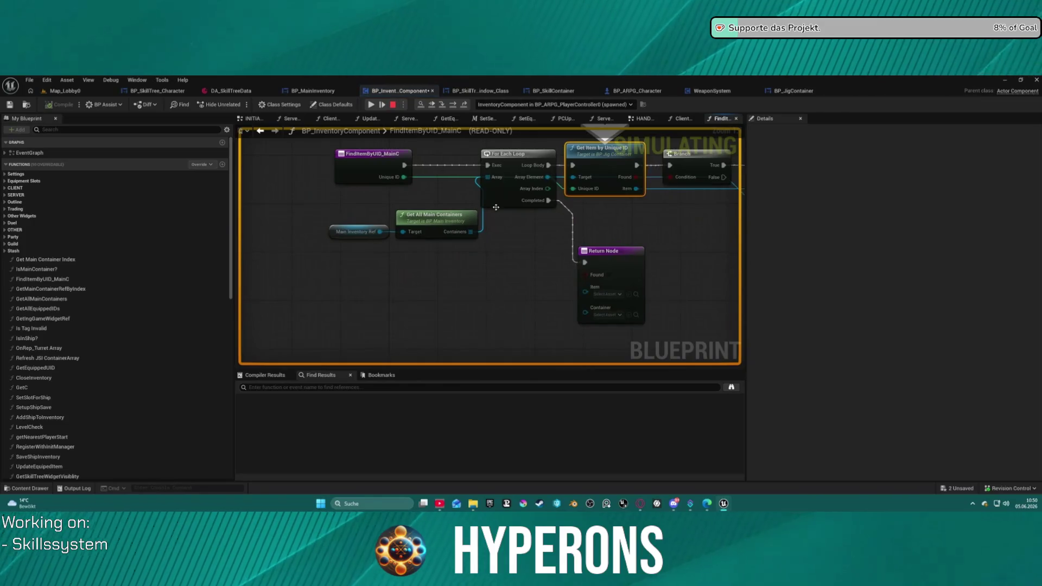
left_click(483, 241)
left_click(489, 251)
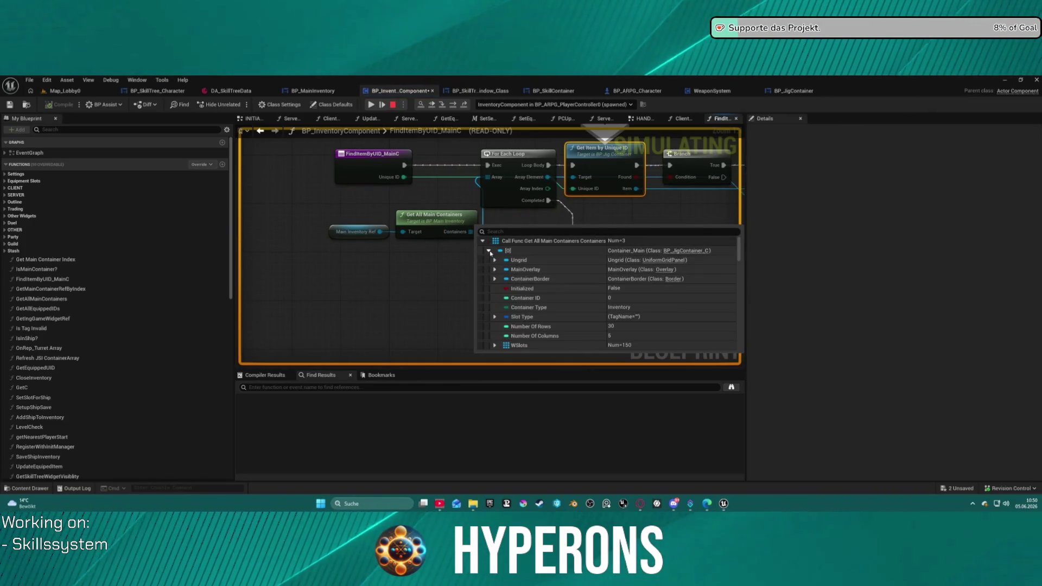
scroll(548, 297, "down", 2)
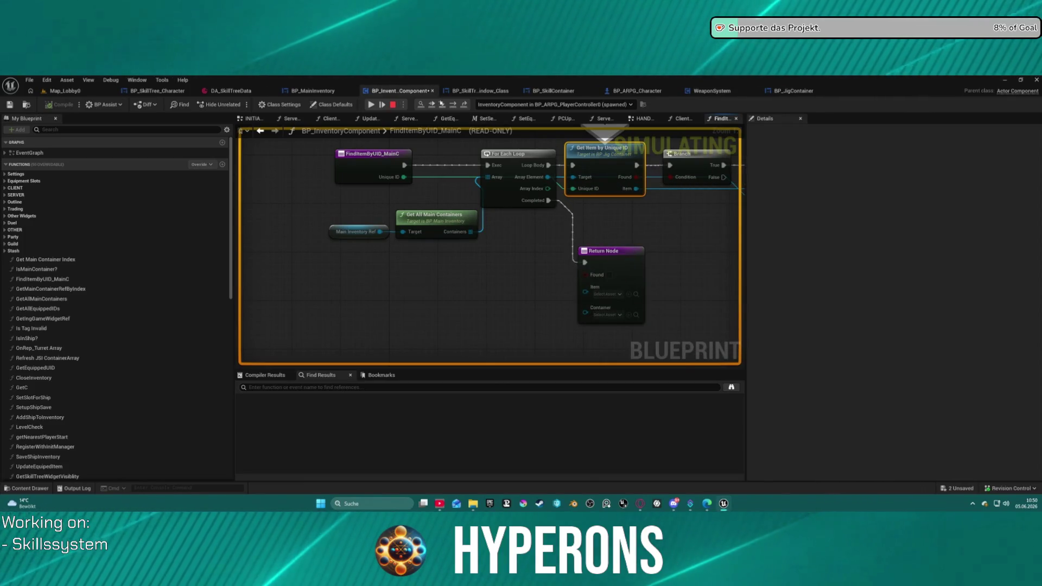
Step: Step into the jig container's GetItemByUniqueID and inspect Array Of Items entry [12]
left_click(442, 105)
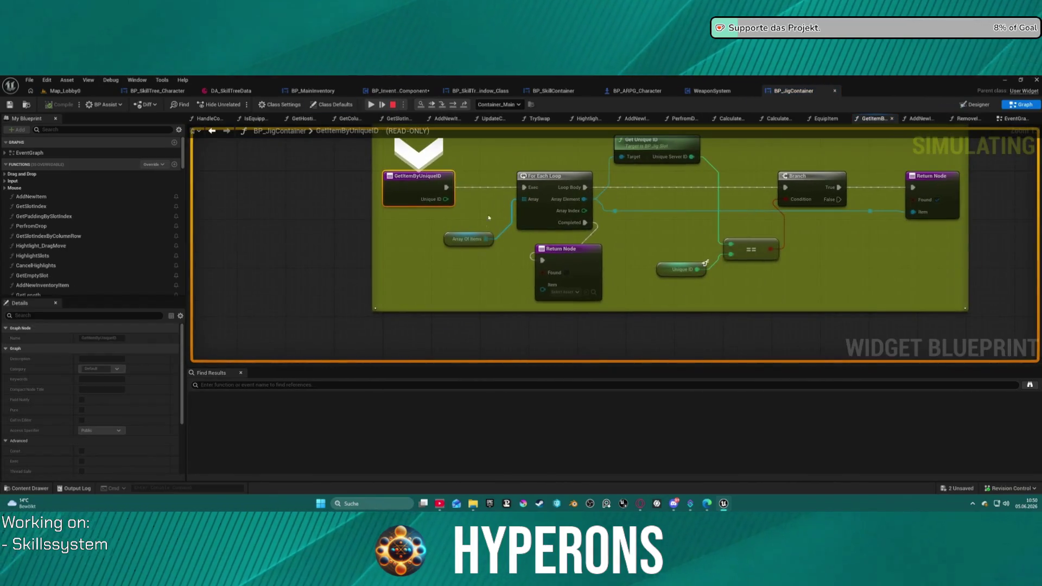
left_click(496, 248)
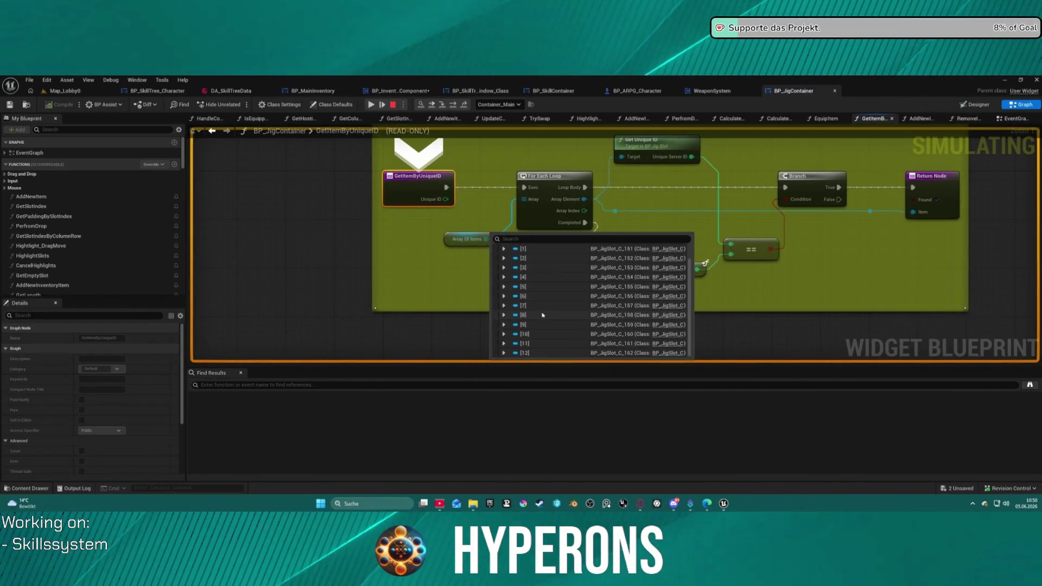
left_click(505, 353)
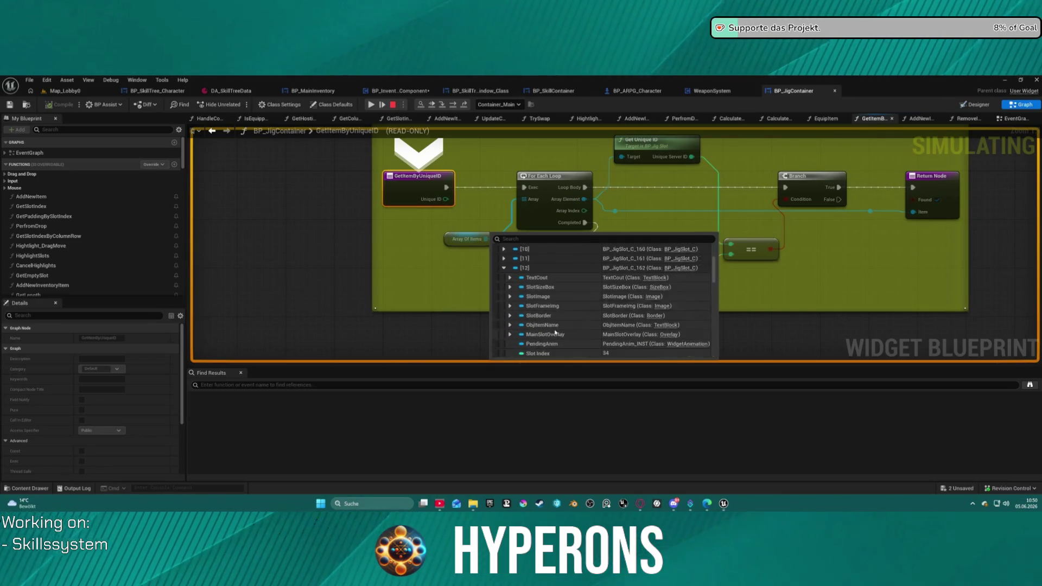
scroll(761, 301, "down", 2)
scroll(761, 302, "down", 5)
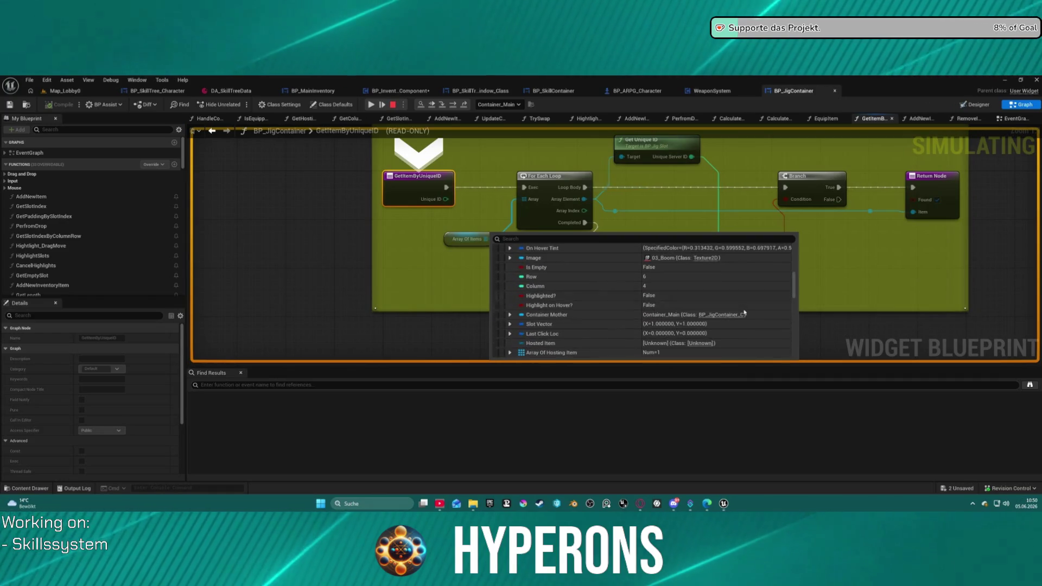
mouse_move(525, 199)
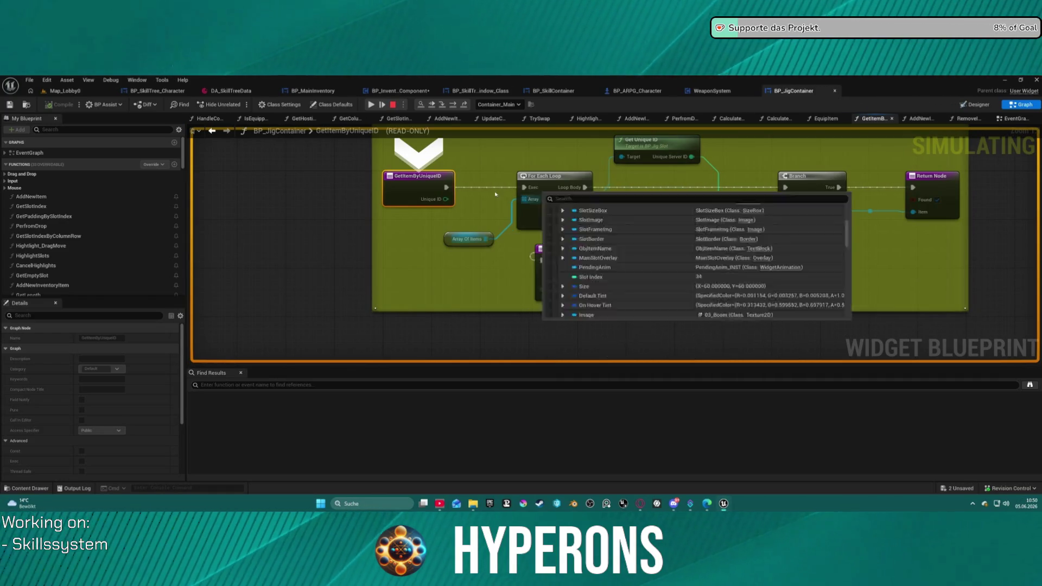
left_click(487, 163)
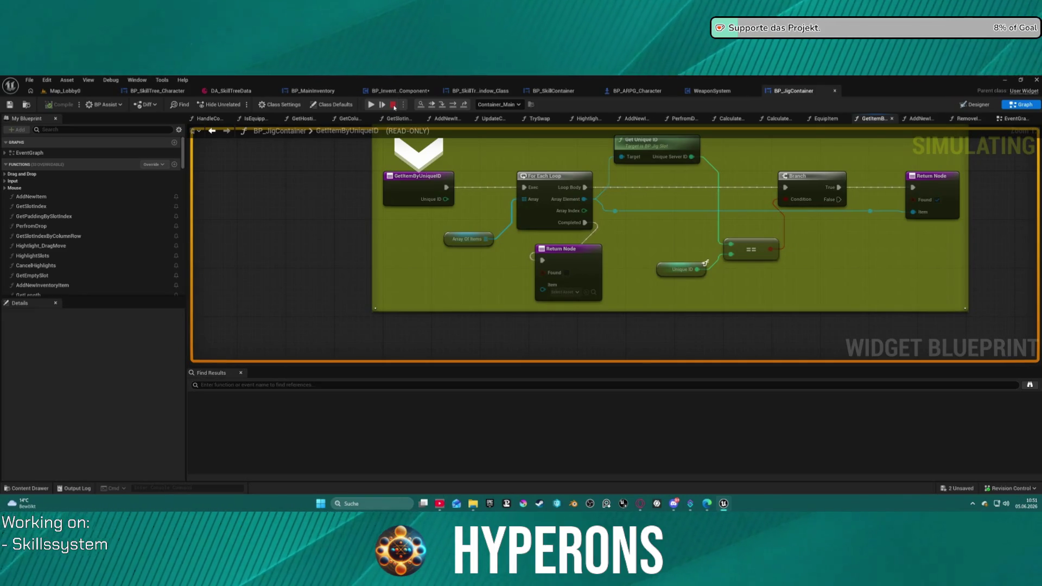
Step: Stop the simulation and open UpdateEquipedItem's implementation from the WeaponSystem graph
left_click(394, 107)
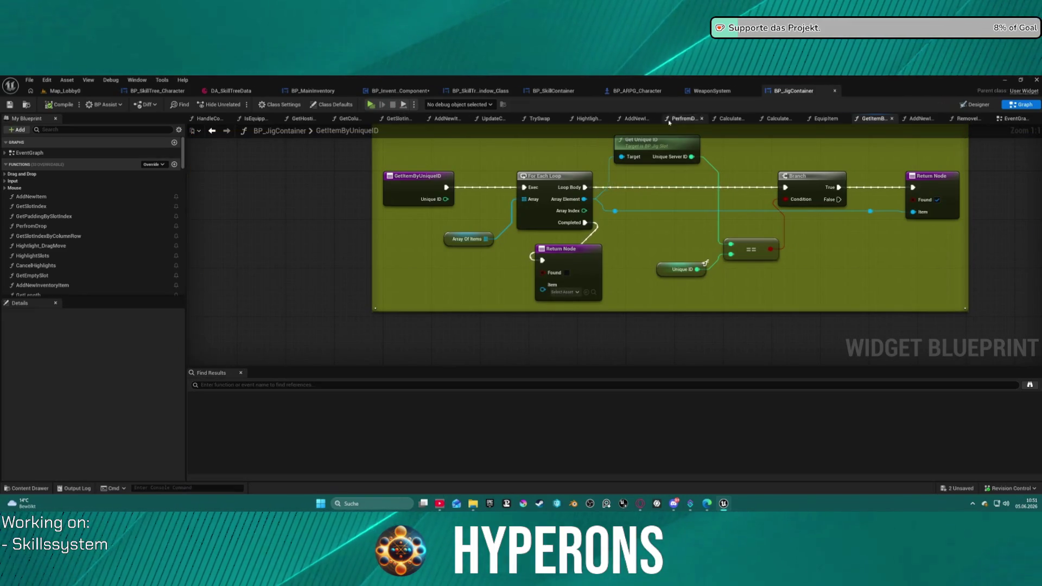
left_click(724, 92)
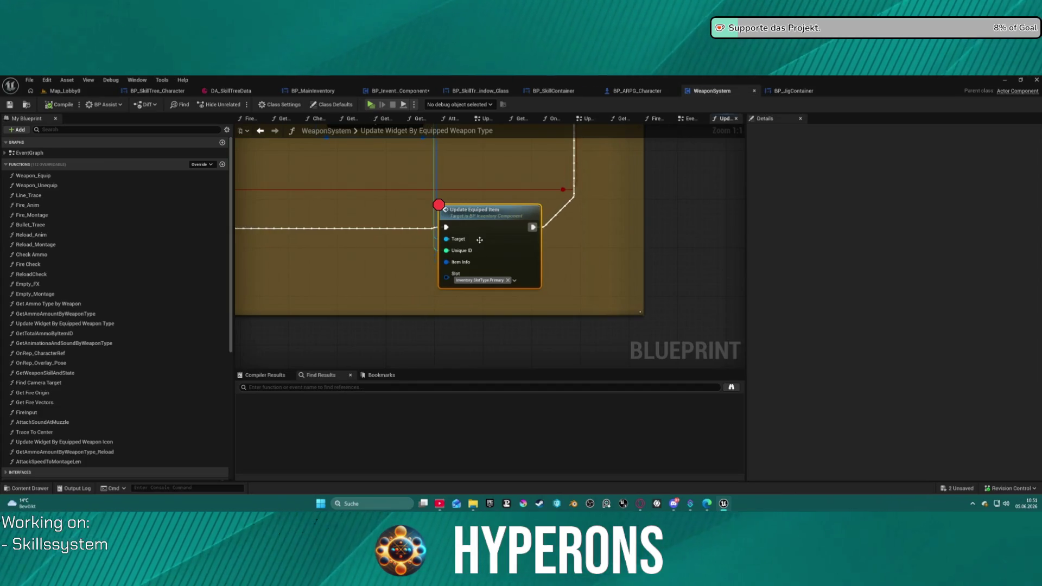
double_click(479, 240)
Step: Recompile BP_InventoryComponent and launch the Hyperons game preview
left_click(395, 237)
left_click_drag(637, 237, 695, 237)
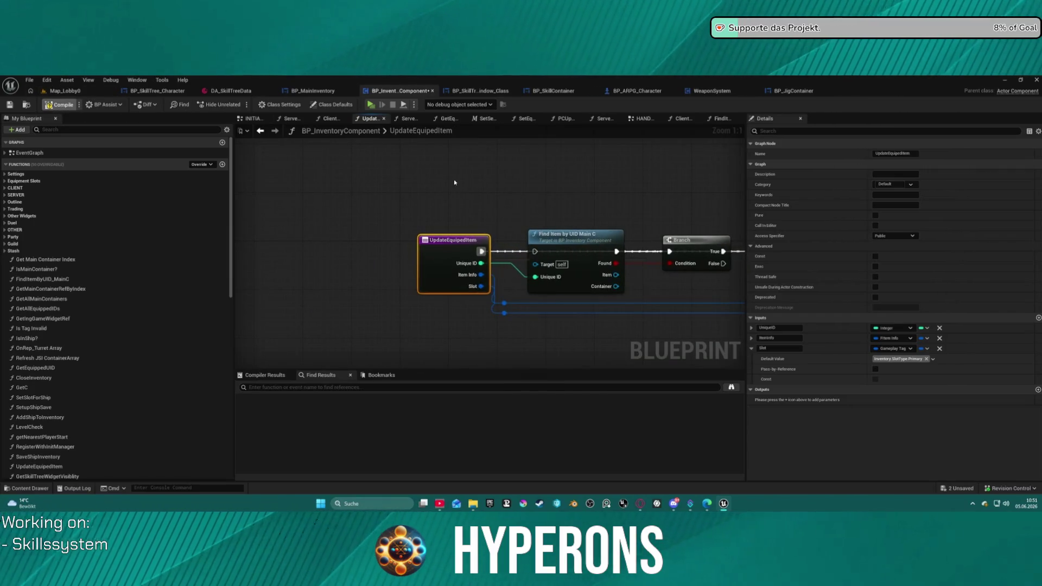
key("F7")
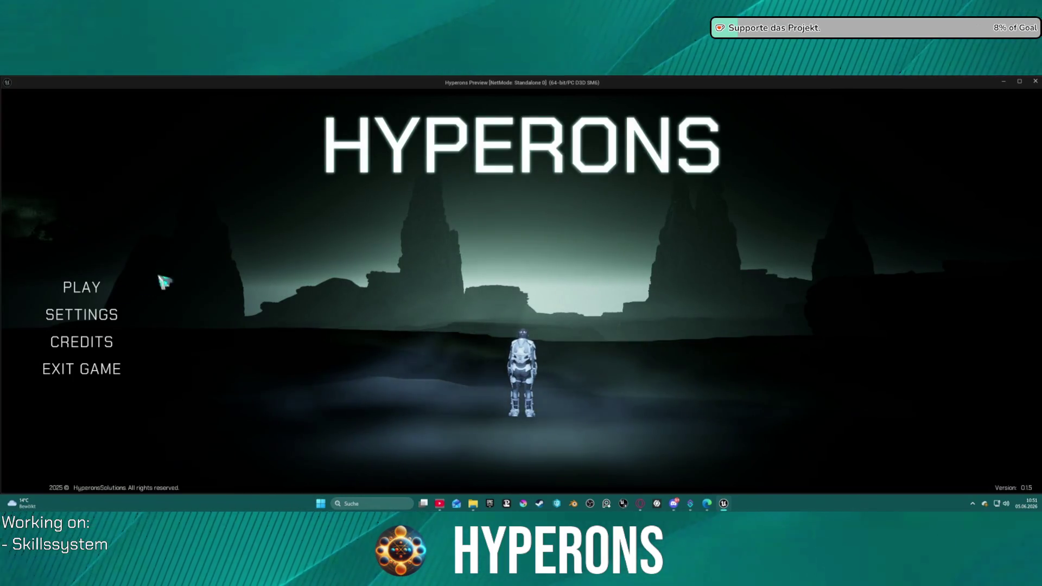
left_click(82, 287)
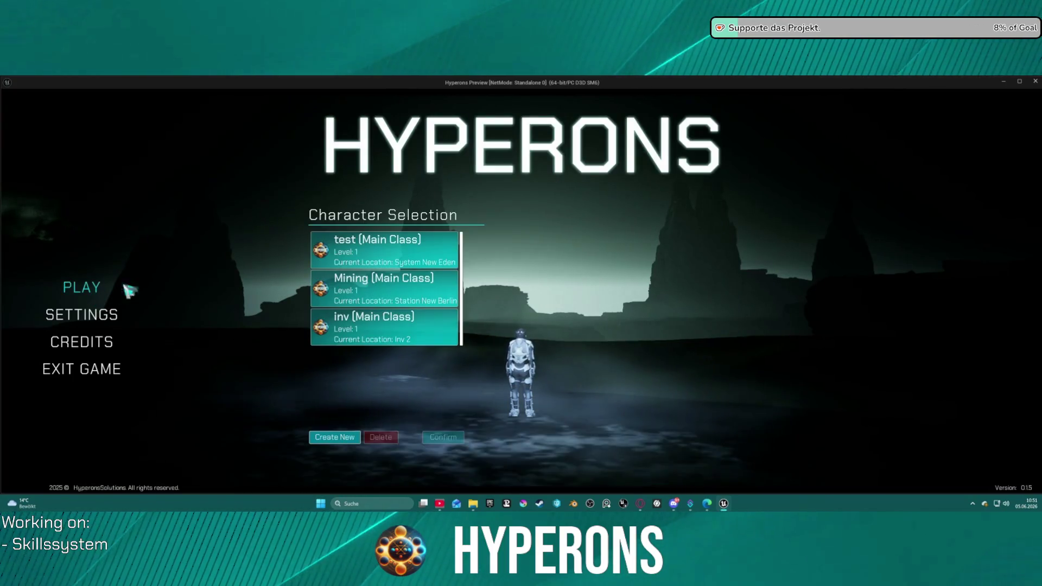
Step: Start the game as the inv character, open the inventory and equip an item
left_click(403, 337)
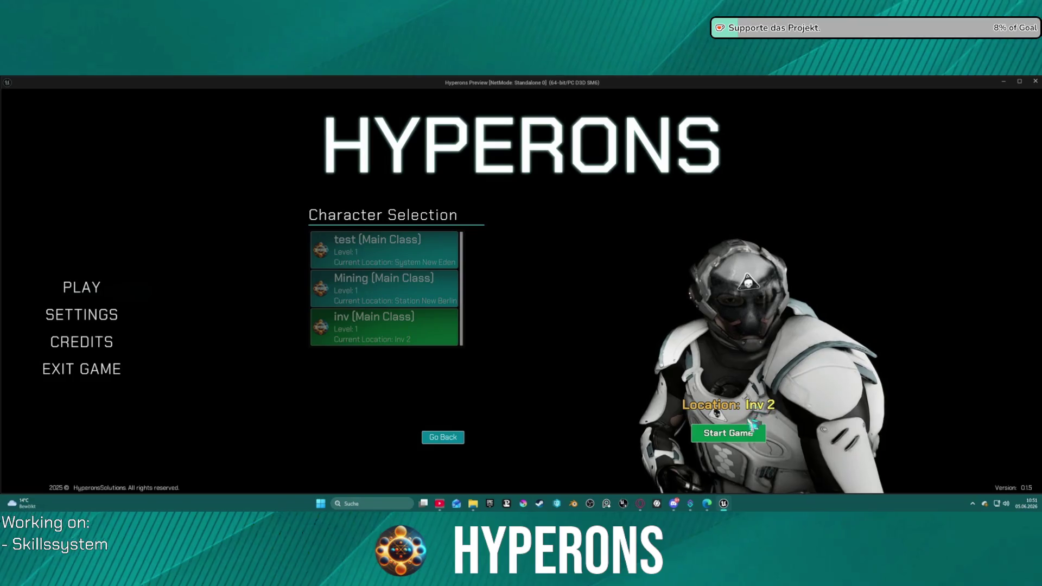
left_click(730, 432)
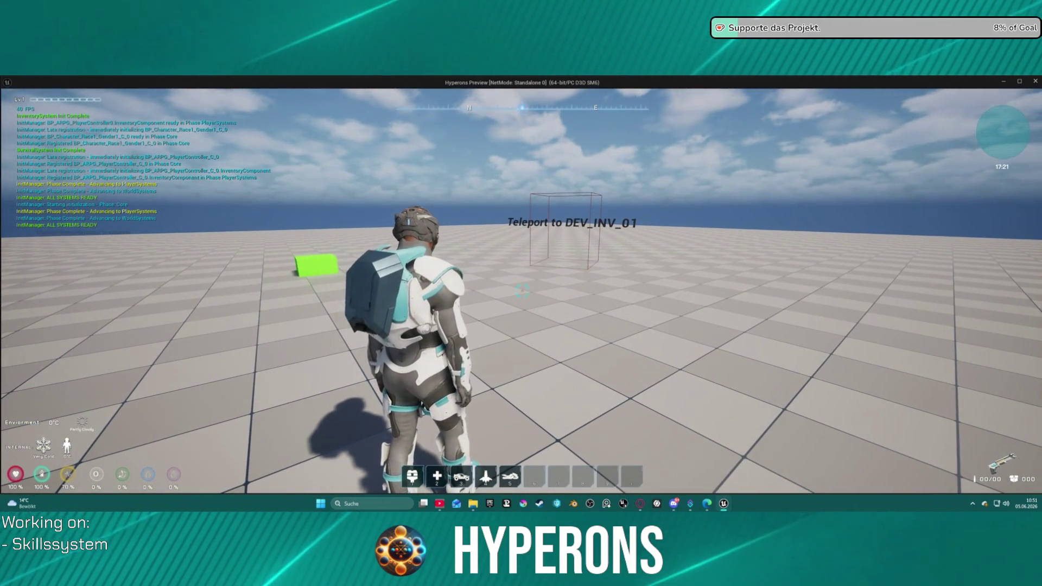
key("i")
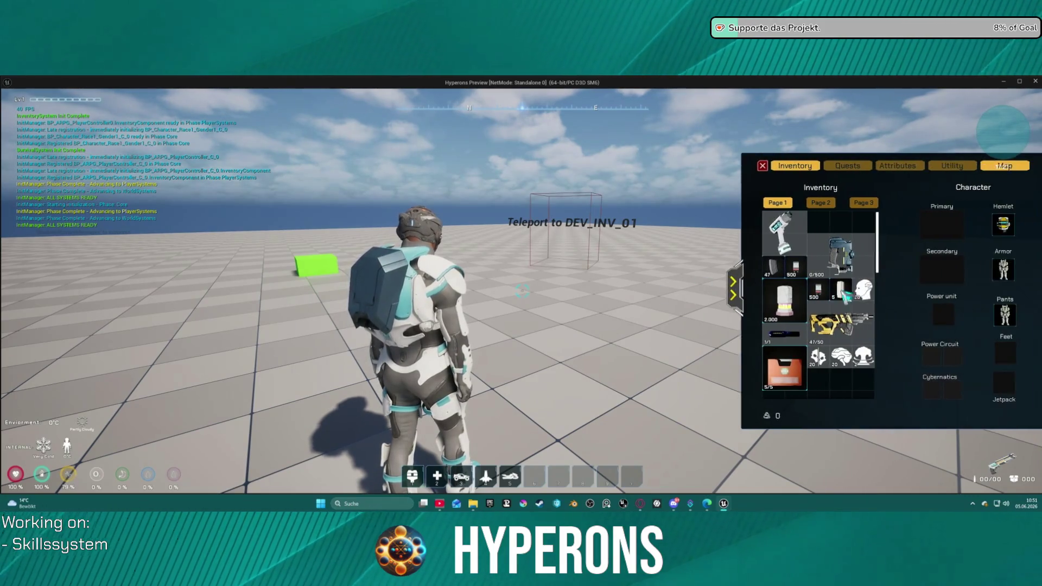
left_click(830, 337)
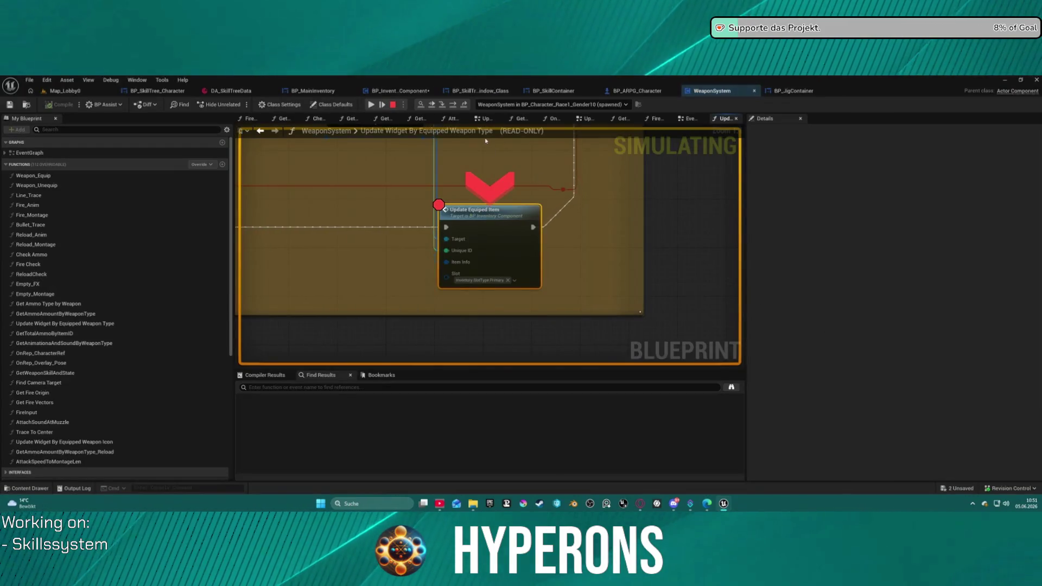
Step: Step into UpdateEquipedItem past Get Server Equipment Slot Info to the SET node
left_click(372, 105)
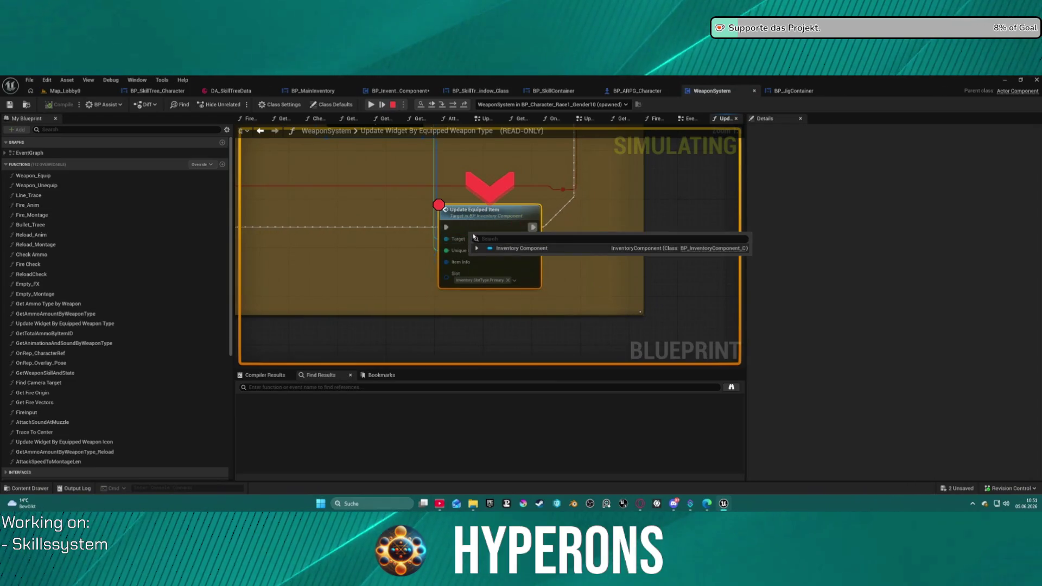
left_click(443, 106)
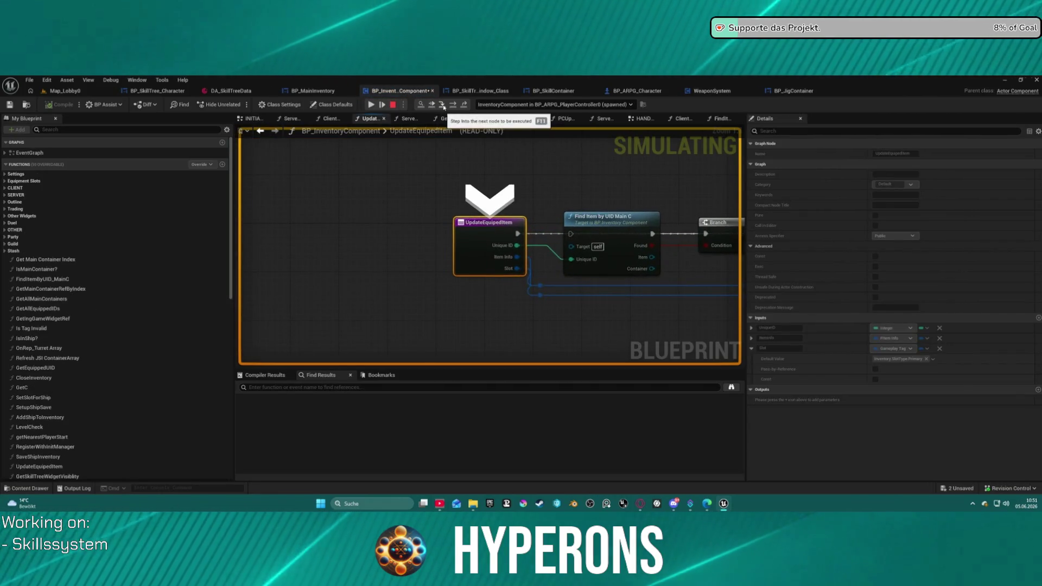
left_click(443, 106)
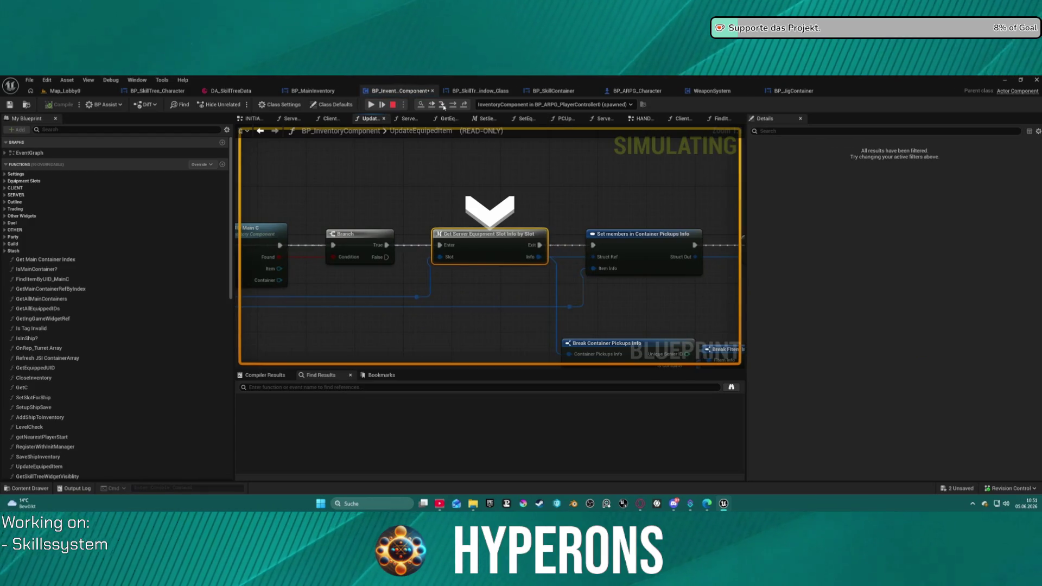
key("F11")
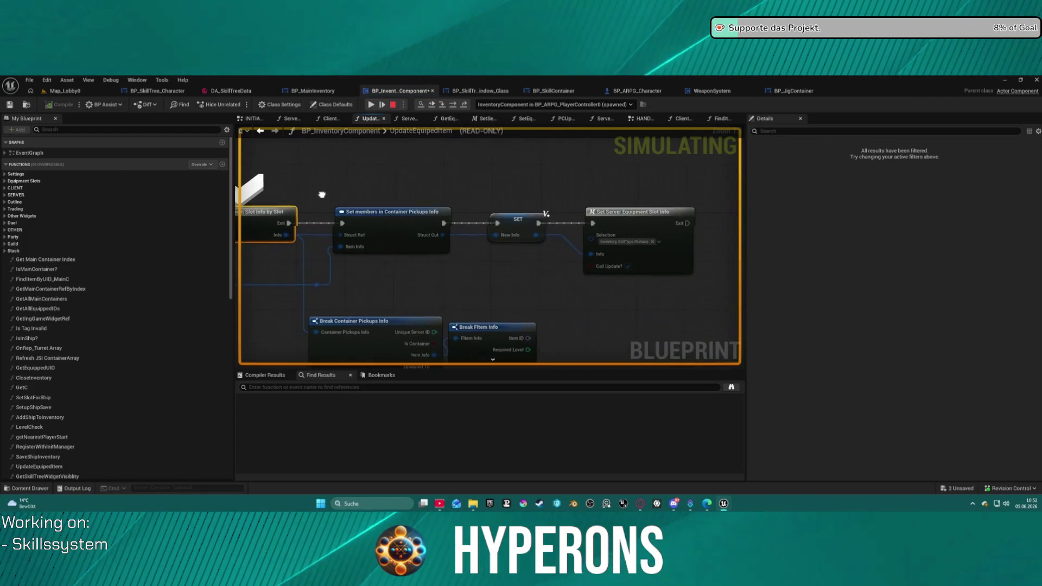
left_click(453, 107)
left_click(453, 106)
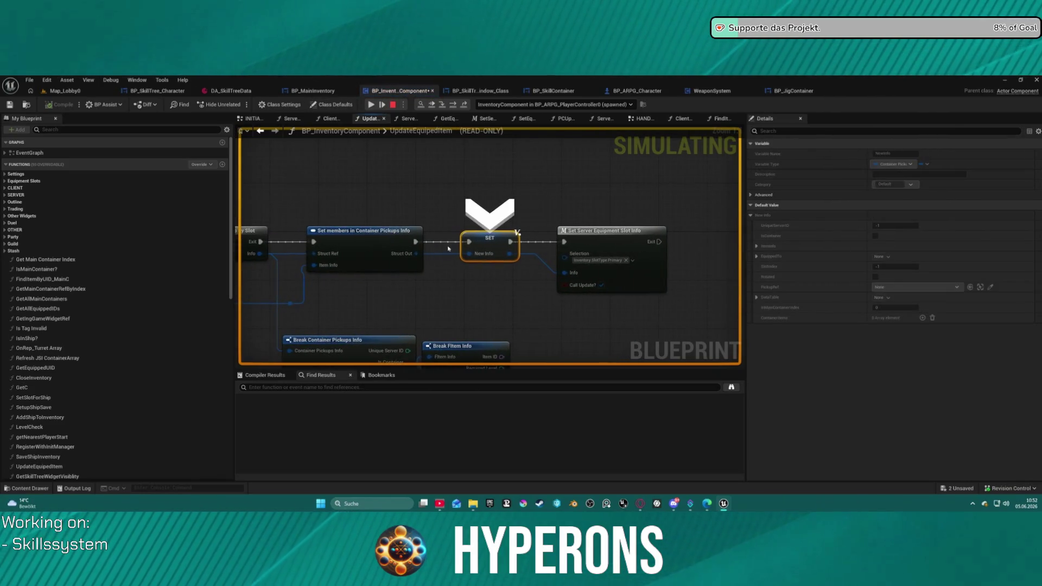
mouse_move(486, 256)
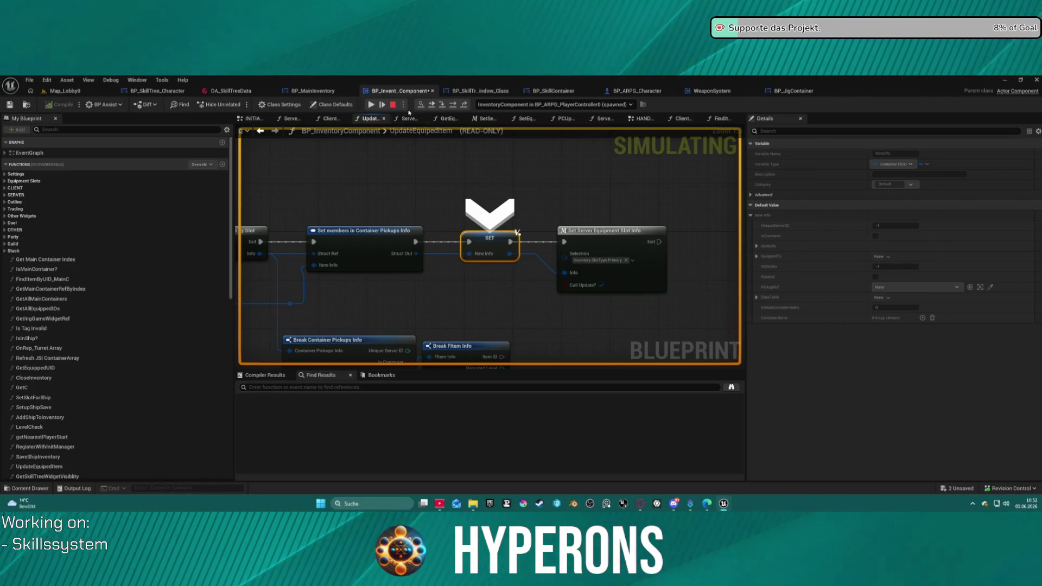
Step: Step into Set Server Equipment Slot Info to the ADD node and expand the array's Primary entry
left_click(460, 107)
left_click(459, 107)
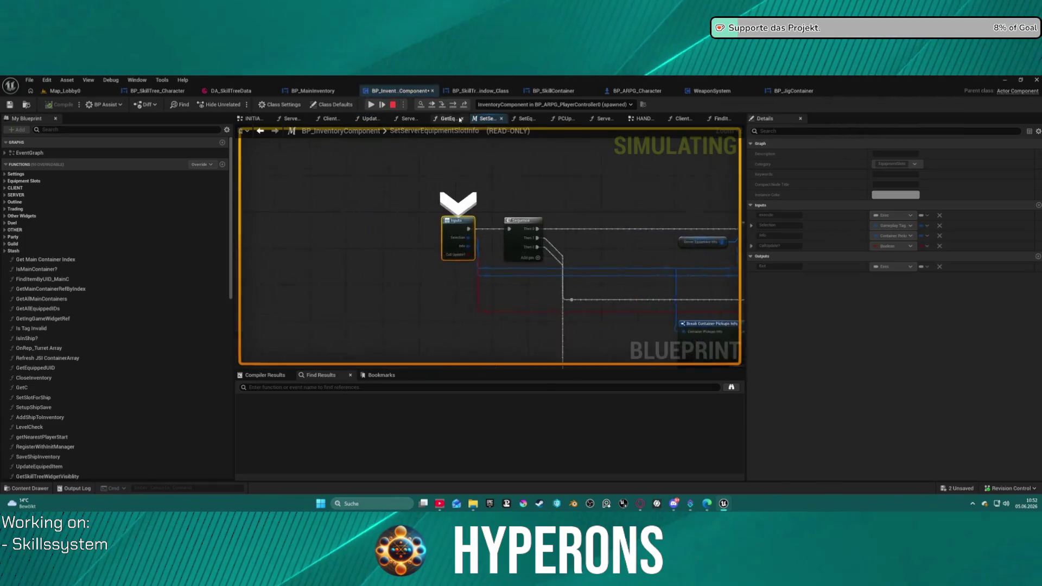
left_click(454, 106)
left_click(455, 106)
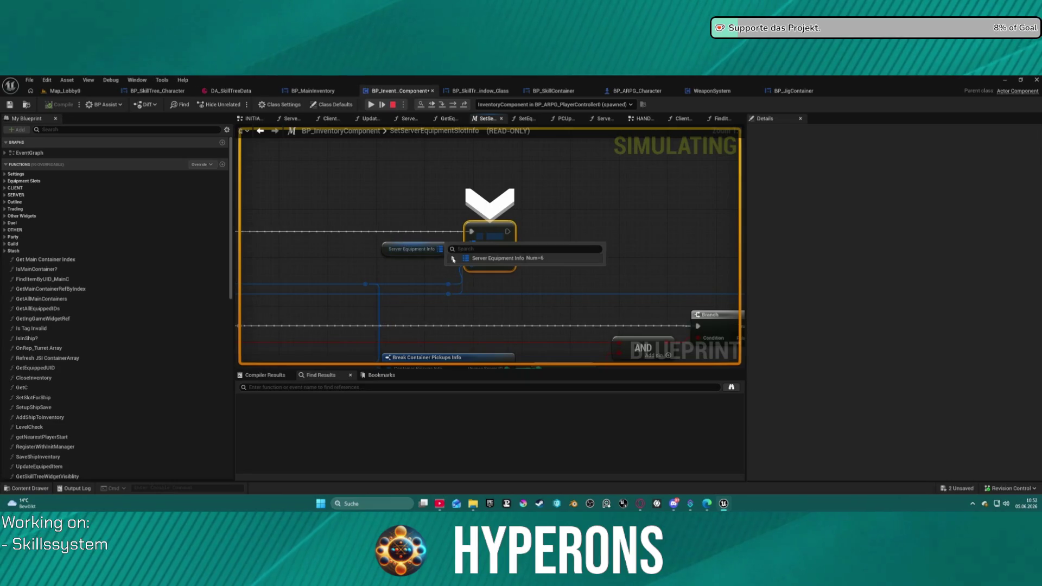
left_click(453, 259)
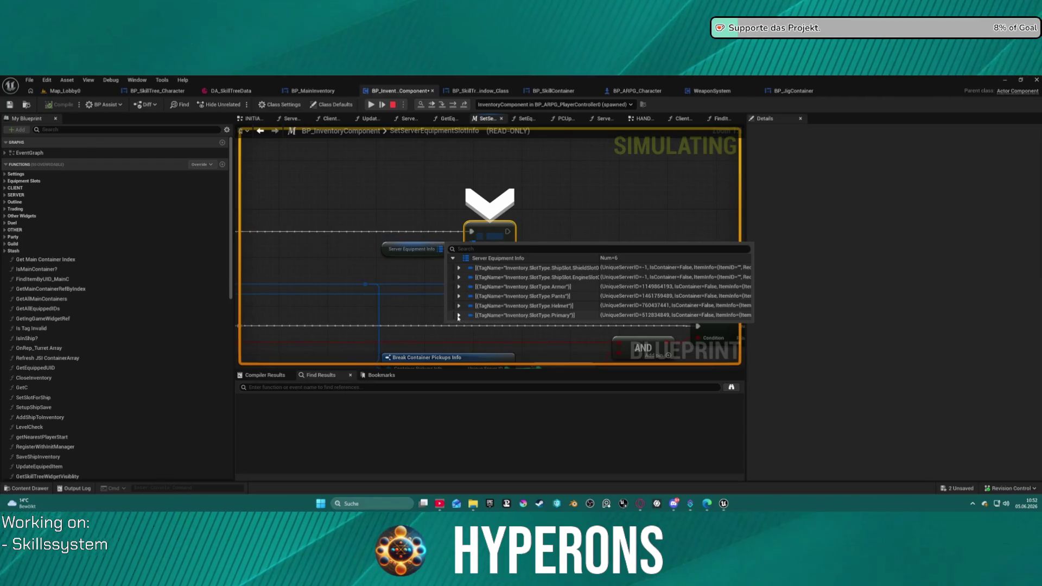
left_click(459, 315)
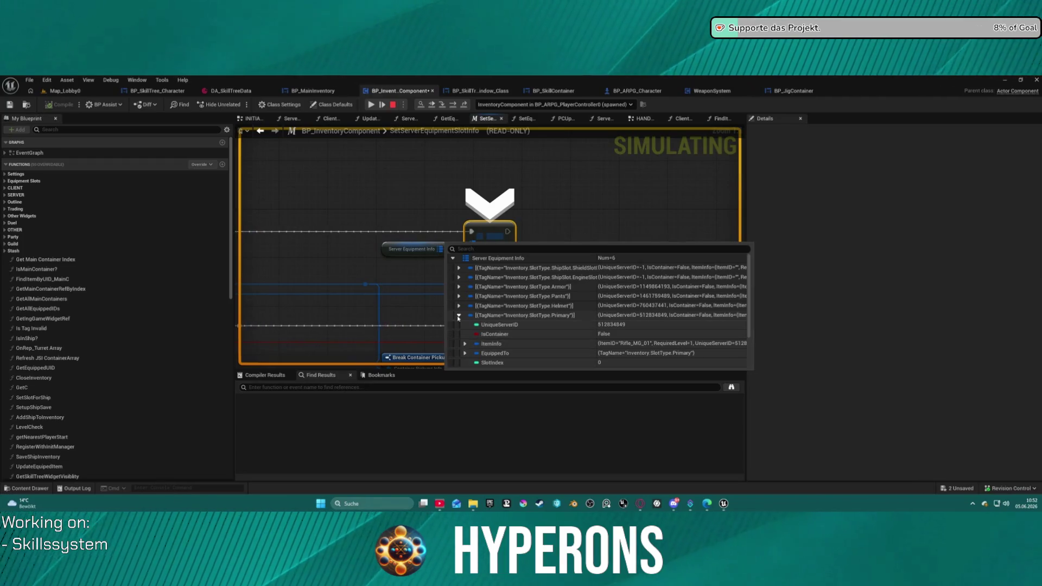
Step: Advance to the Branch node, re-inspect Server Equipment Info, then resume the game
left_click(453, 106)
left_click_drag(363, 193, 569, 247)
mouse_move(447, 215)
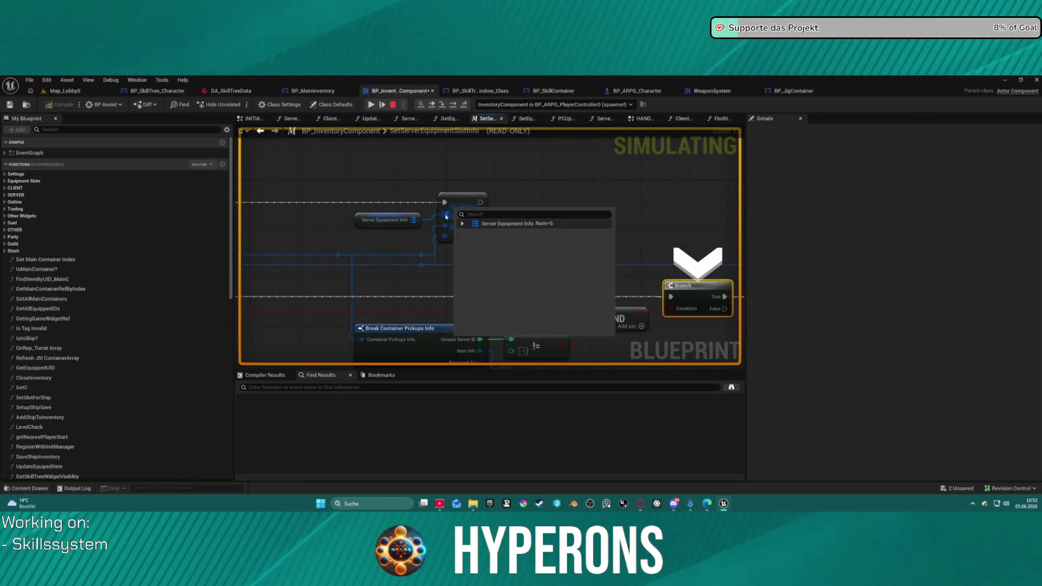
left_click(462, 223)
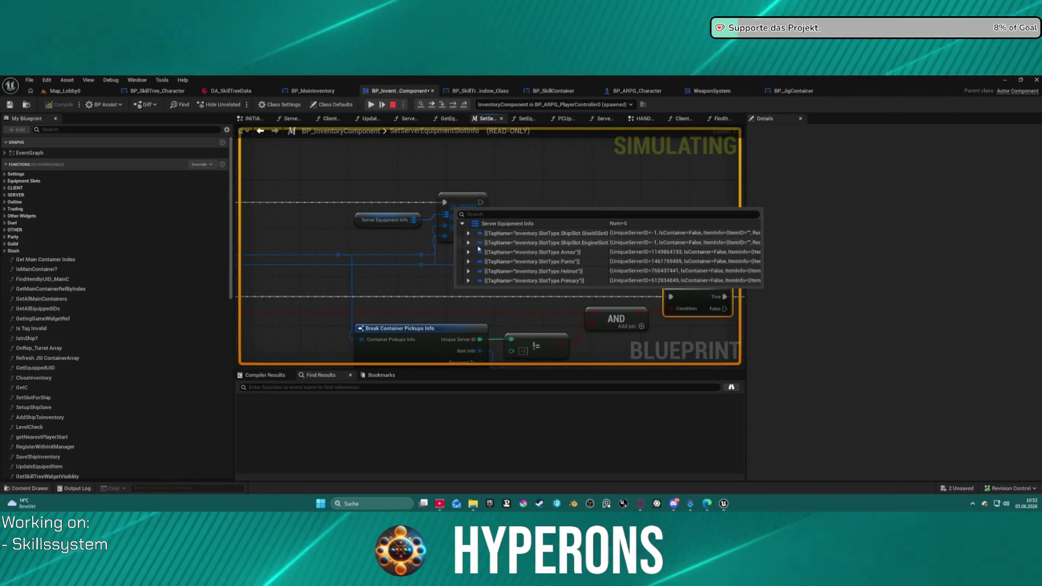
left_click(371, 106)
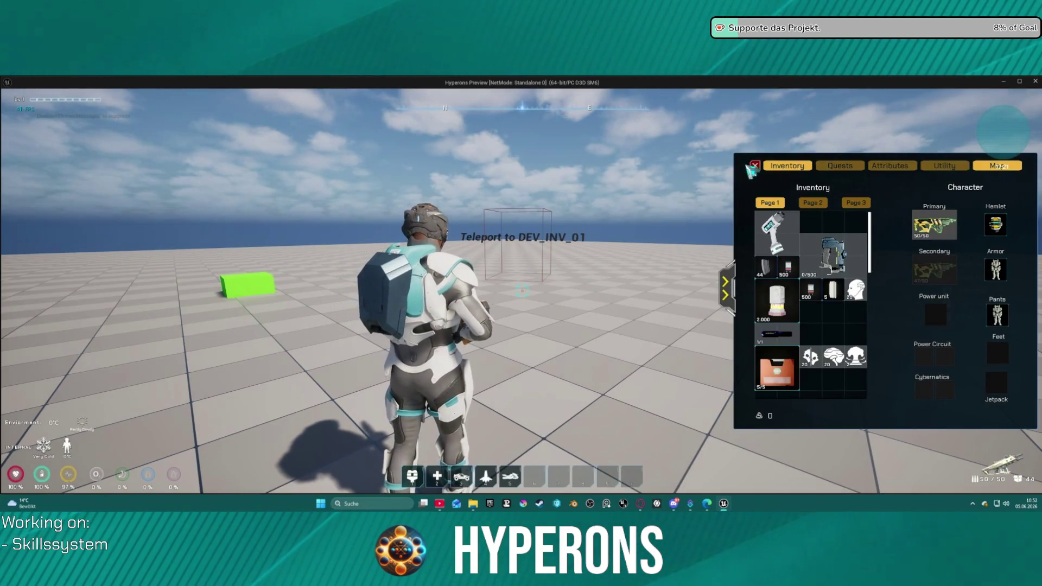
Step: Resume play, confirm the weapon sits in the Primary slot of the Character panel, then exit
key("w")
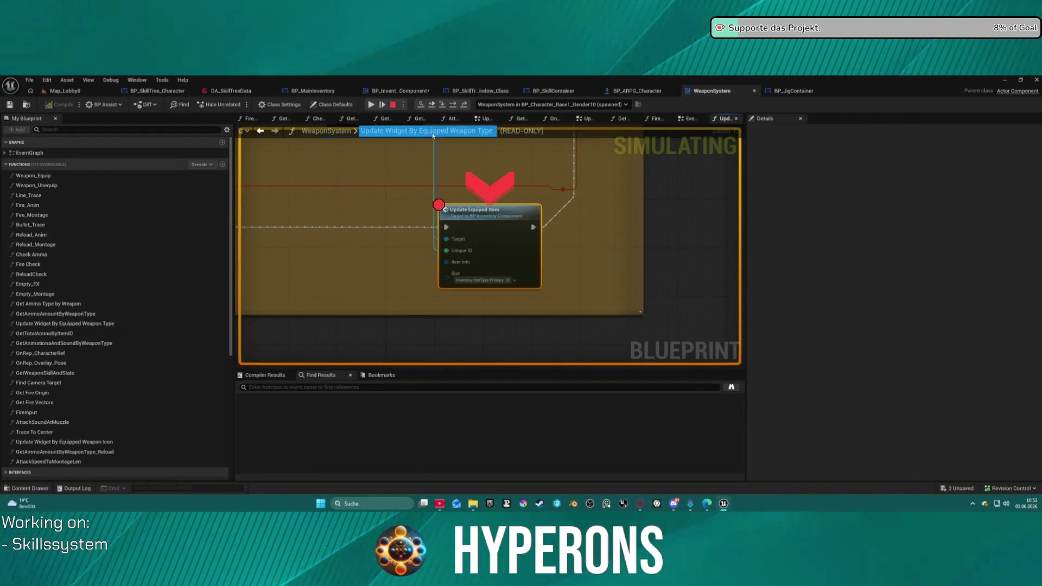
left_click(371, 104)
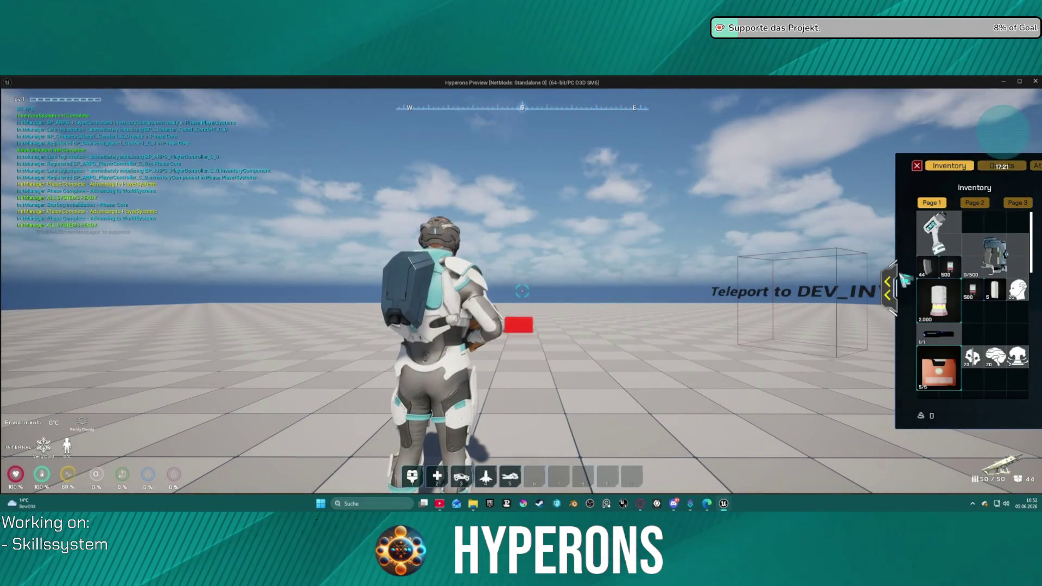
left_click(895, 284)
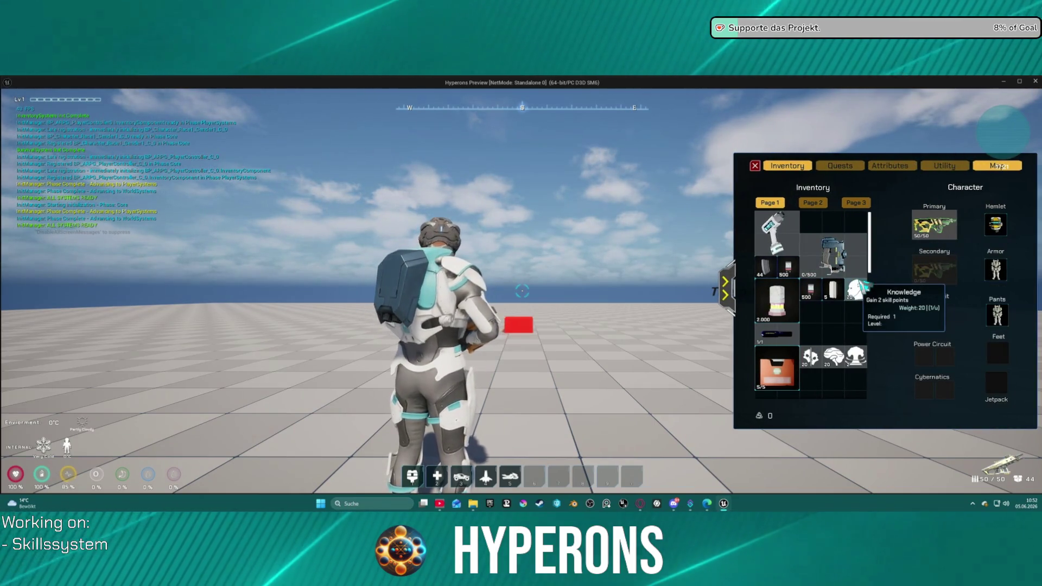
left_click(756, 166)
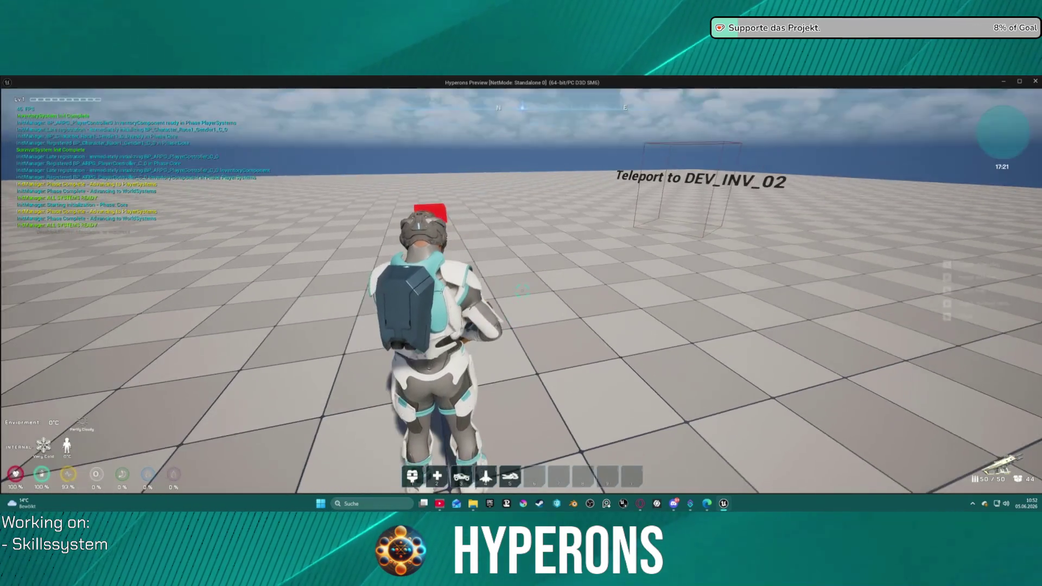
key("Escape")
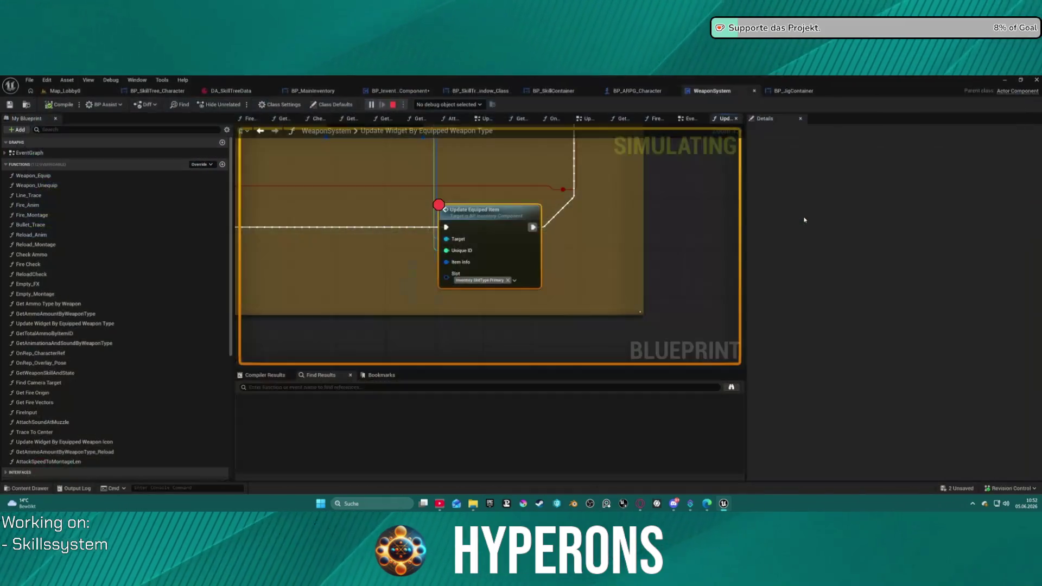
Step: Open Update Equiped Item and delete the item lookup and Branch nodes after the entry node
key("ctrl+s")
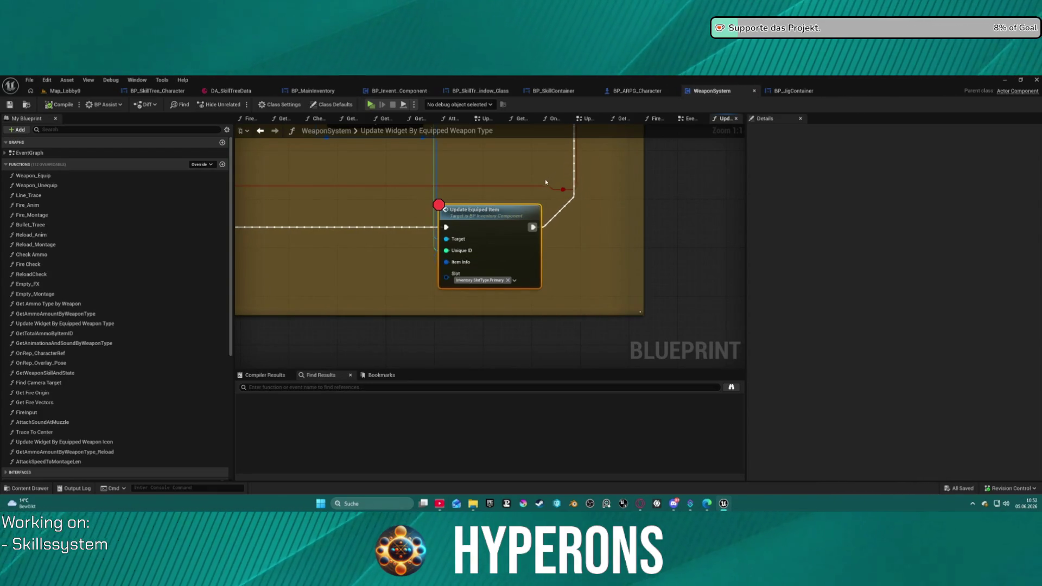
double_click(518, 216)
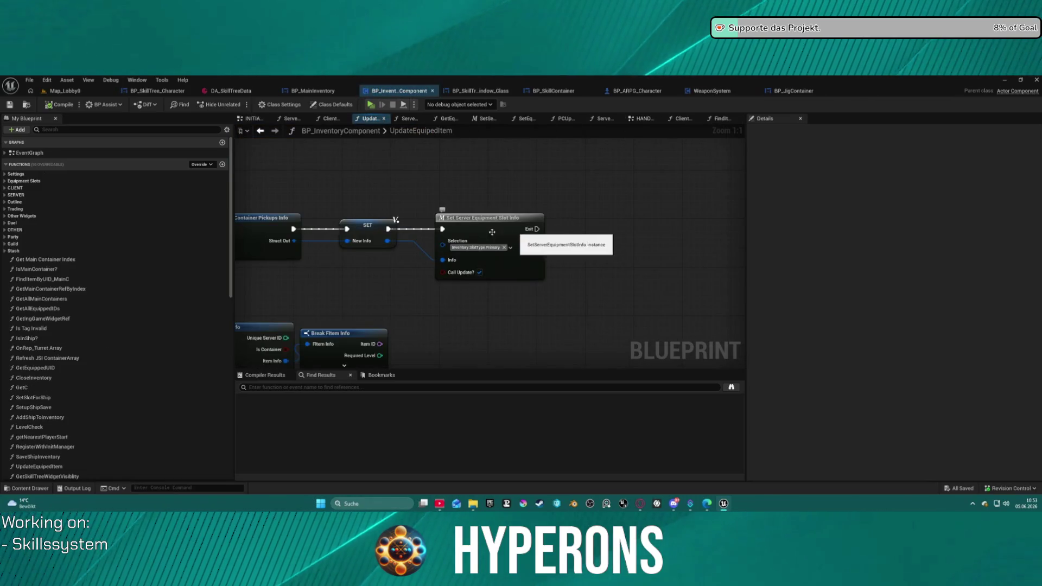
mouse_move(456, 239)
left_mouse_down()
mouse_move(696, 239)
mouse_move(576, 239)
mouse_move(542, 250)
left_mouse_up()
key("shift+Delete")
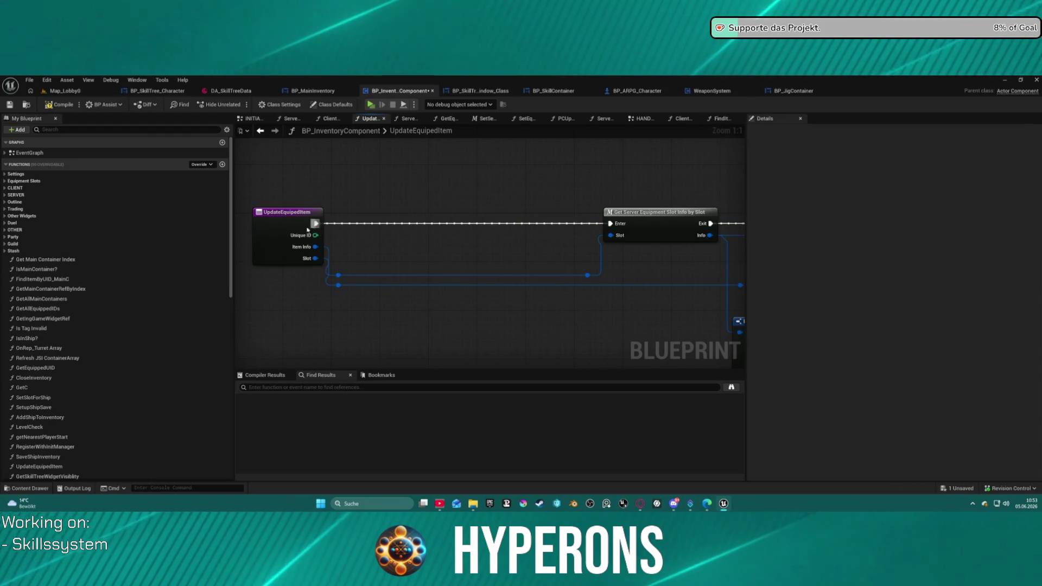
left_click(278, 229)
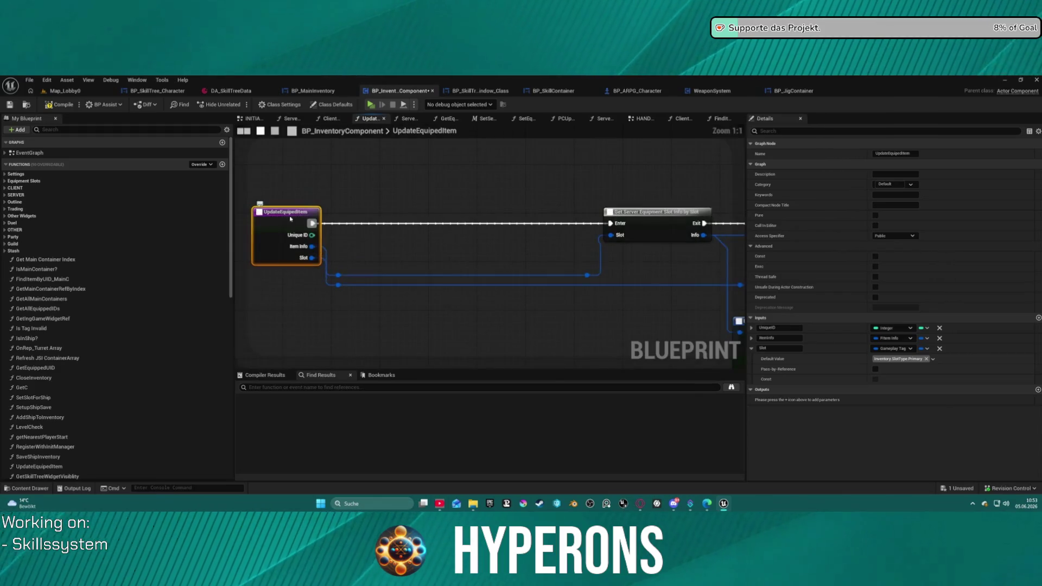
key("f")
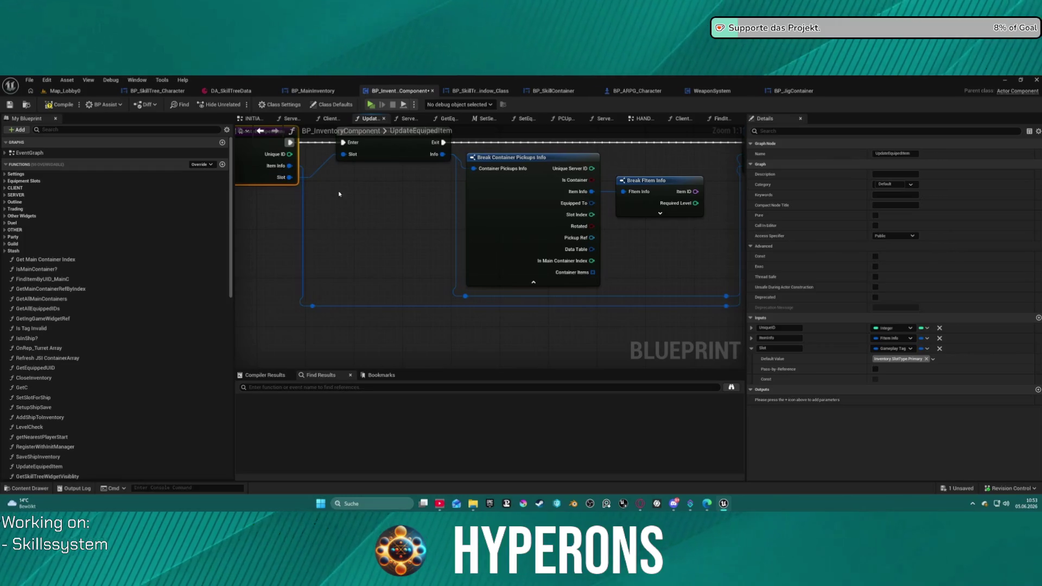
Step: Delete both Break nodes and link Get Server Equipment Slot Info into the chain
left_click(473, 191)
key("f")
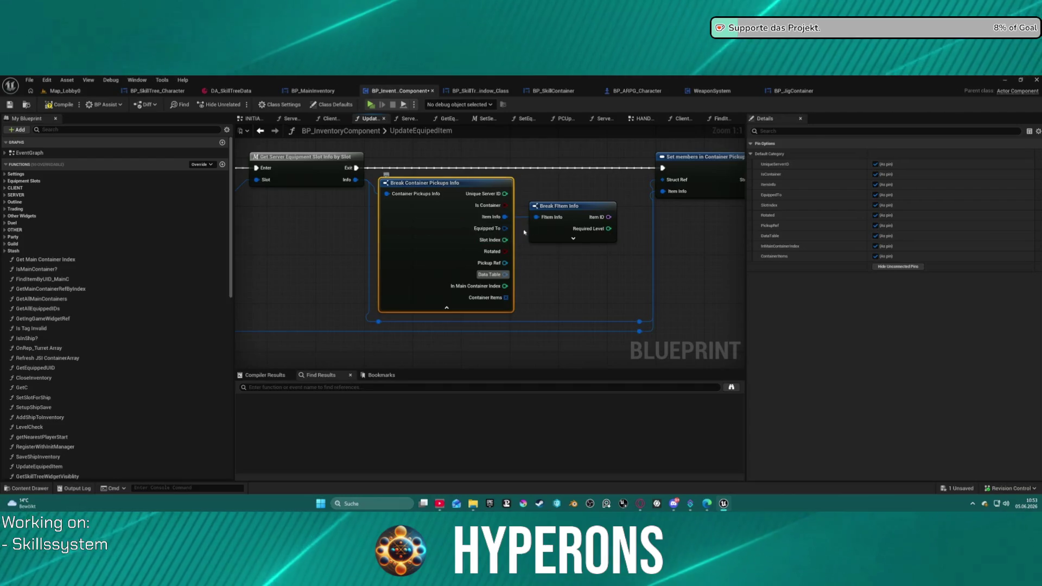
left_click_drag(624, 234, 503, 222)
key("Delete")
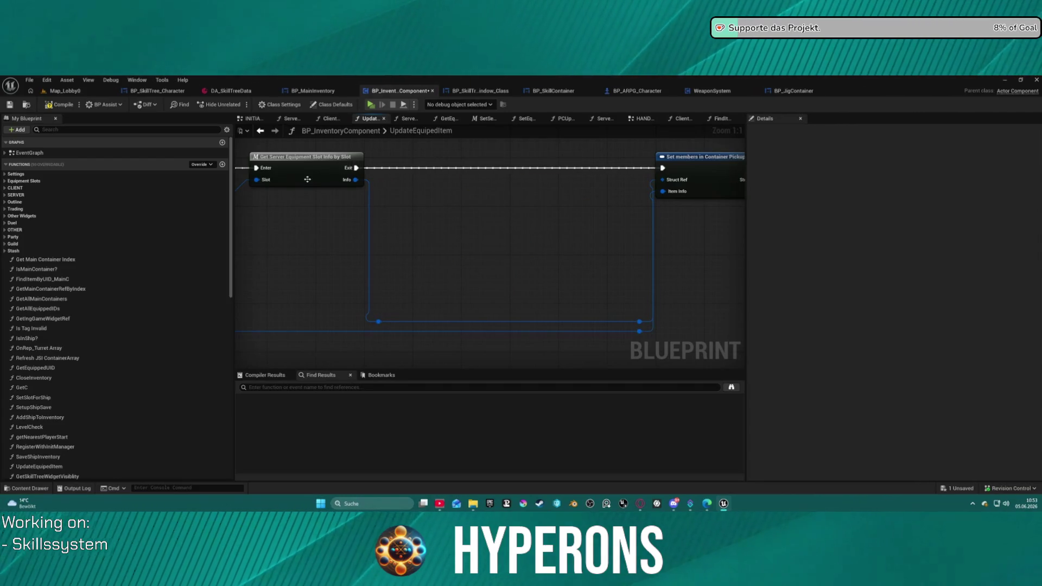
left_click(307, 180)
key("f")
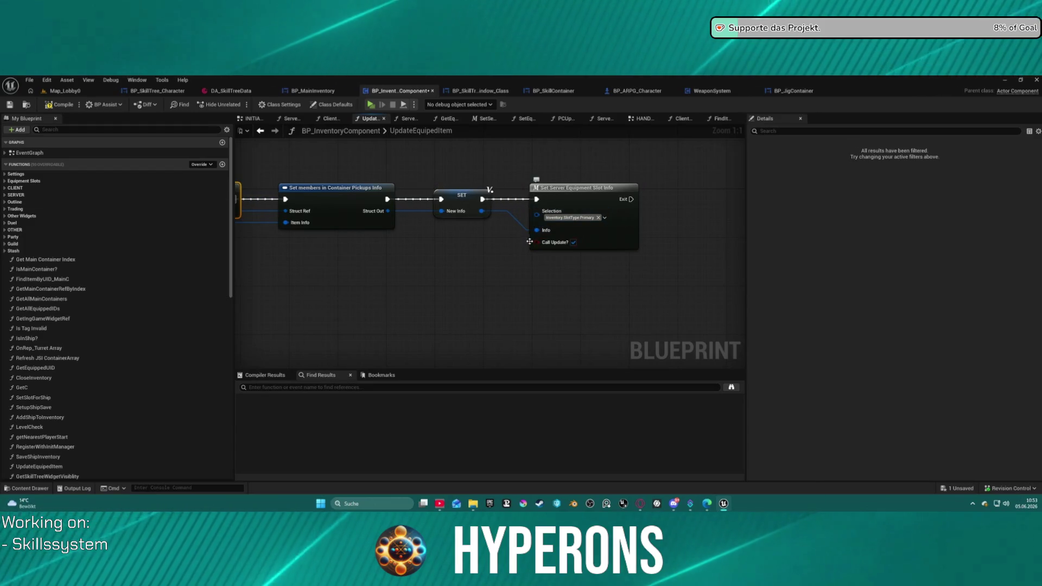
Step: Compile BP_InventoryComponent and close its tab
key("f")
mouse_move(554, 180)
left_mouse_down()
mouse_move(361, 200)
mouse_move(566, 175)
left_mouse_up()
scroll(361, 200, "down", 2)
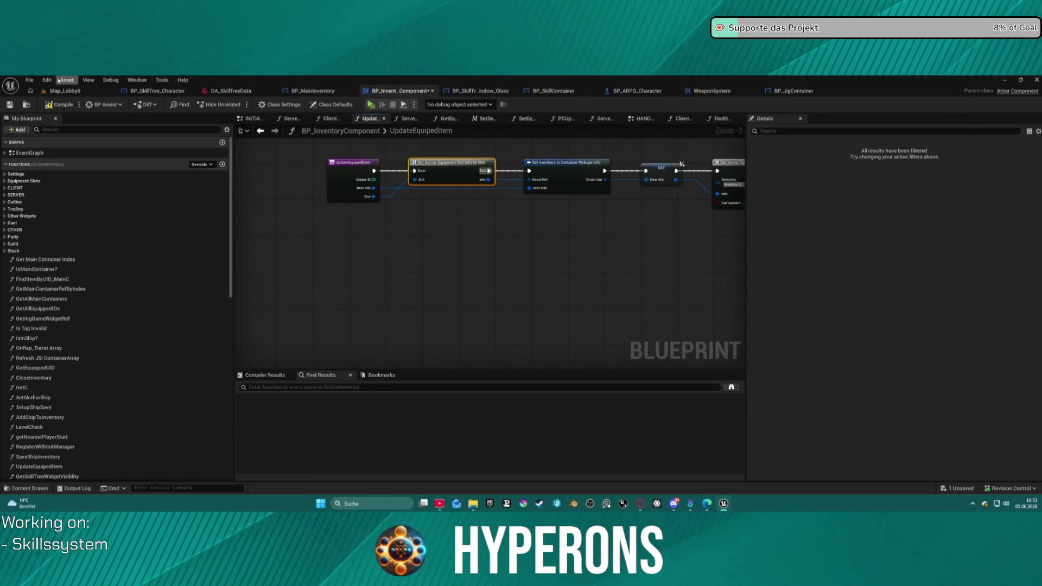
key("F7")
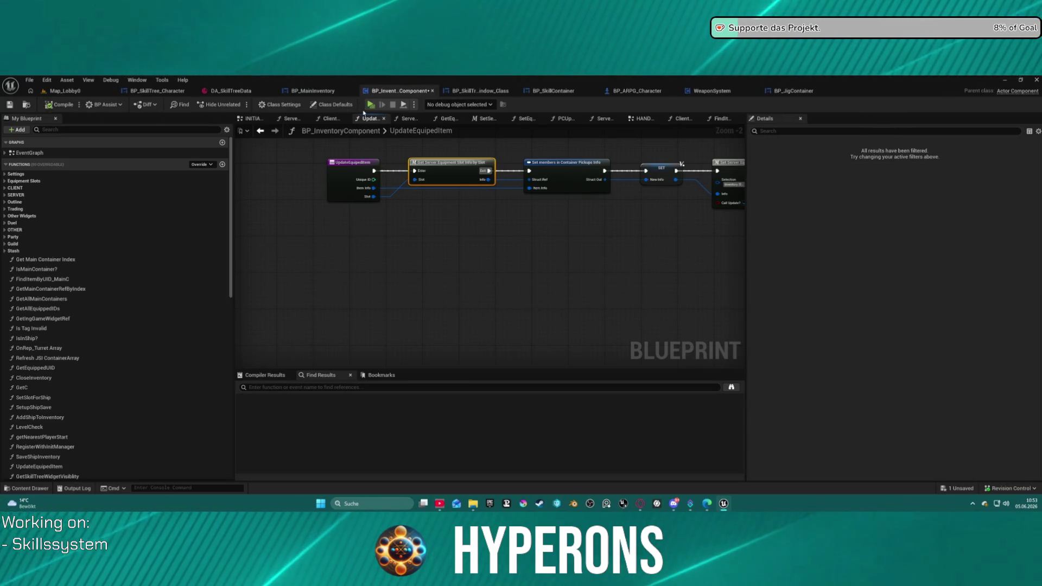
middle_click(394, 92)
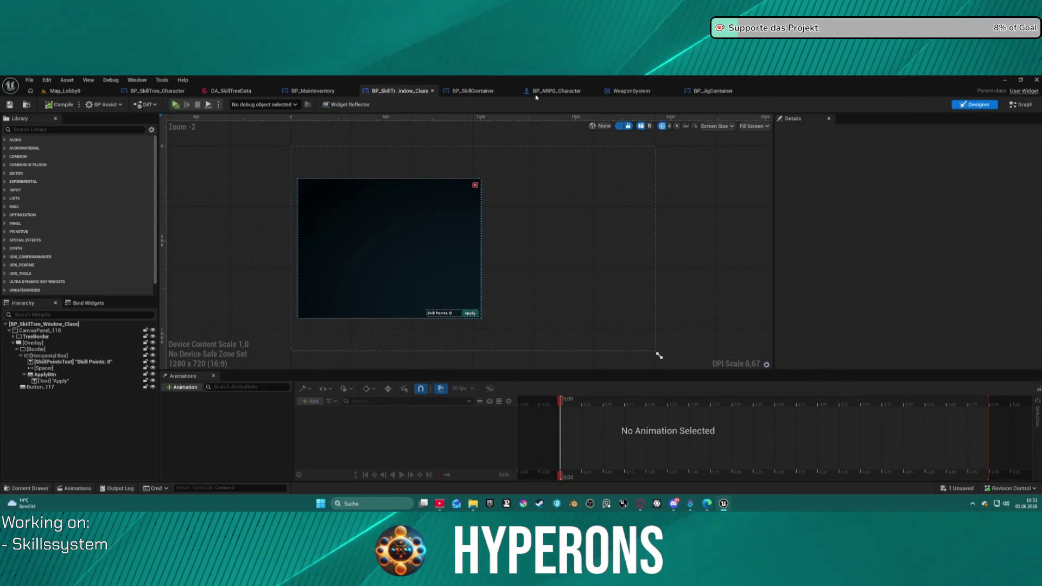
Step: Remove the breakpoint from the Update Equiped Item node in WeaponSystem
left_click(649, 93)
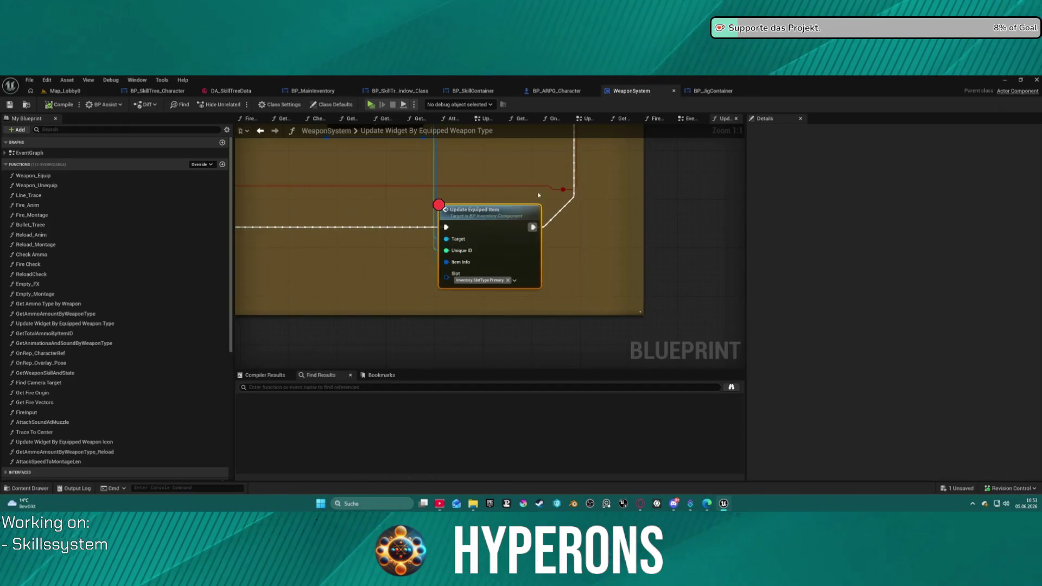
right_click(505, 233)
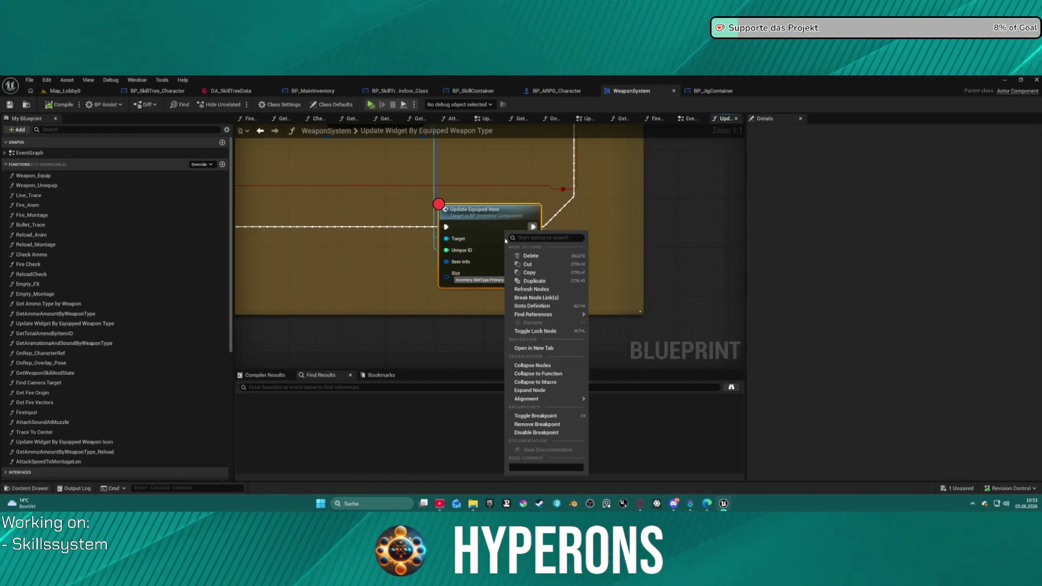
left_click(556, 425)
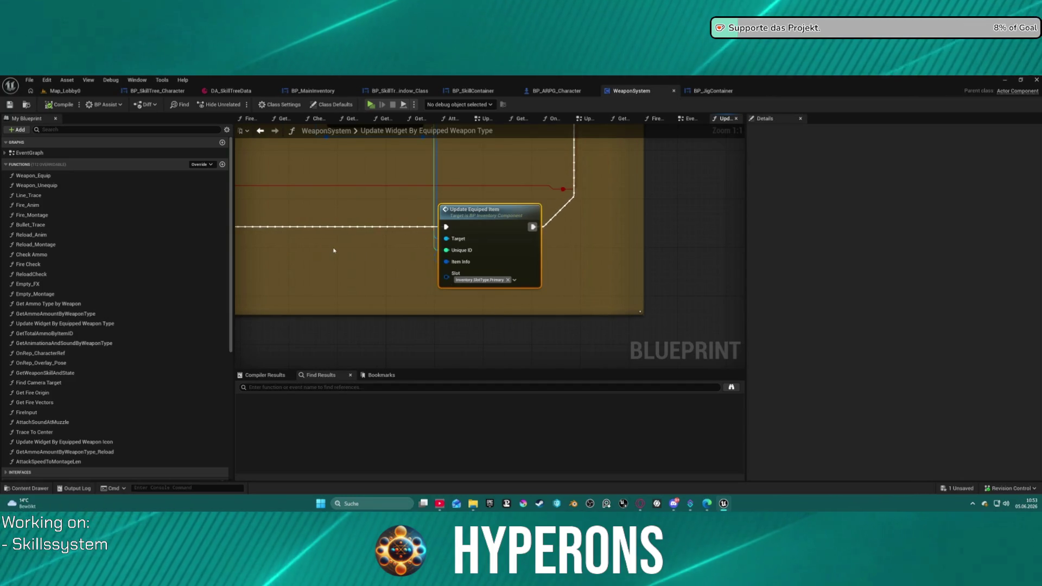
left_click_drag(349, 247, 514, 276)
scroll(607, 222, "down", 3)
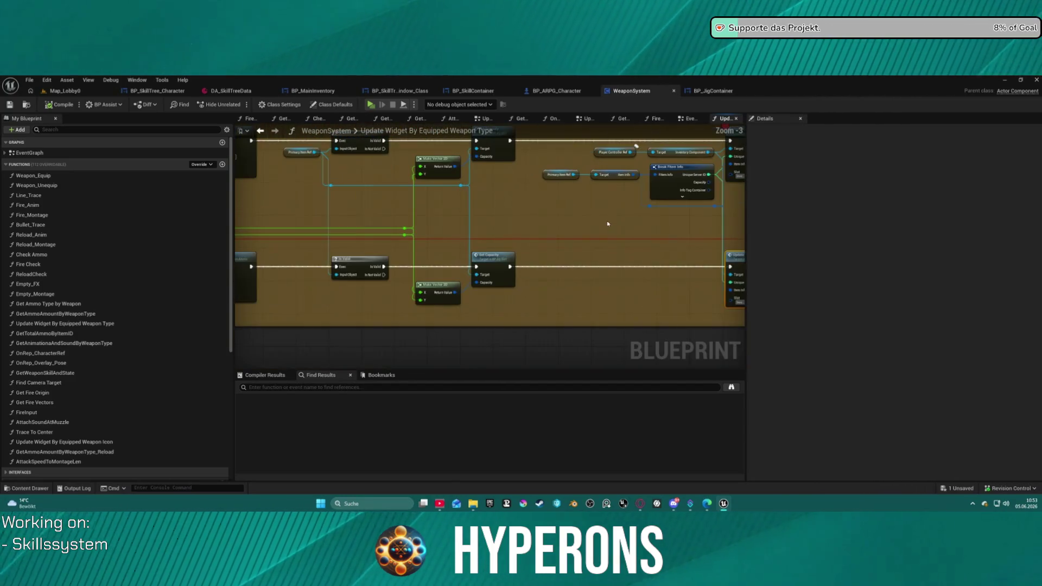
Step: Delete the unused multiply node and its wire near the Update Ammo nodes
mouse_move(248, 217)
left_mouse_down()
mouse_move(416, 246)
mouse_move(546, 208)
left_mouse_up()
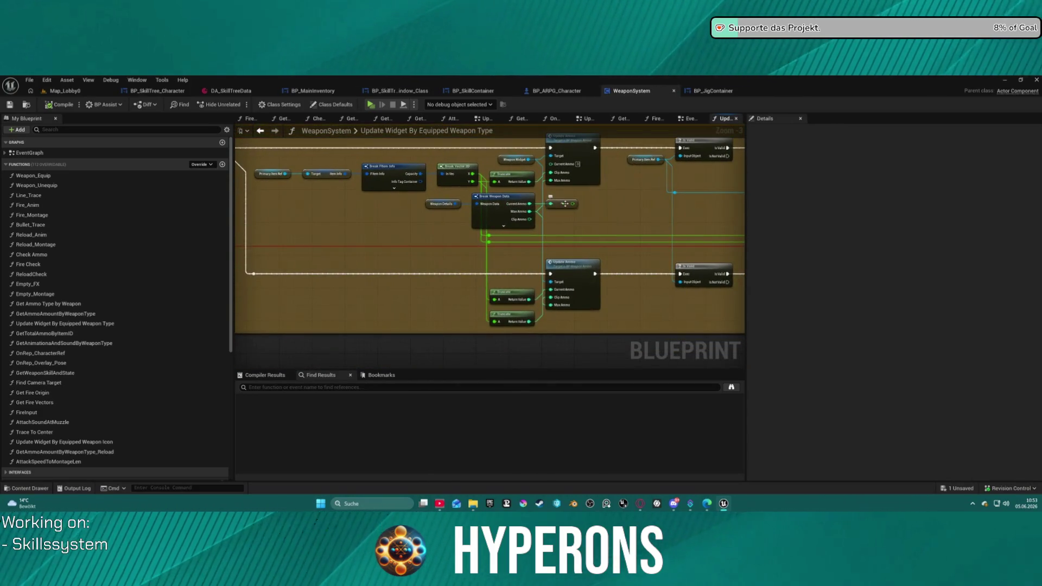
mouse_move(699, 192)
left_mouse_down()
mouse_move(604, 181)
mouse_move(579, 226)
mouse_move(305, 230)
mouse_move(467, 220)
mouse_move(646, 226)
mouse_move(673, 237)
left_mouse_up()
left_click_drag(457, 222, 604, 213)
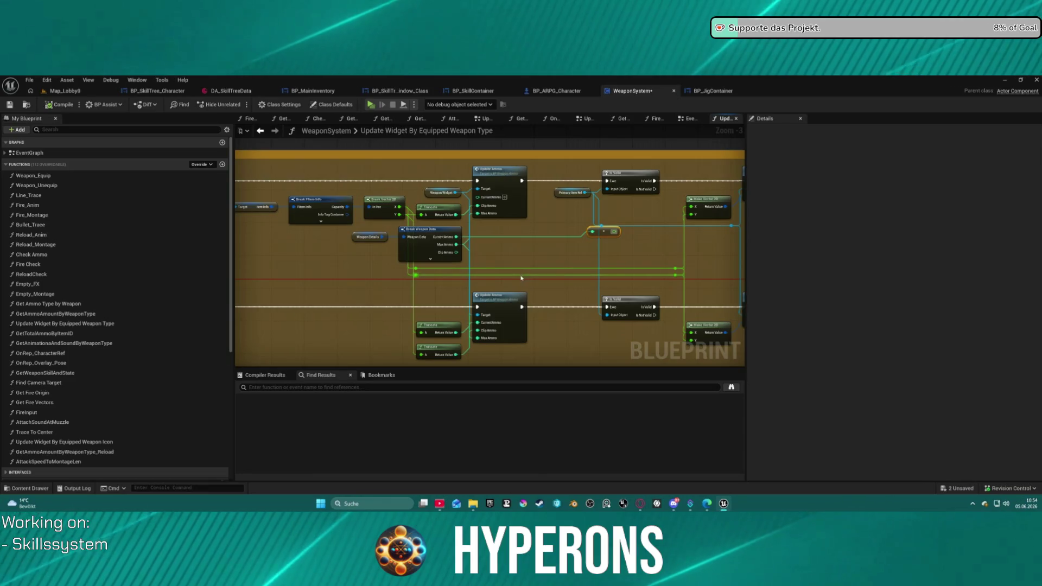
mouse_move(484, 266)
left_mouse_down()
mouse_move(584, 323)
mouse_move(686, 338)
left_mouse_up()
mouse_move(568, 271)
left_mouse_down()
mouse_move(446, 265)
mouse_move(459, 268)
mouse_move(423, 282)
mouse_move(619, 256)
mouse_move(479, 256)
left_mouse_up()
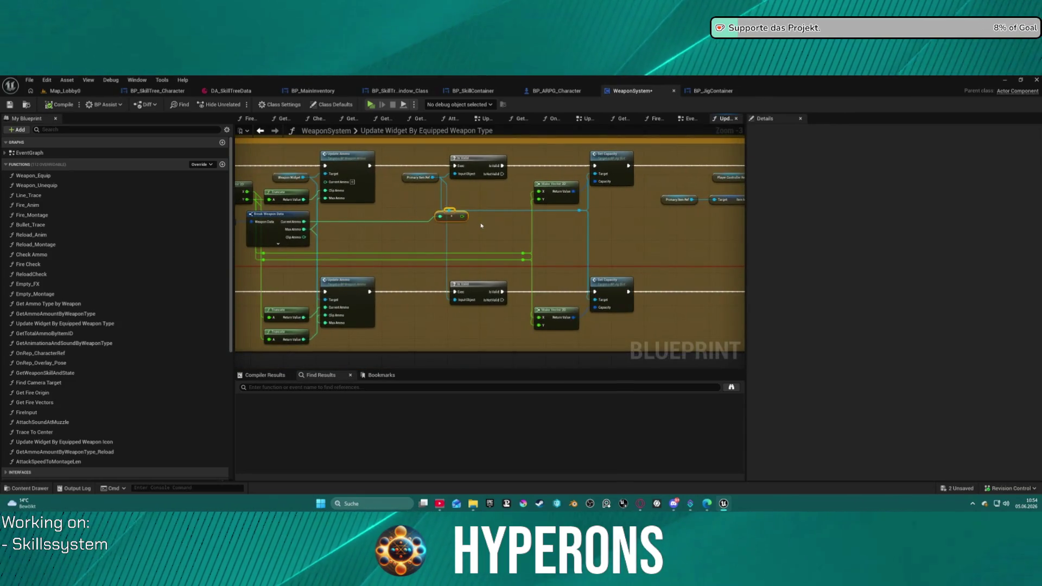
mouse_move(407, 252)
left_mouse_down()
mouse_move(593, 214)
mouse_move(493, 230)
left_mouse_up()
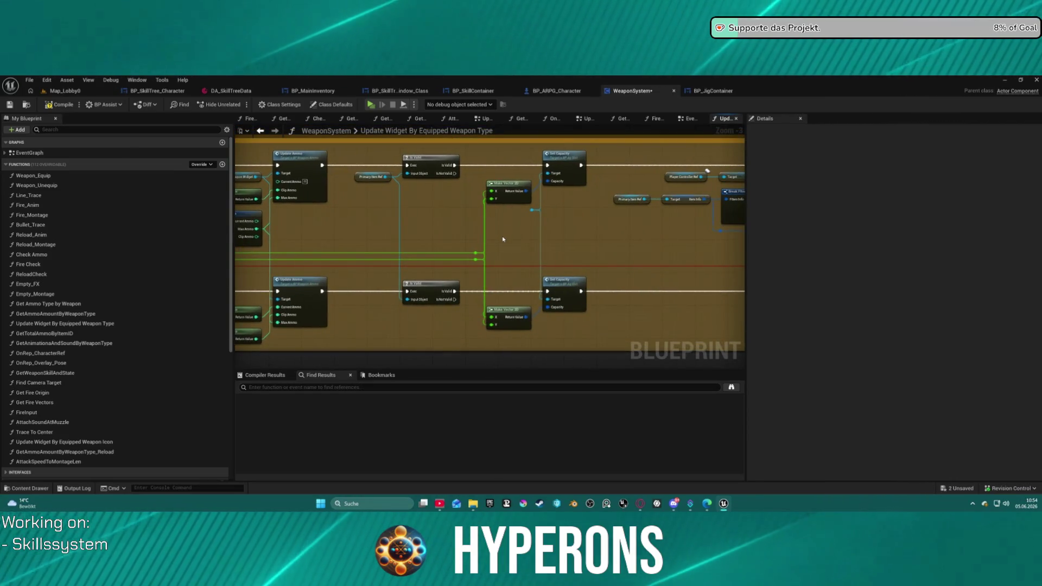
key("ctrl+z")
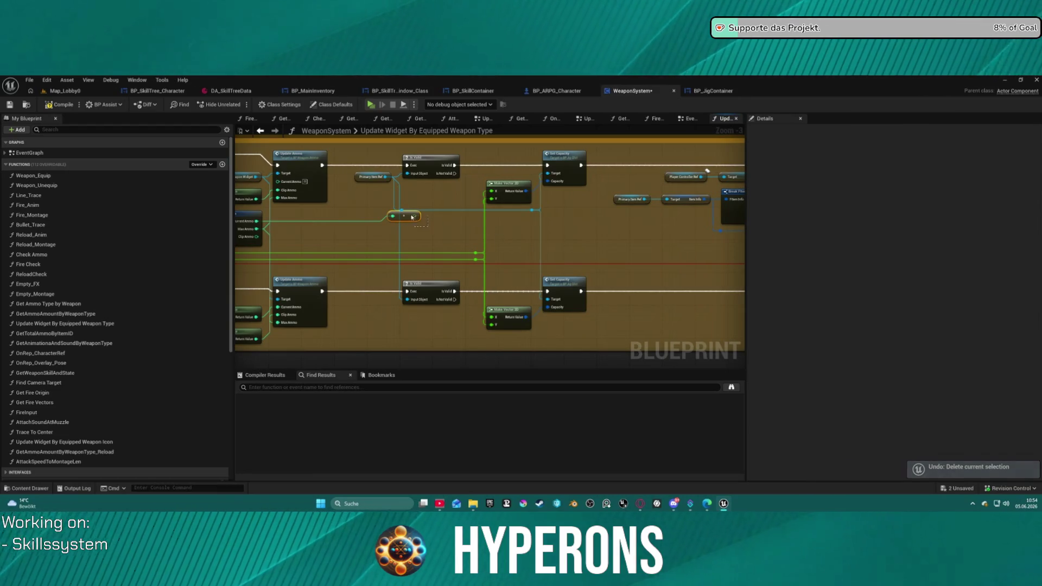
key("Delete")
left_click_drag(438, 229, 510, 239)
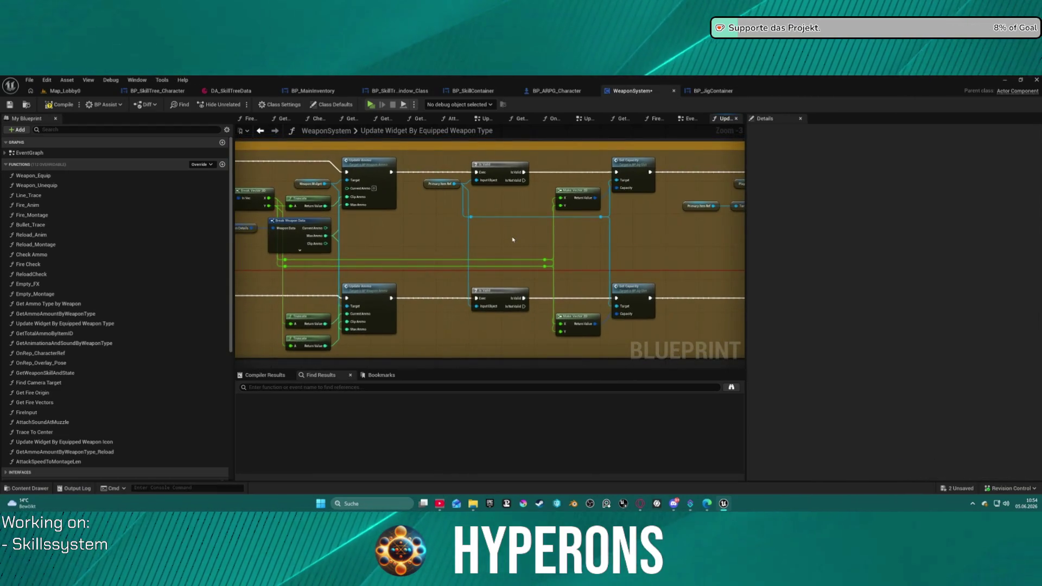
mouse_move(408, 247)
left_mouse_down()
mouse_move(465, 235)
mouse_move(461, 225)
mouse_move(512, 263)
mouse_move(349, 278)
mouse_move(512, 276)
left_mouse_up()
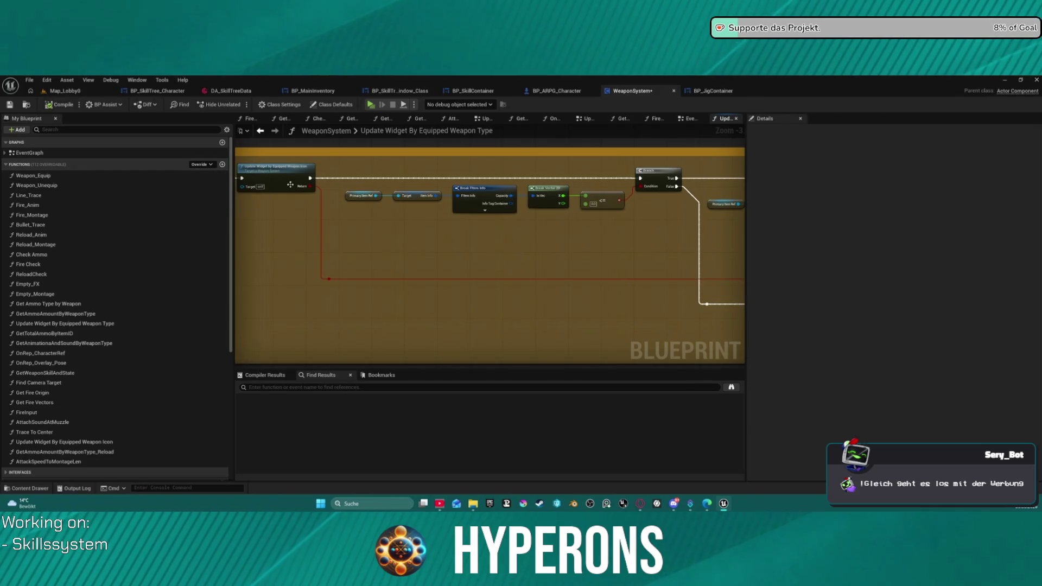
Step: Save WeaponSystem after checking it out, then move Weapon Details and Break Weapon Data down-left
key("ctrl+s")
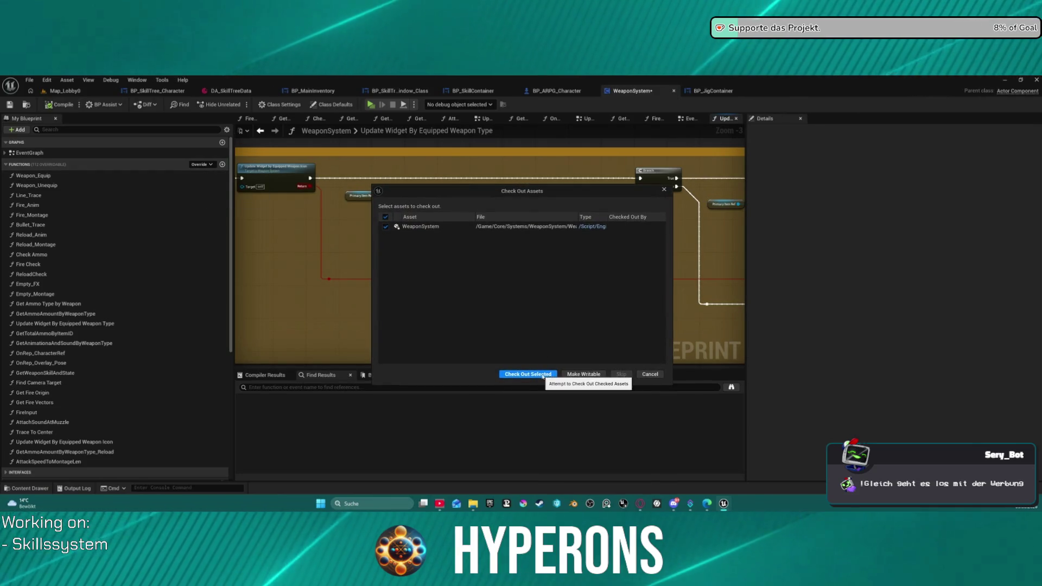
left_click(542, 376)
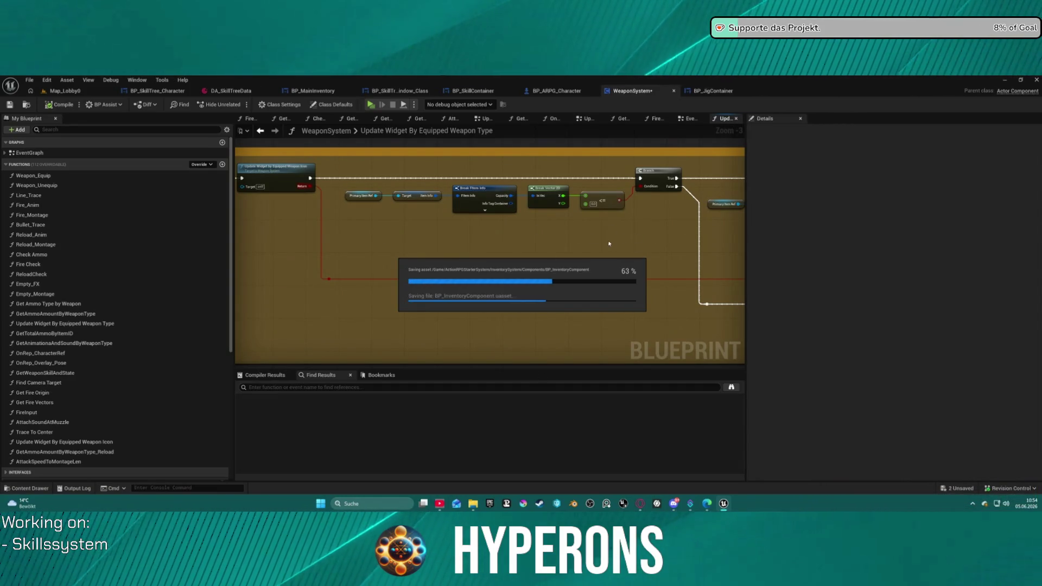
left_click_drag(487, 255, 298, 268)
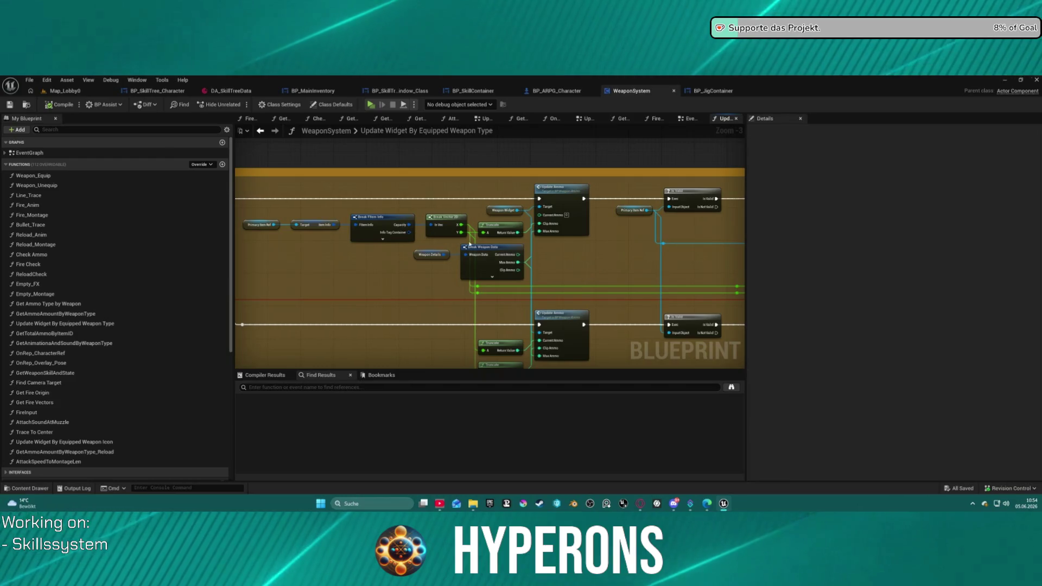
left_click_drag(506, 273, 428, 286)
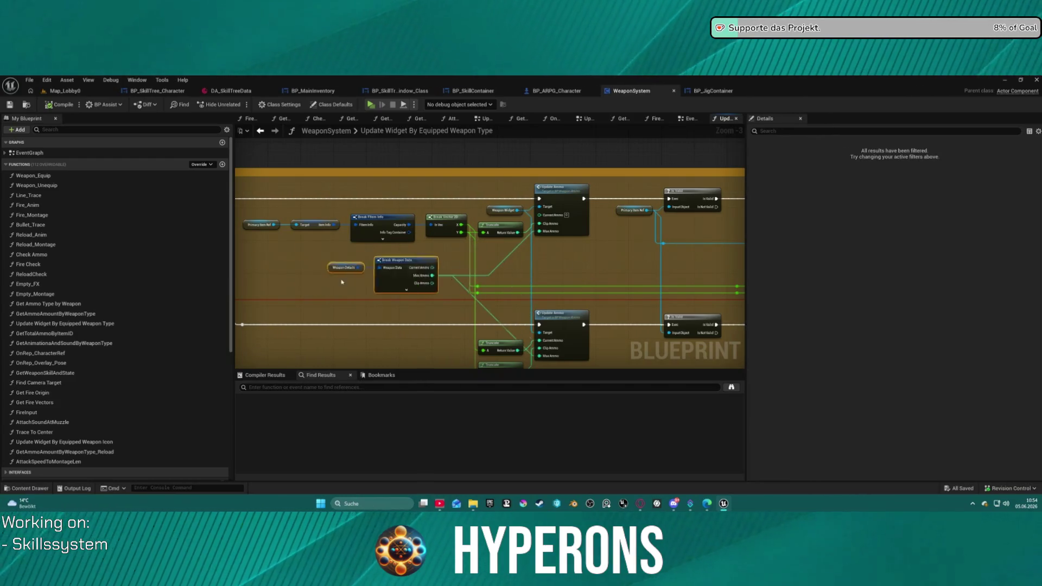
mouse_move(590, 269)
left_mouse_down()
mouse_move(547, 265)
mouse_move(533, 233)
mouse_move(432, 234)
left_mouse_up()
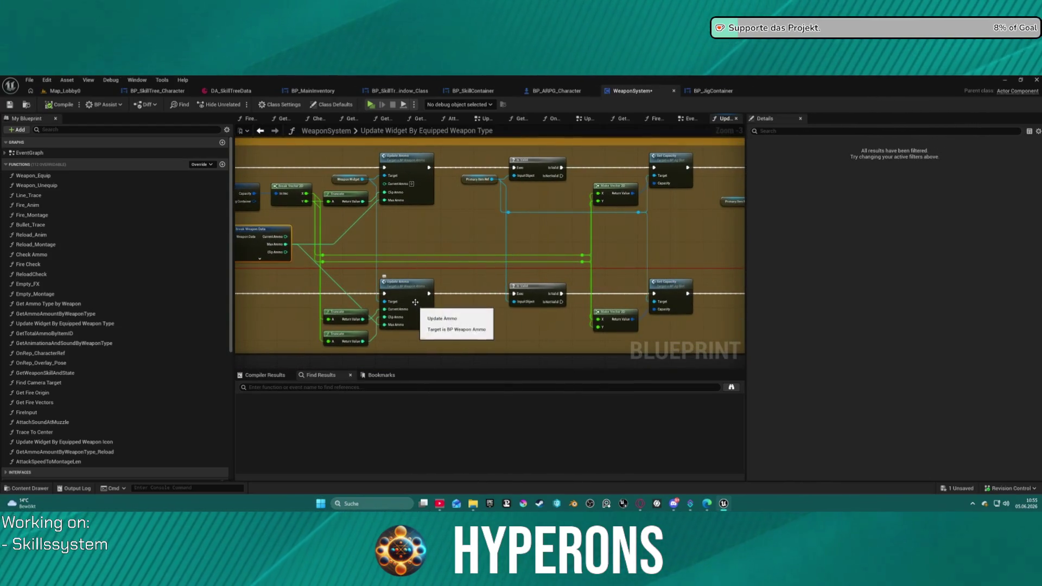
Step: From Map_Lobby0, launch a Standalone game and start it as the inv character
left_click(65, 91)
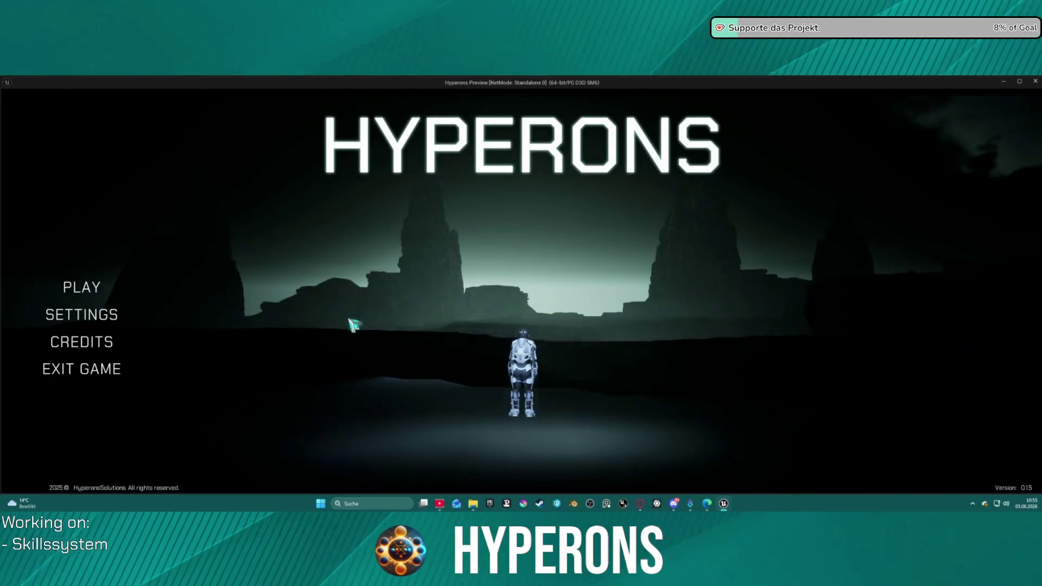
left_click(84, 286)
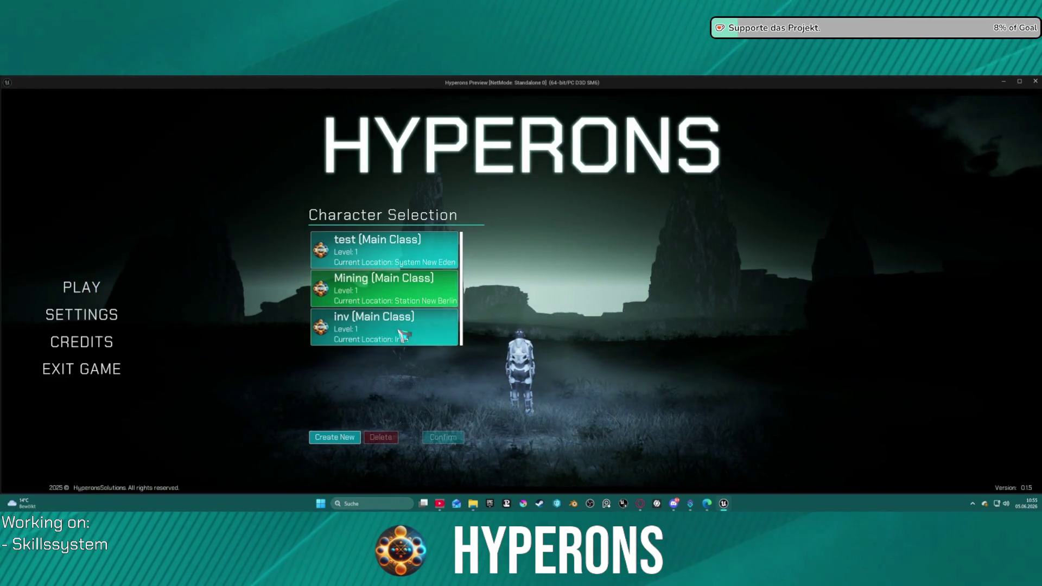
double_click(396, 319)
left_click(765, 432)
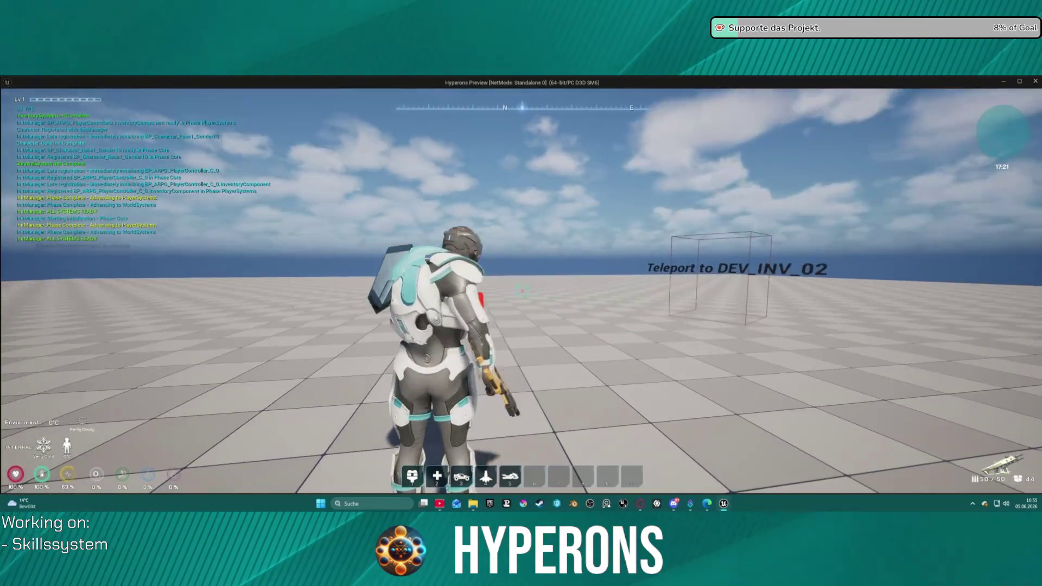
Step: Check the character equipment, walk into the DEV_INV_02 teleport, then stop the preview
key("i")
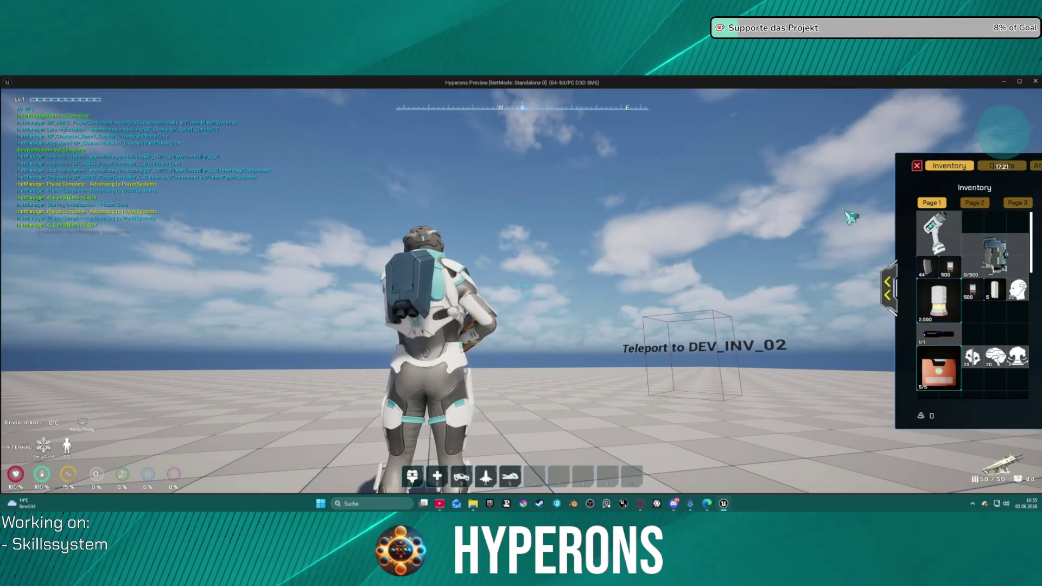
left_click(885, 293)
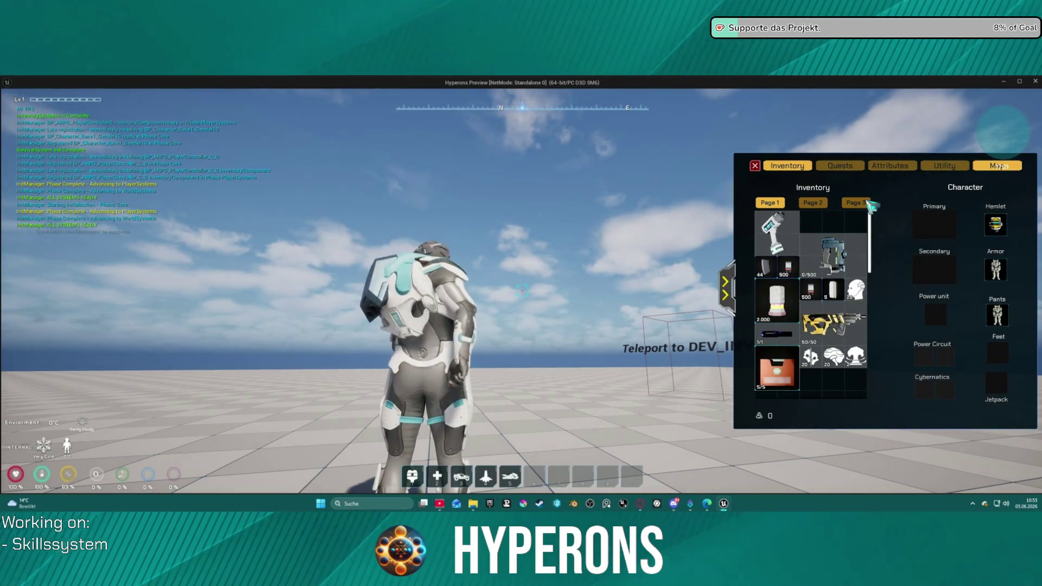
left_click(754, 165)
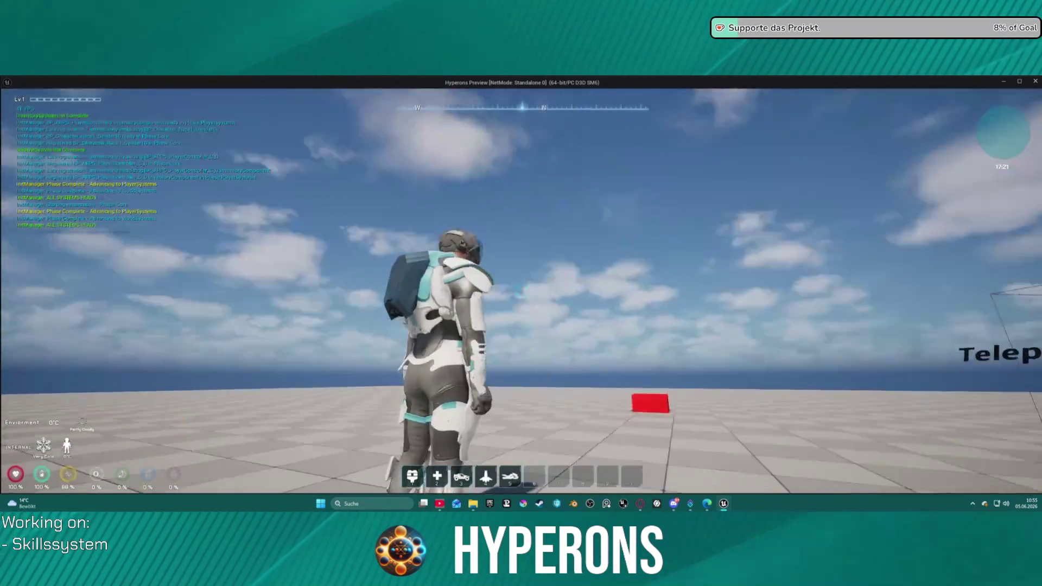
key("w")
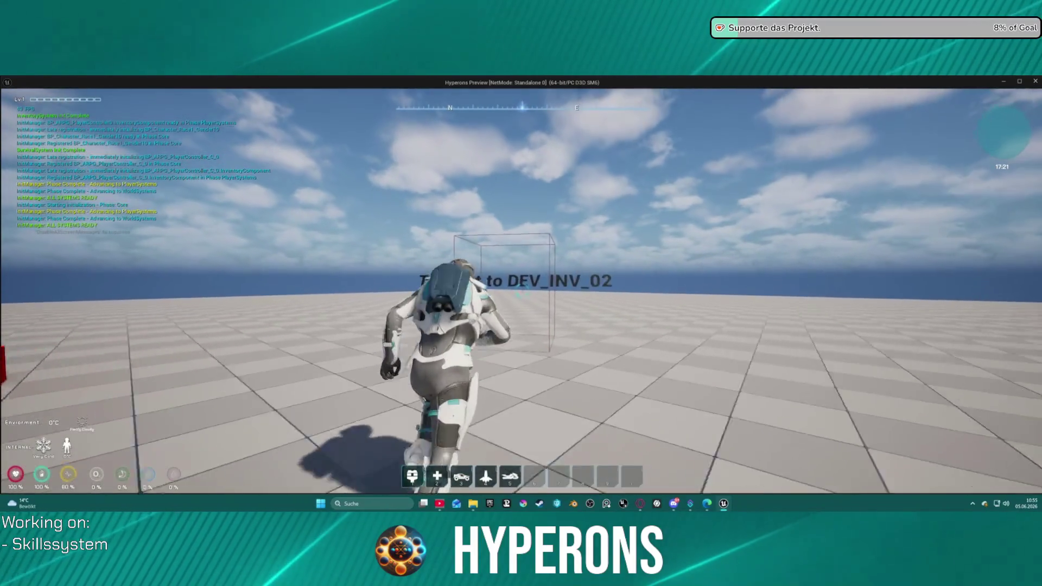
key("w")
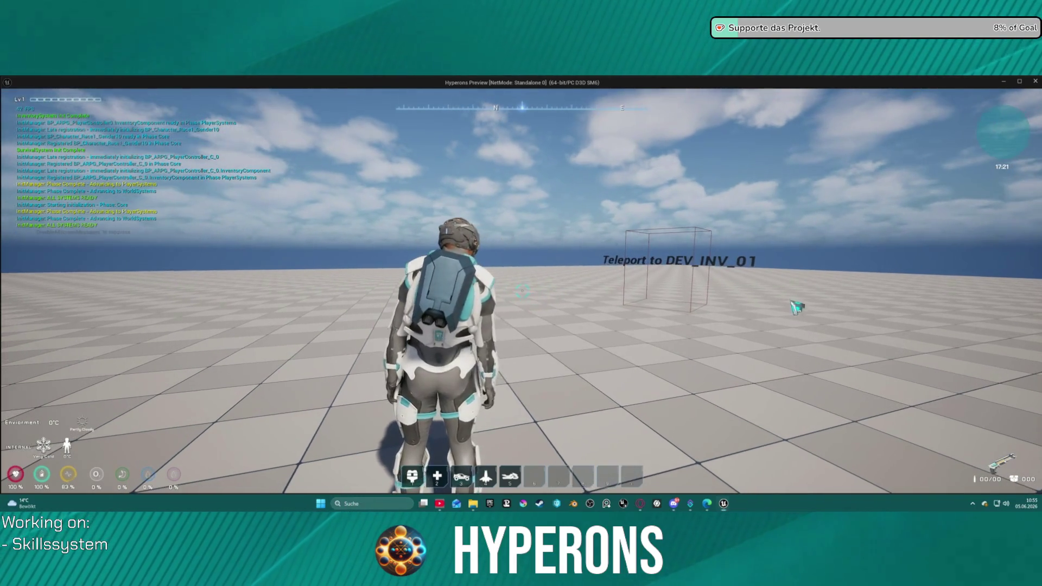
key("super")
key("Escape")
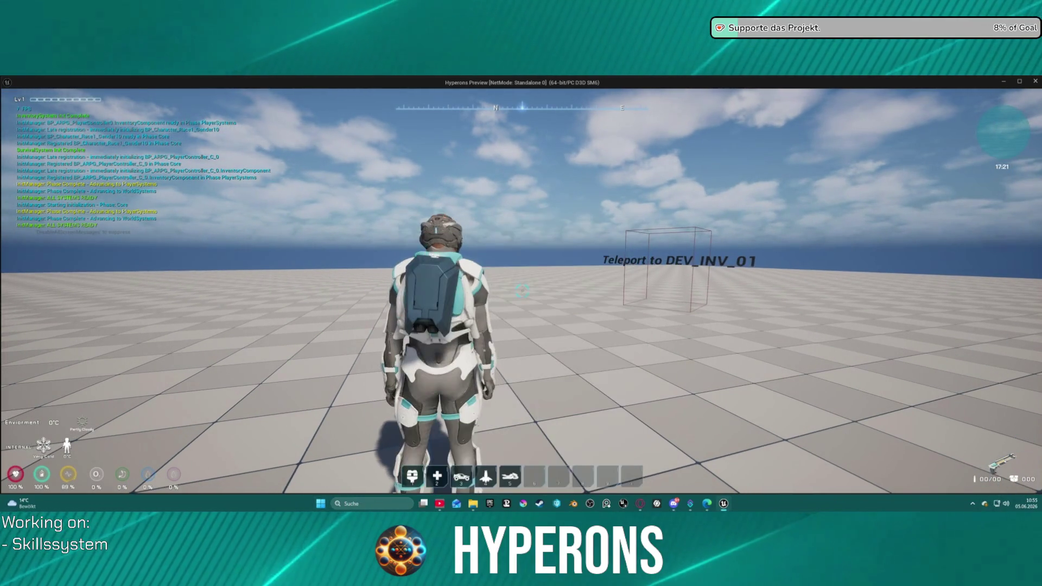
key("Escape")
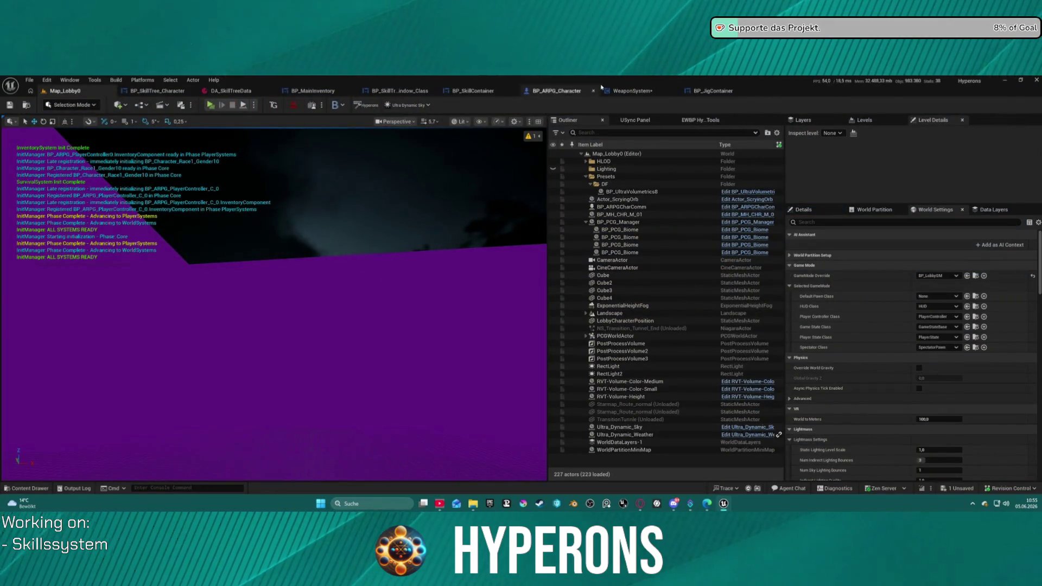
Step: Reopen the WeaponSystem blueprint on its EventGraph
left_click(608, 90)
scroll(489, 223, "down", 3)
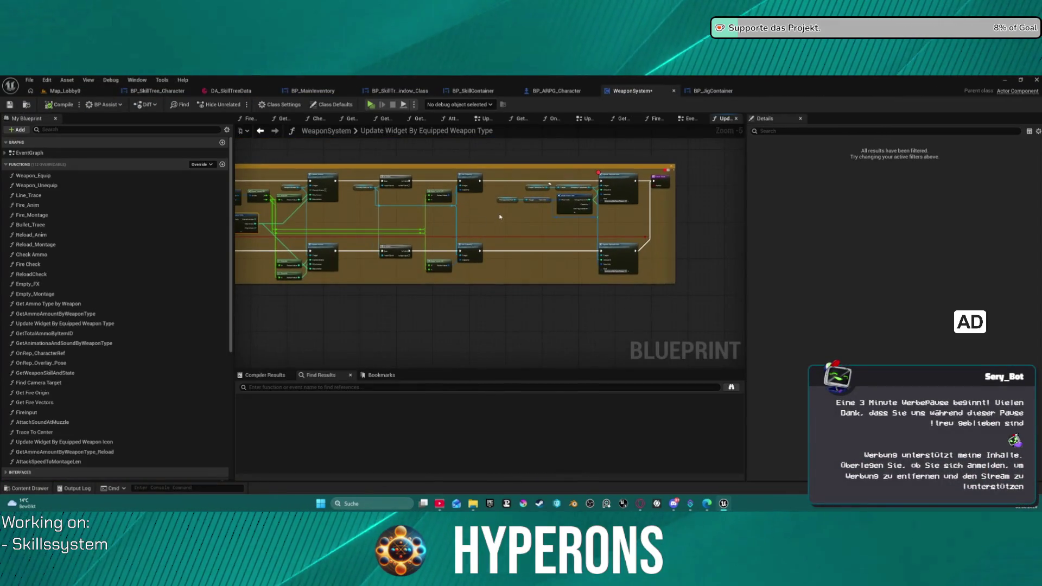
scroll(503, 215, "down", 3)
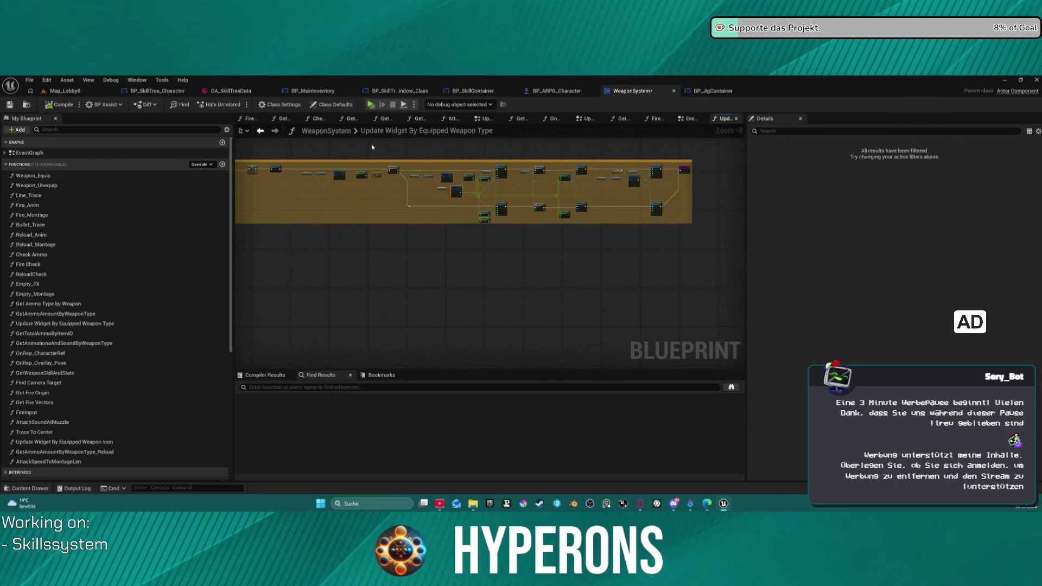
left_click(686, 119)
scroll(428, 295, "down", 3)
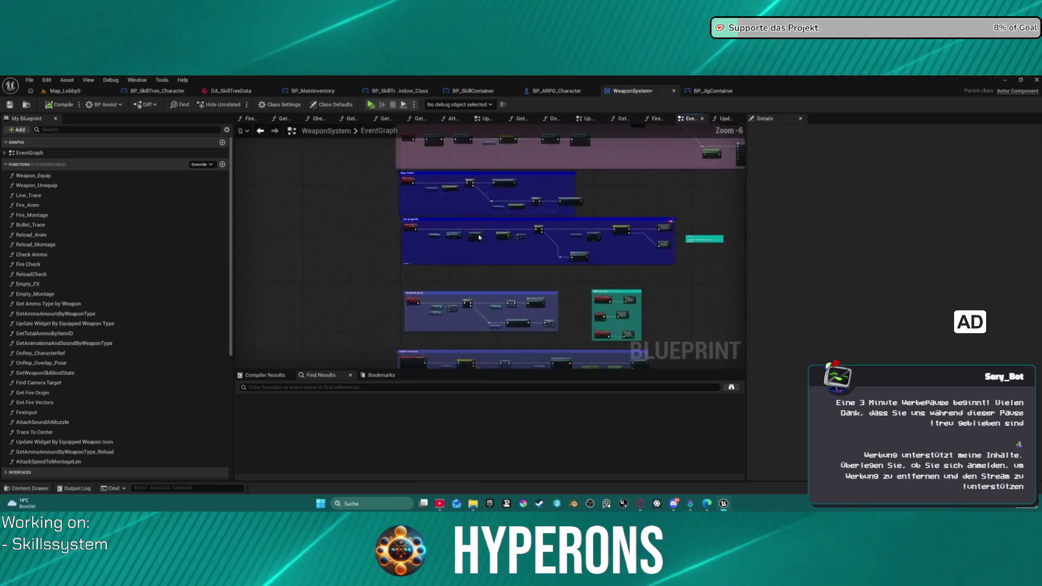
scroll(480, 235, "up", 7)
Step: Separate the overlapping nodes, then delete Weapon Details and Break Weapon Data
left_click(399, 238)
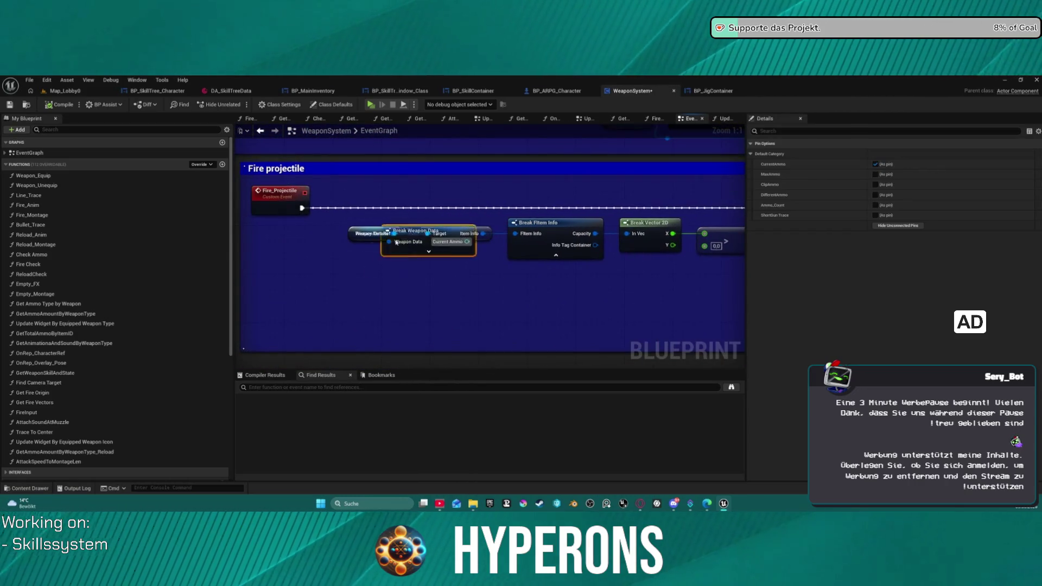
left_click_drag(399, 238, 406, 292)
mouse_move(360, 233)
left_mouse_down()
mouse_move(317, 280)
mouse_move(371, 266)
left_mouse_up()
left_click_drag(358, 241, 356, 247)
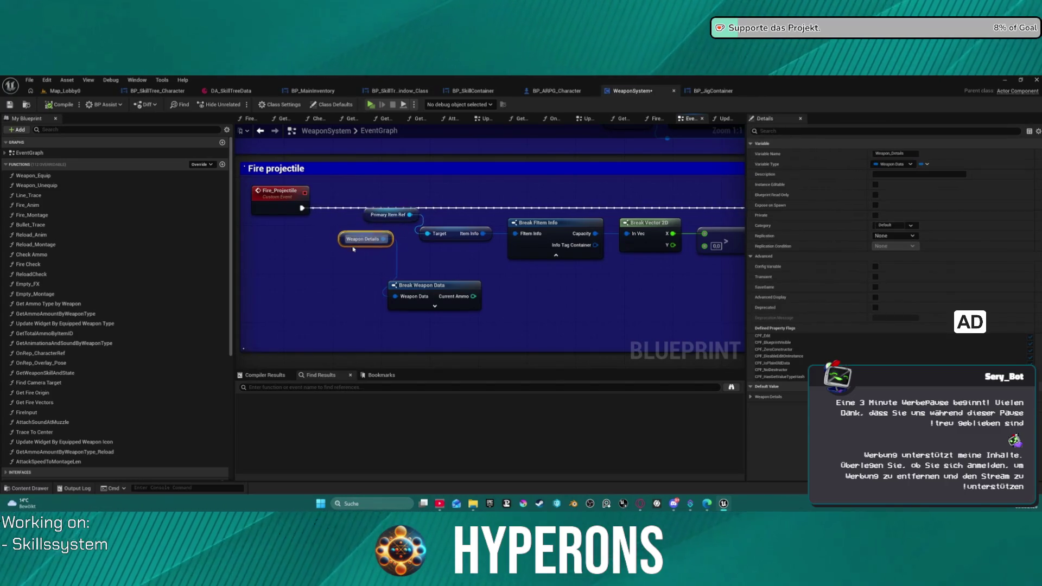
key("Delete")
scroll(458, 293, "down", 3)
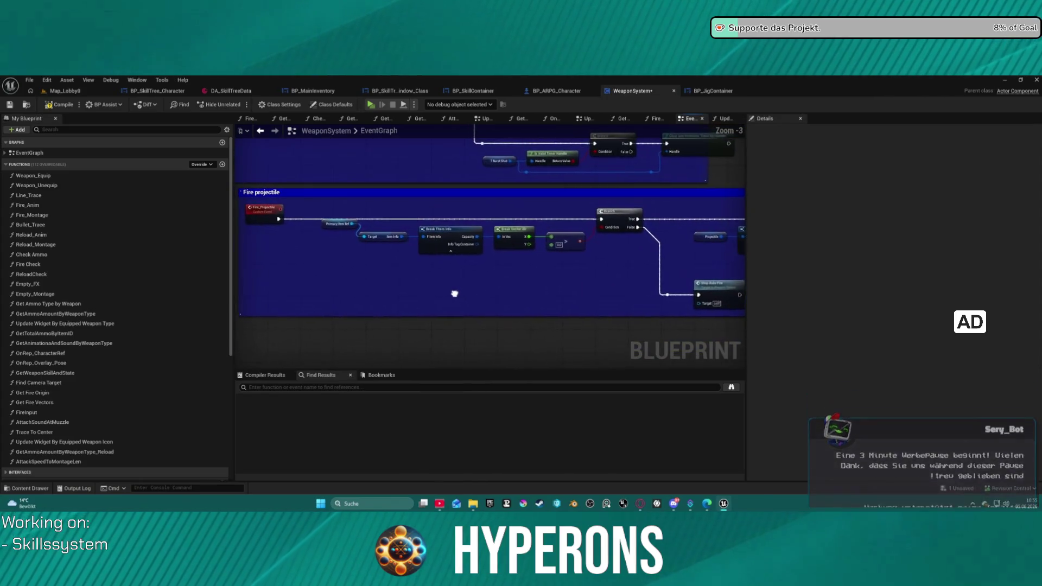
Step: Place the Primary Item Ref node beside the Target input
mouse_move(344, 224)
left_mouse_down()
mouse_move(303, 250)
mouse_move(389, 247)
left_mouse_up()
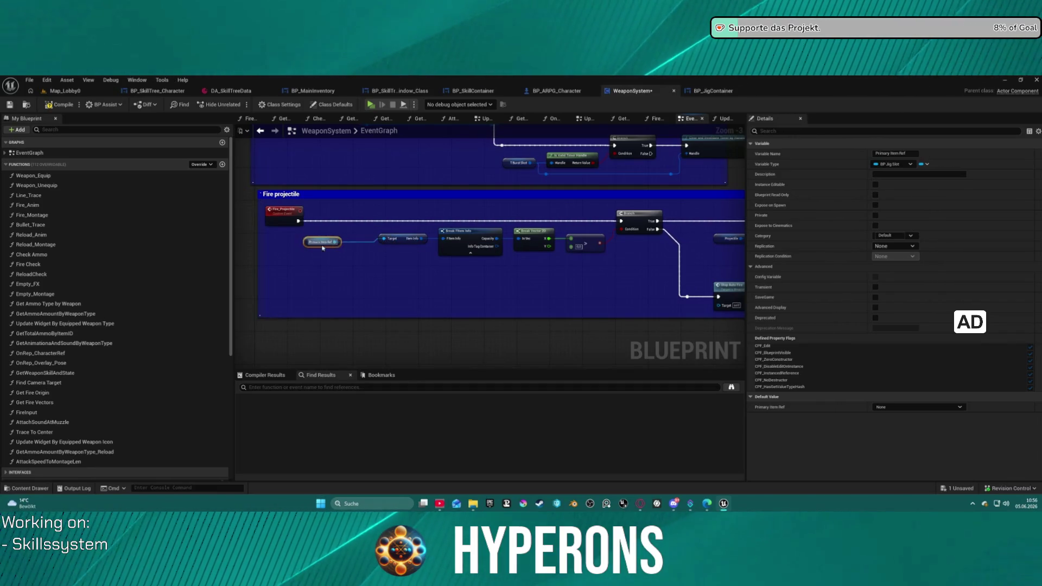
scroll(440, 274, "down", 2)
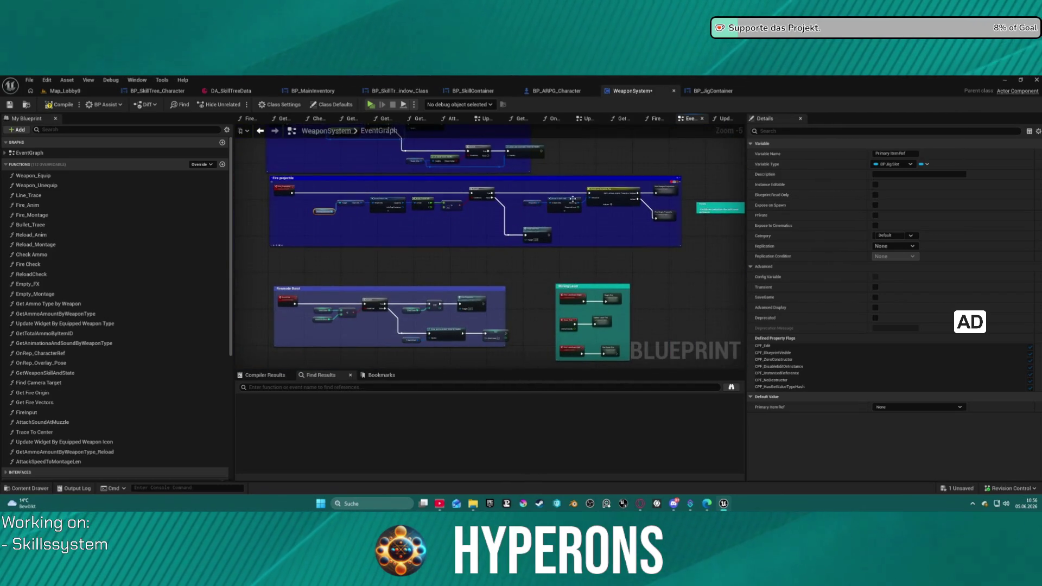
scroll(644, 218, "up", 3)
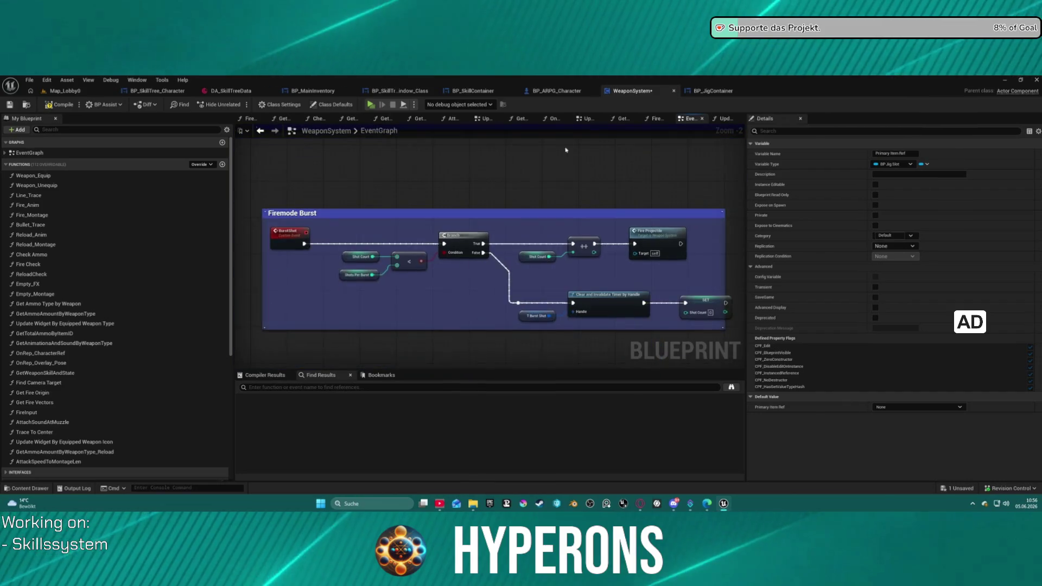
scroll(520, 284, "down", 3)
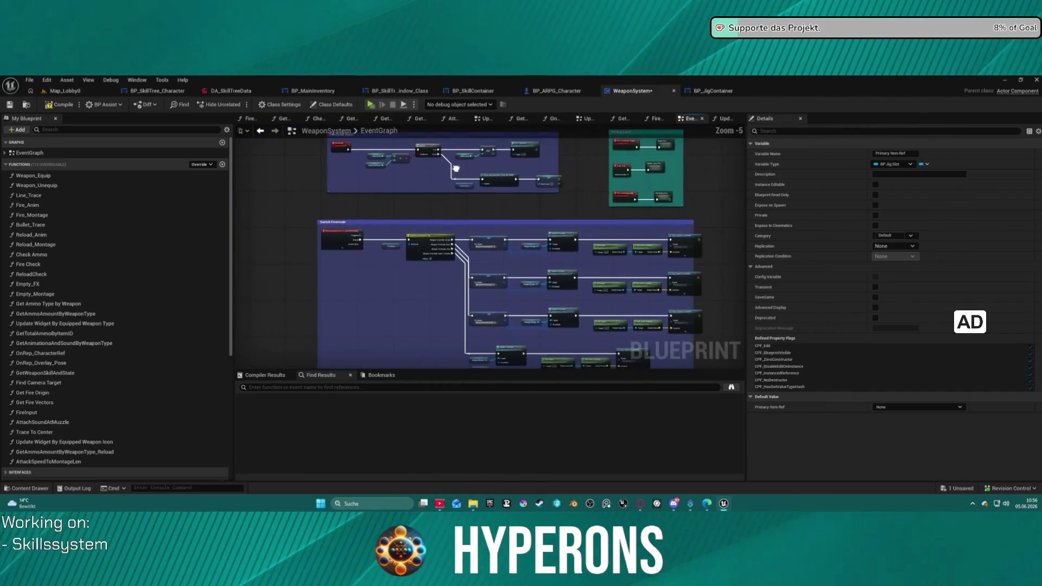
scroll(386, 276, "up", 2)
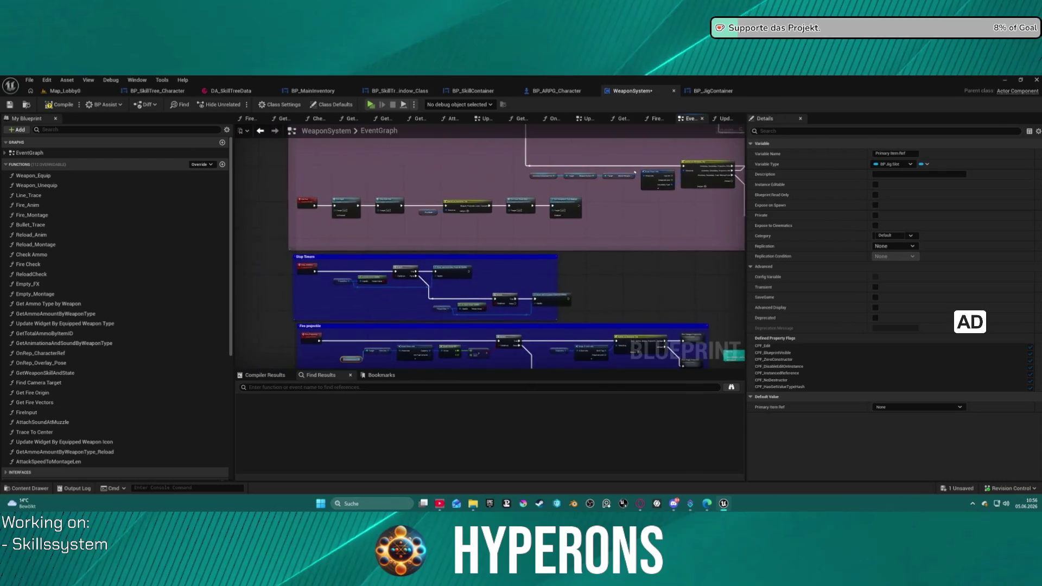
scroll(440, 287, "up", 1)
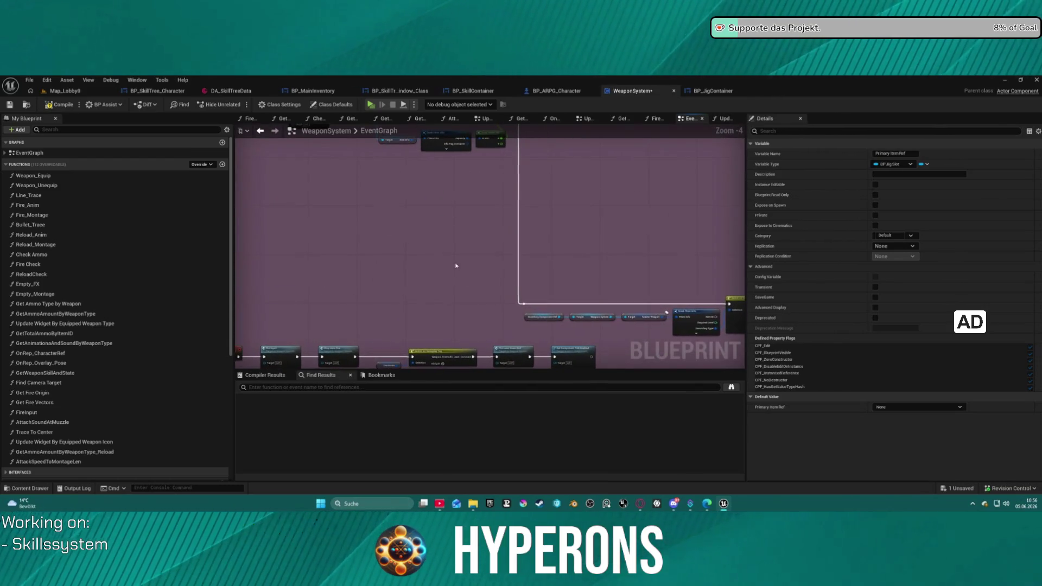
scroll(396, 303, "down", 1)
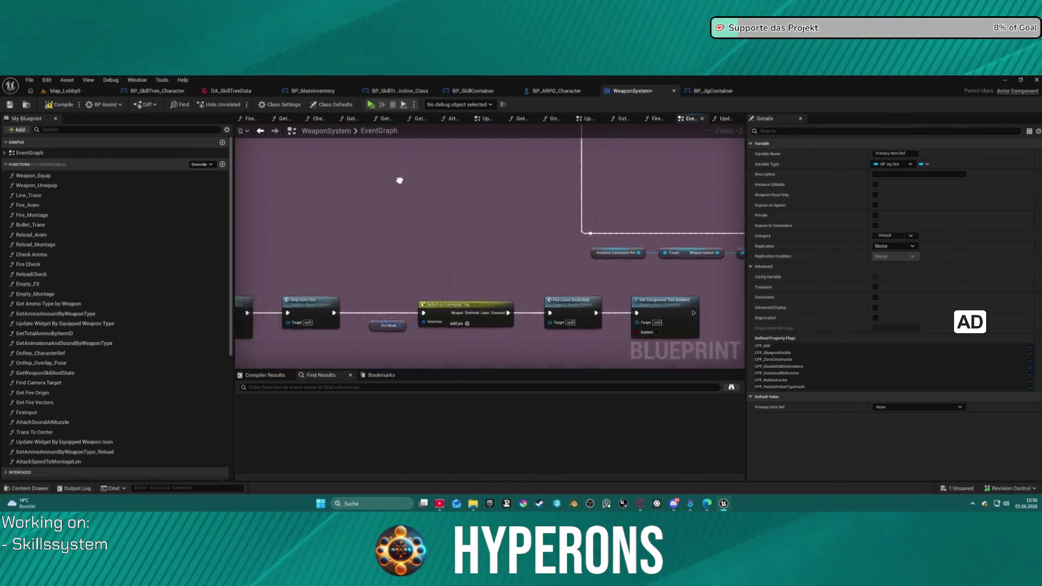
scroll(379, 217, "up", 1)
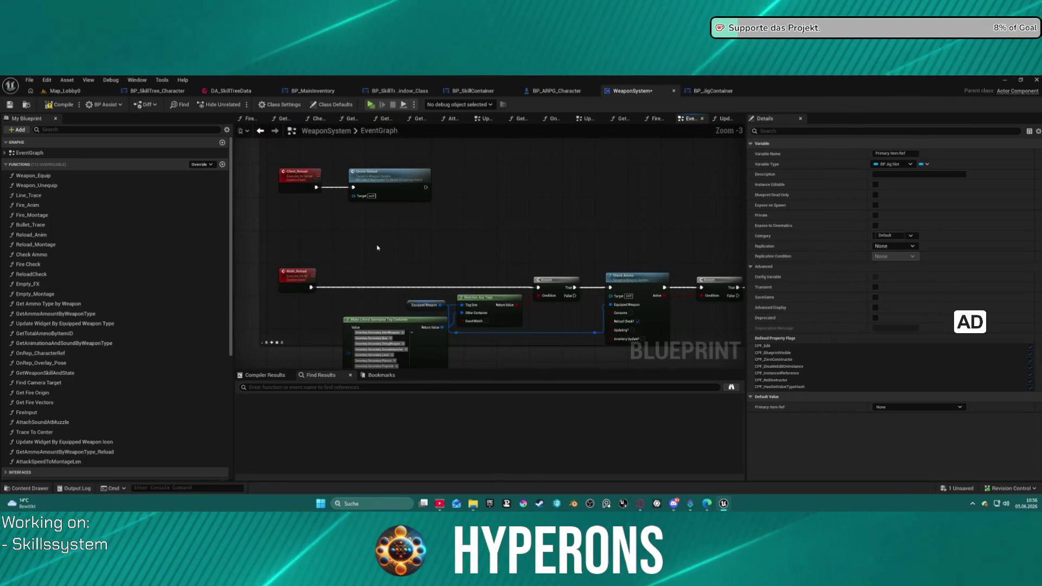
scroll(370, 247, "down", 1)
scroll(370, 248, "up", 1)
scroll(432, 294, "down", 1)
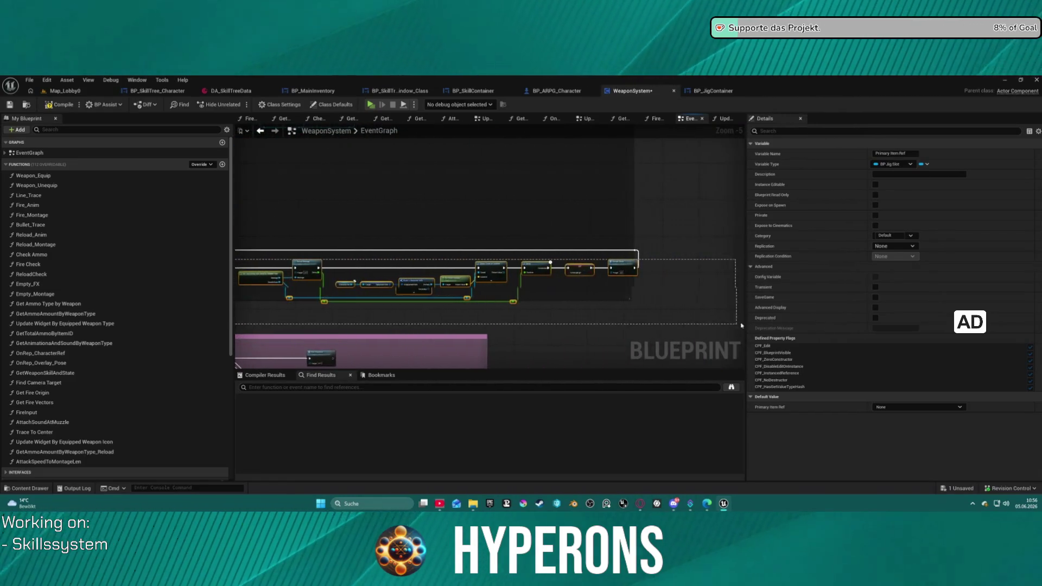
scroll(432, 294, "up", 6)
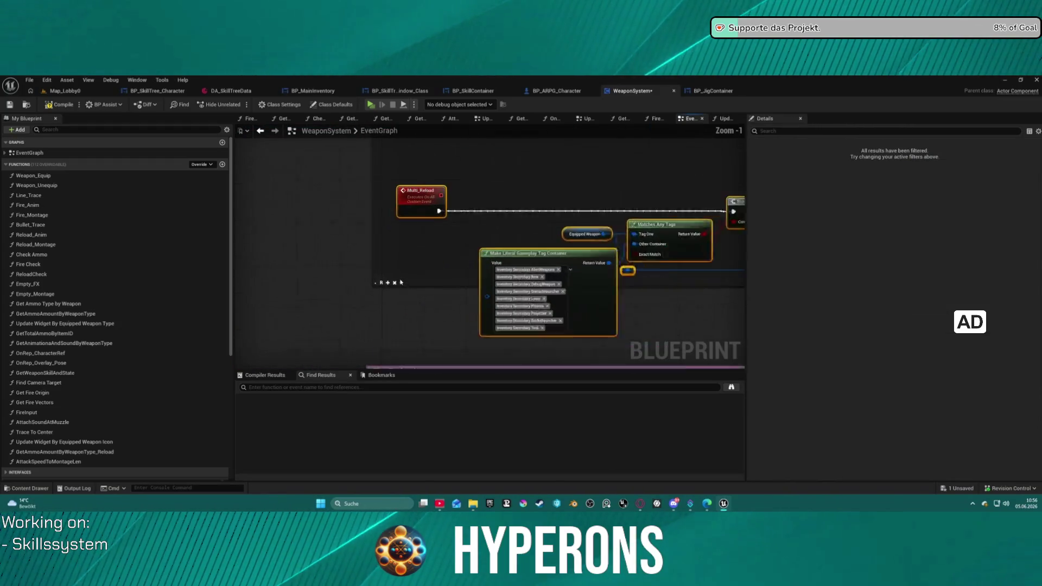
scroll(386, 284, "down", 4)
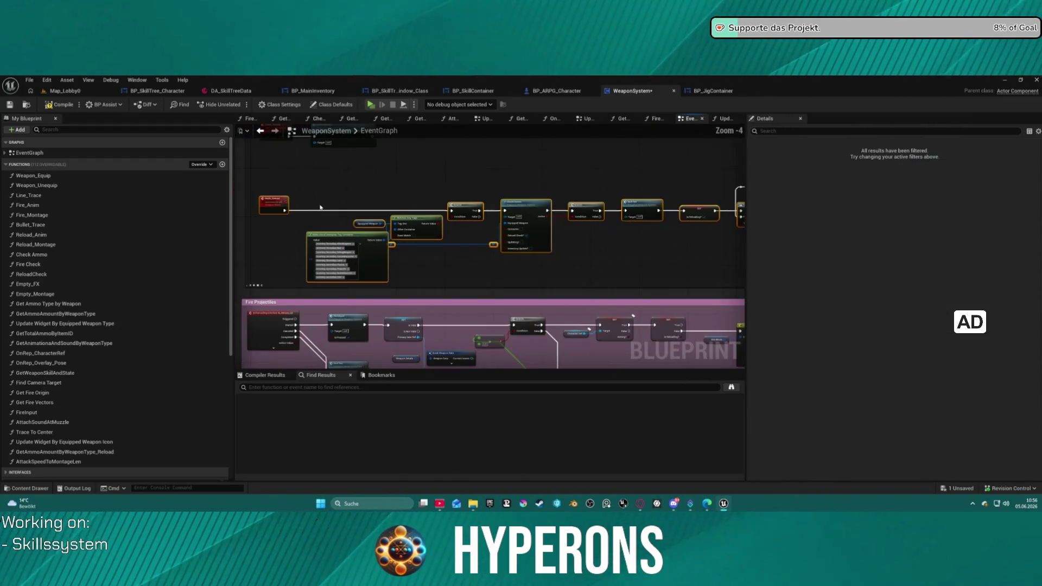
Step: Inspect the Multi_Reload event's properties and bring up the add-node list
left_click(269, 201)
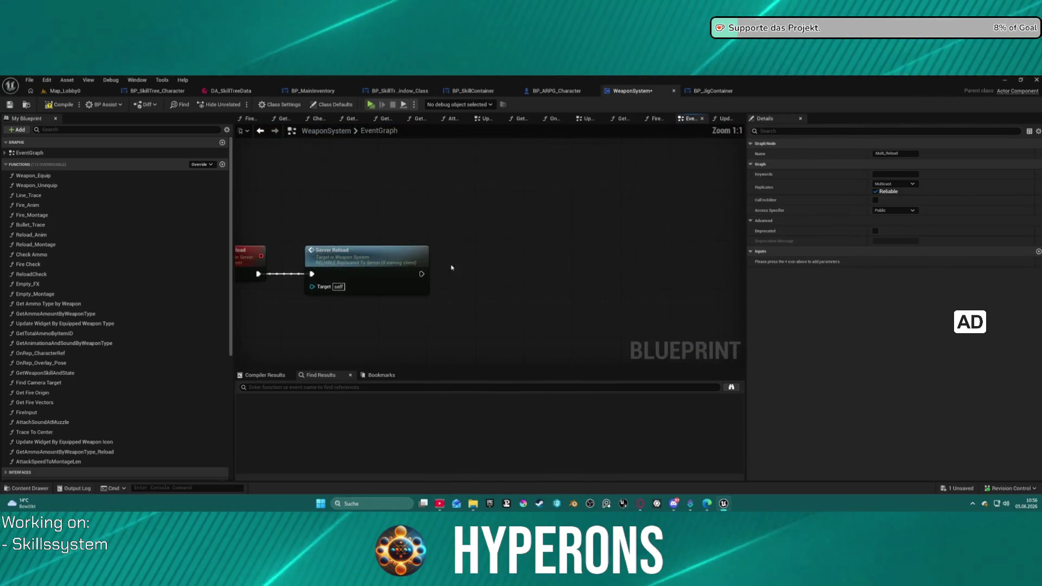
scroll(392, 330, "up", 9)
right_click(372, 291)
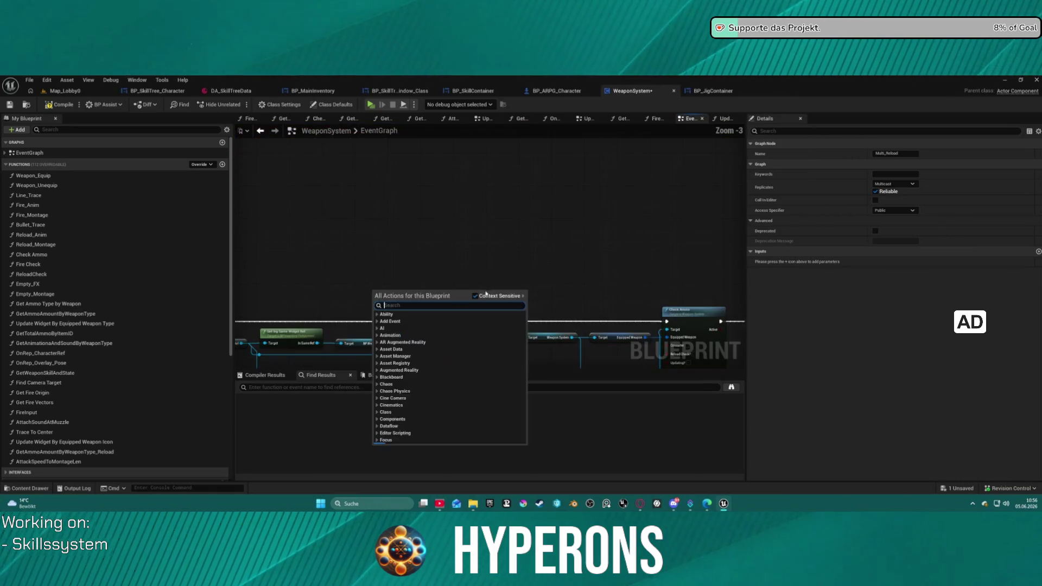
key("Escape")
mouse_move(363, 234)
left_mouse_down()
mouse_move(728, 181)
mouse_move(675, 163)
mouse_move(579, 226)
mouse_move(582, 237)
left_mouse_up()
scroll(590, 249, "down", 6)
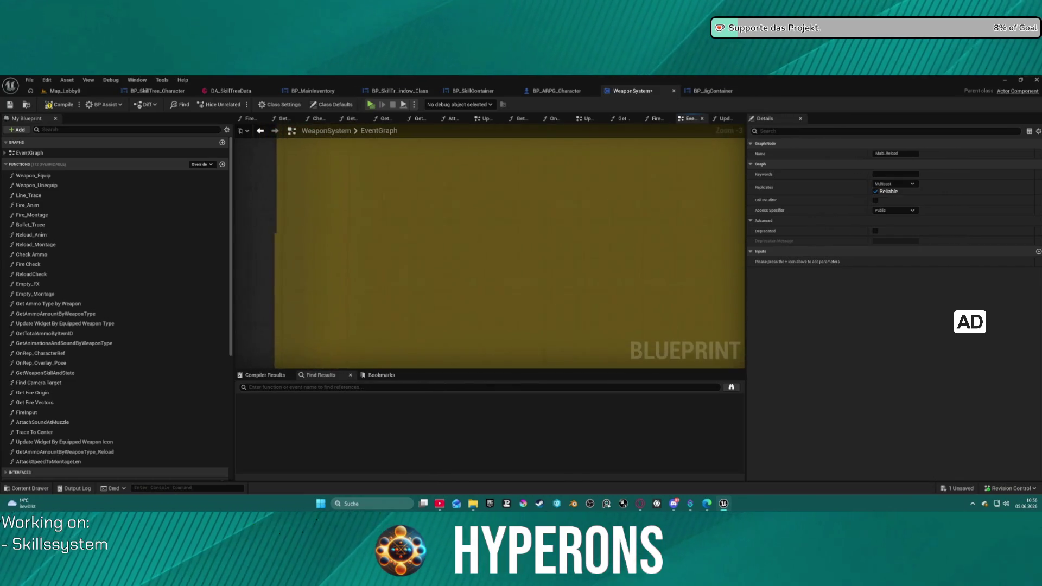
scroll(502, 317, "up", 8)
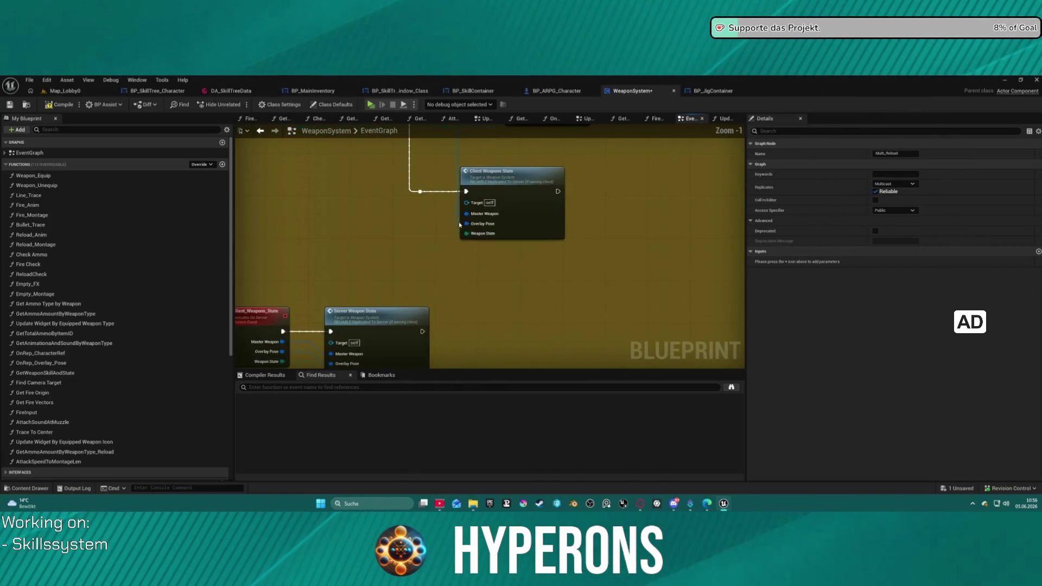
mouse_move(483, 295)
left_mouse_down()
mouse_move(586, 367)
mouse_move(496, 253)
mouse_move(483, 163)
mouse_move(472, 158)
left_mouse_up()
scroll(411, 179, "down", 5)
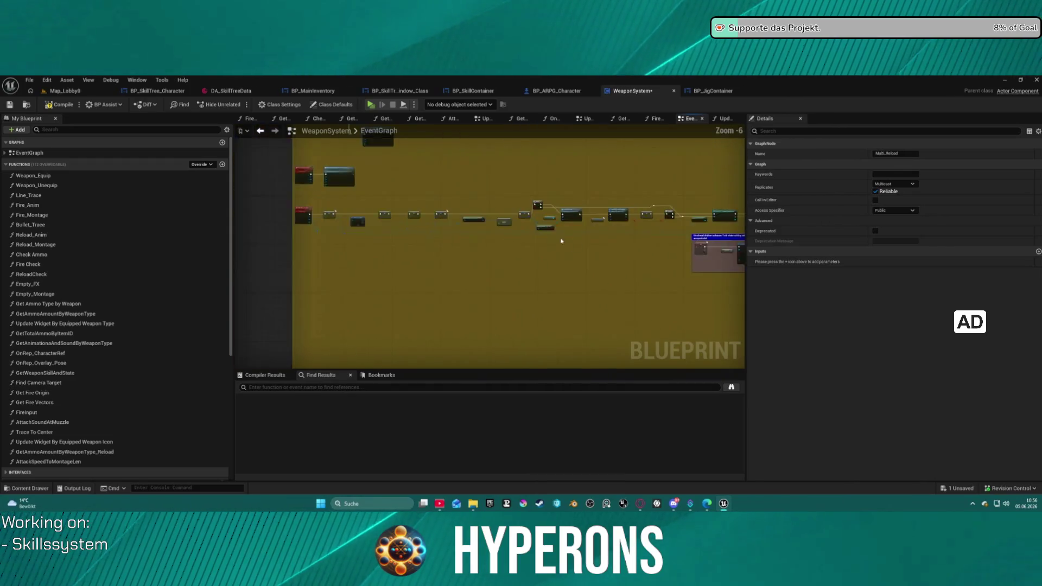
scroll(410, 179, "up", 4)
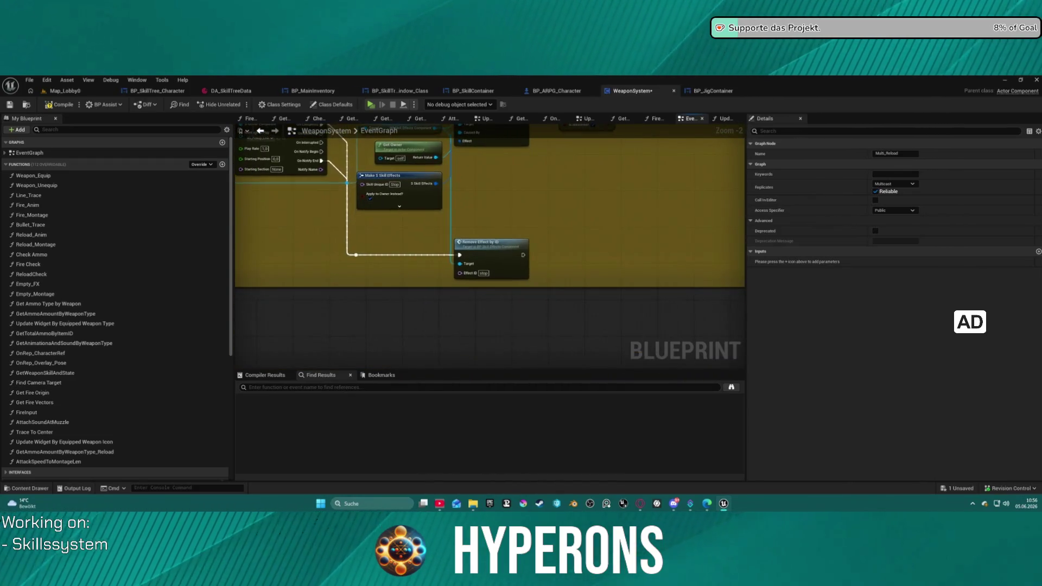
left_click_drag(355, 179, 255, 372)
scroll(571, 280, "up", 2)
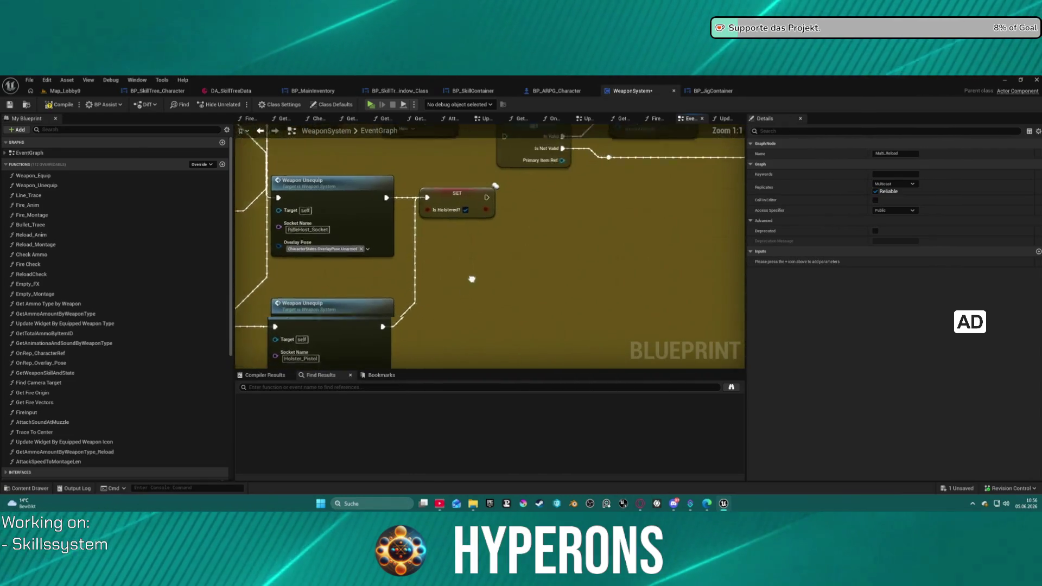
left_click_drag(642, 267, 514, 277)
mouse_move(657, 277)
left_mouse_down()
mouse_move(414, 267)
mouse_move(245, 282)
left_mouse_up()
left_click_drag(543, 271, 323, 271)
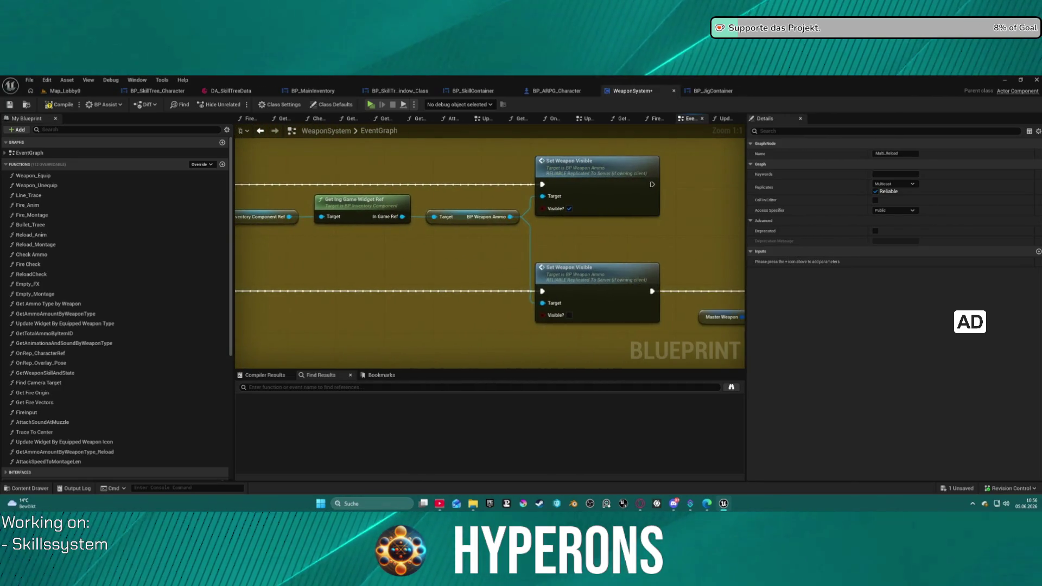
left_click_drag(347, 208, 441, 196)
mouse_move(340, 154)
left_mouse_down()
mouse_move(713, 318)
mouse_move(702, 343)
left_mouse_up()
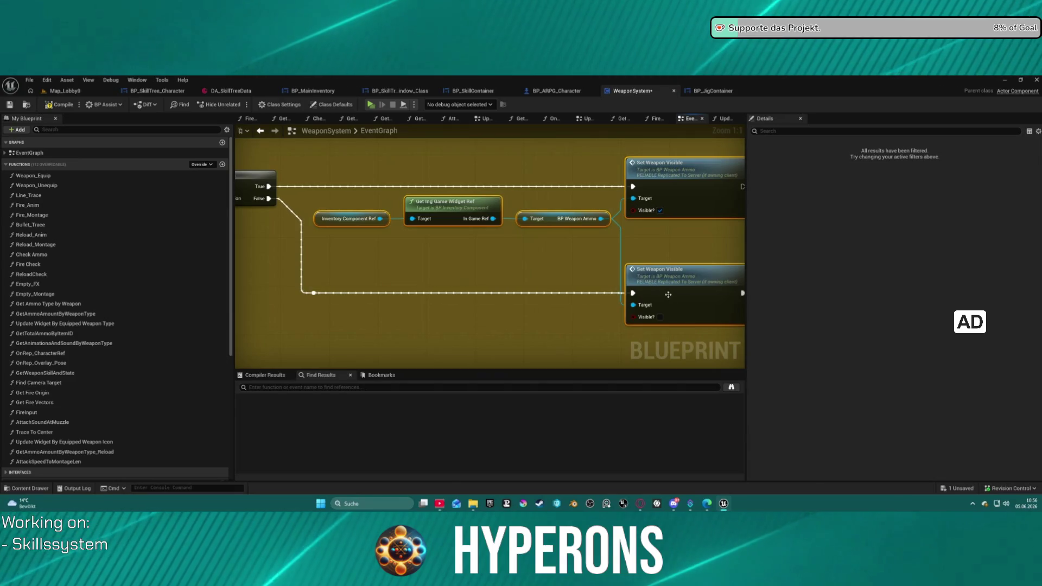
scroll(671, 296, "down", 2)
mouse_move(611, 210)
left_mouse_down()
mouse_move(483, 177)
mouse_move(567, 177)
left_mouse_up()
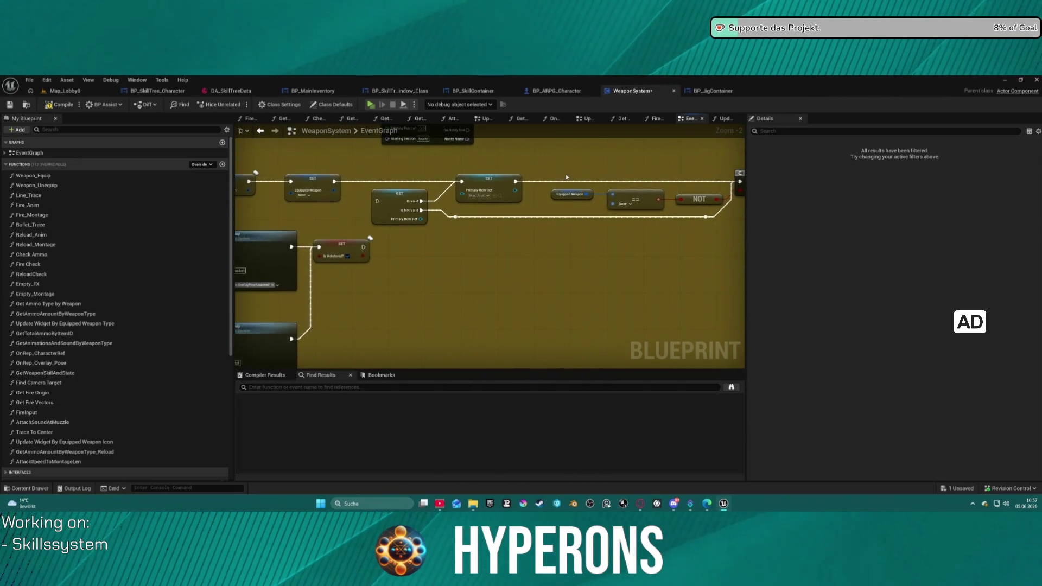
Step: Survey the SET Primary Item Ref, Branch, NOT and Set Widget Visible nodes
left_click(497, 182)
scroll(496, 183, "down", 2)
mouse_move(497, 183)
left_mouse_down()
mouse_move(343, 186)
mouse_move(340, 197)
left_mouse_up()
left_click(499, 197)
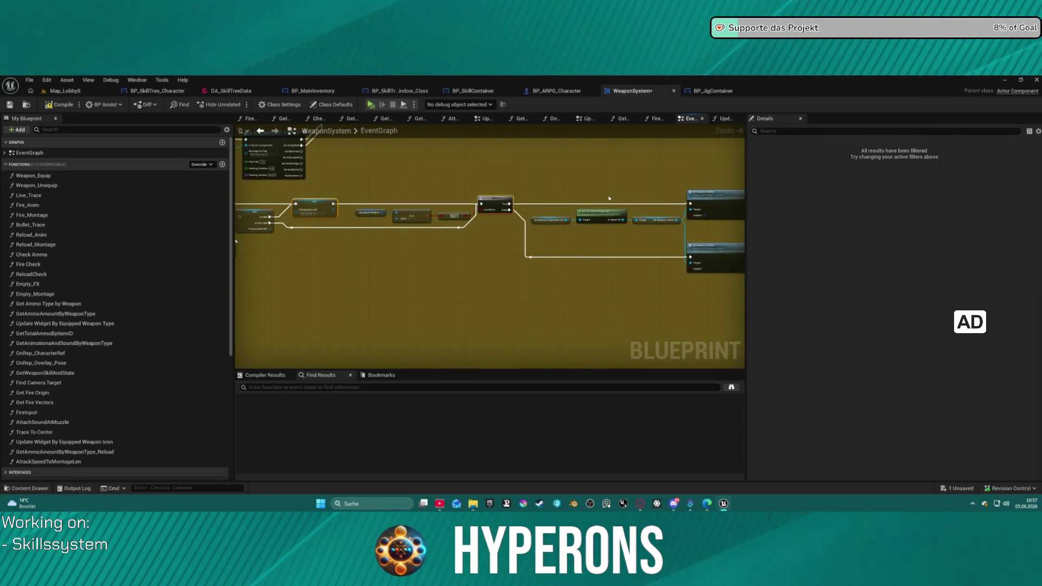
scroll(471, 175, "up", 4)
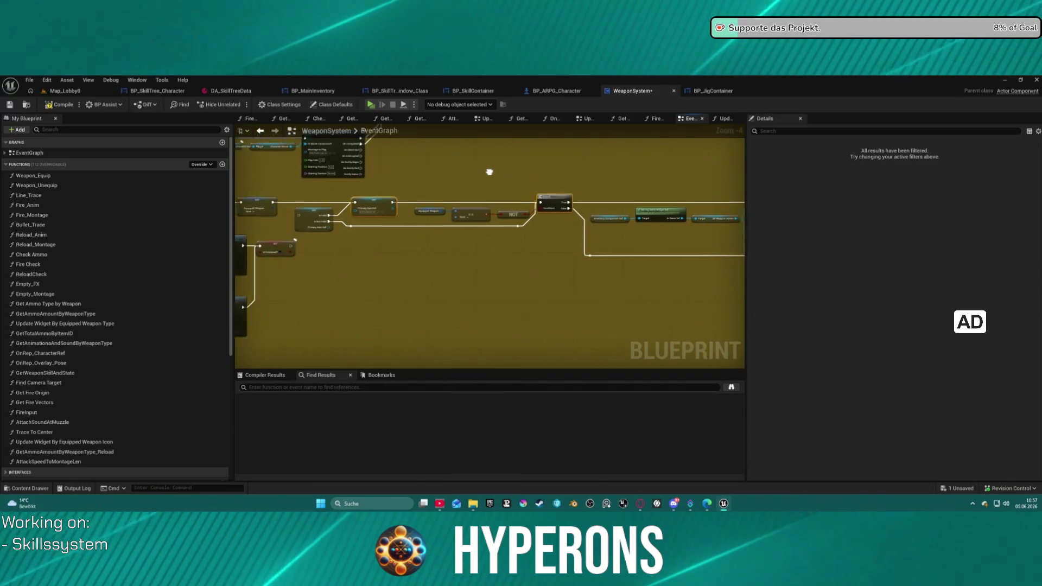
scroll(496, 200, "down", 1)
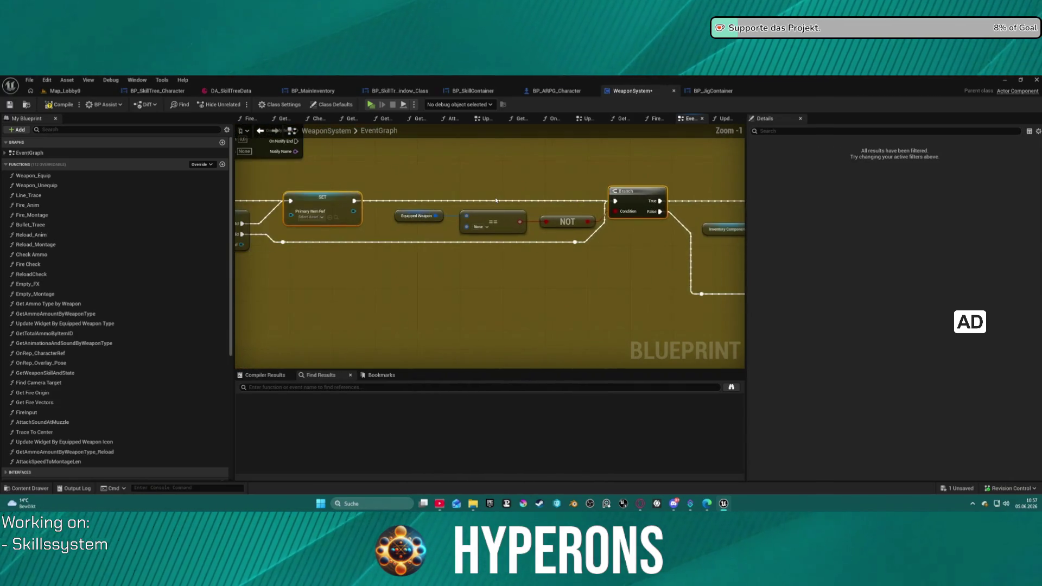
scroll(496, 201, "down", 3)
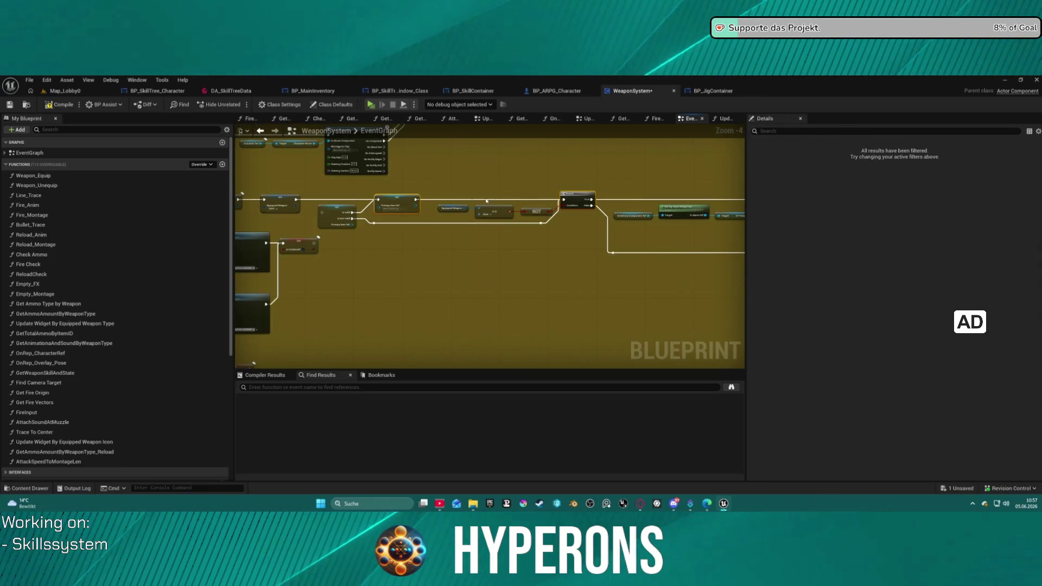
mouse_move(747, 272)
left_mouse_down()
mouse_move(468, 259)
mouse_move(705, 282)
left_mouse_up()
scroll(530, 226, "down", 2)
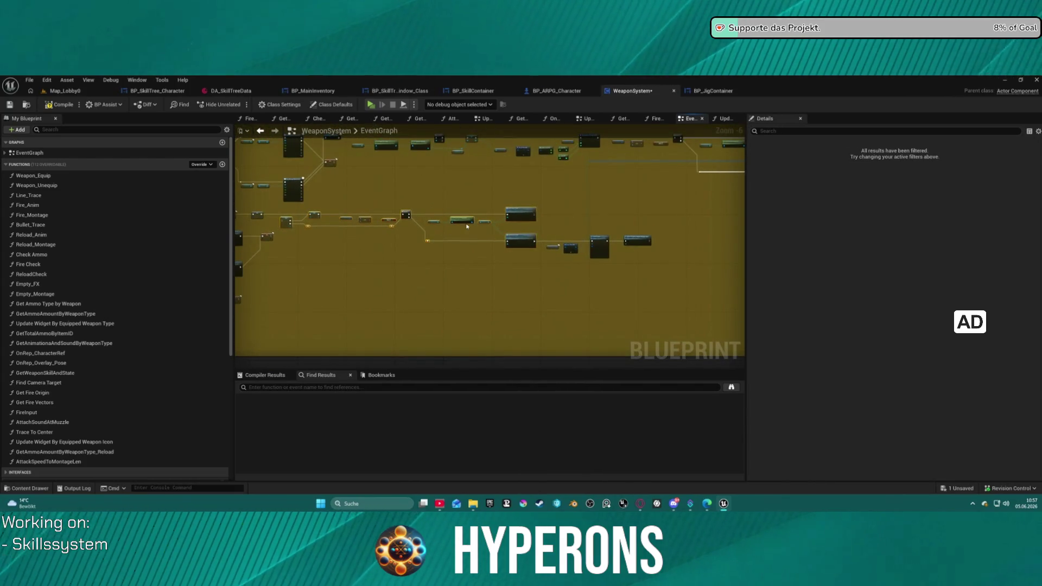
scroll(381, 211, "up", 2)
mouse_move(637, 236)
left_mouse_down()
mouse_move(298, 202)
mouse_move(537, 193)
mouse_move(629, 214)
left_mouse_up()
scroll(561, 208, "down", 1)
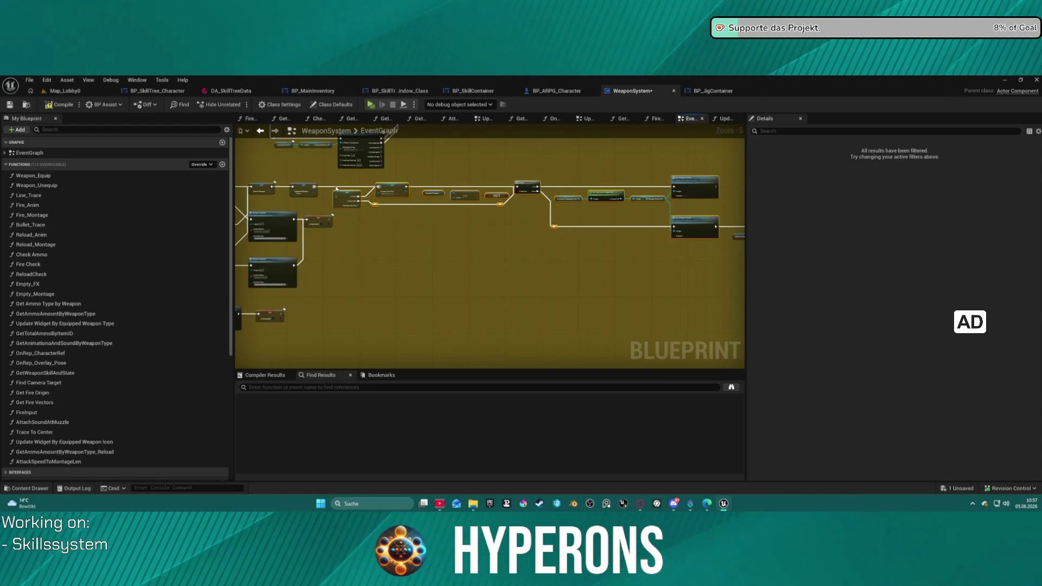
Step: Paste the Master Weapon and Break FItem Info nodes near Branch and Check Ammo
left_click(336, 190)
left_click_drag(428, 221, 217, 221)
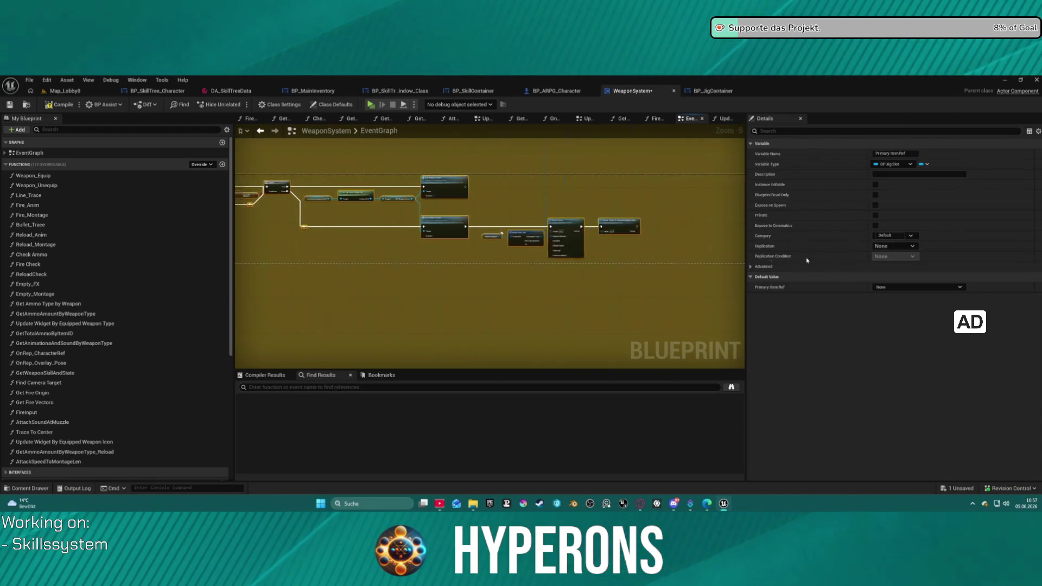
scroll(565, 200, "up", 2)
left_click_drag(579, 337, 548, 269)
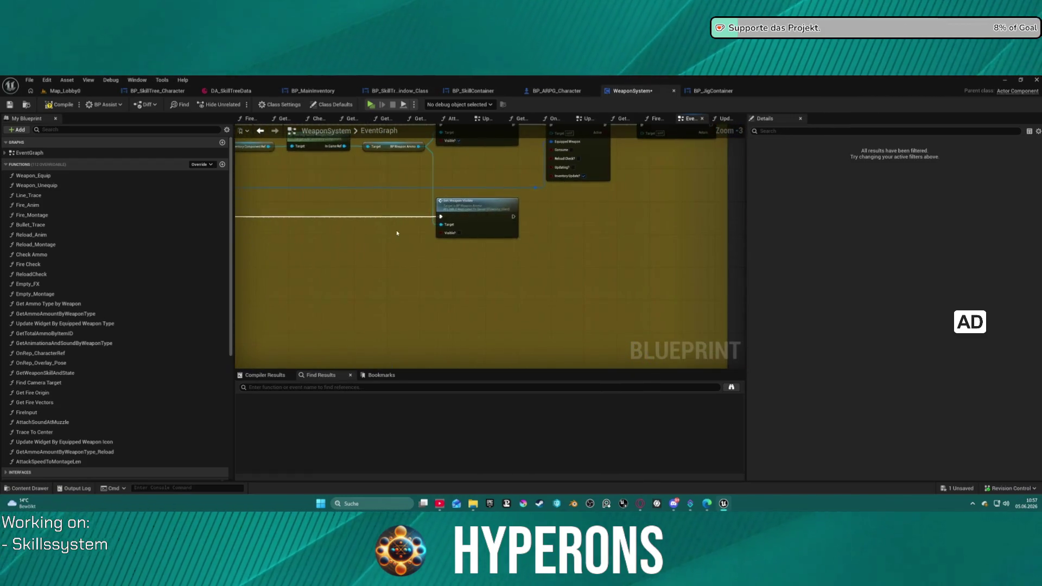
scroll(444, 243, "down", 1)
left_click_drag(413, 282, 444, 243)
scroll(444, 242, "up", 2)
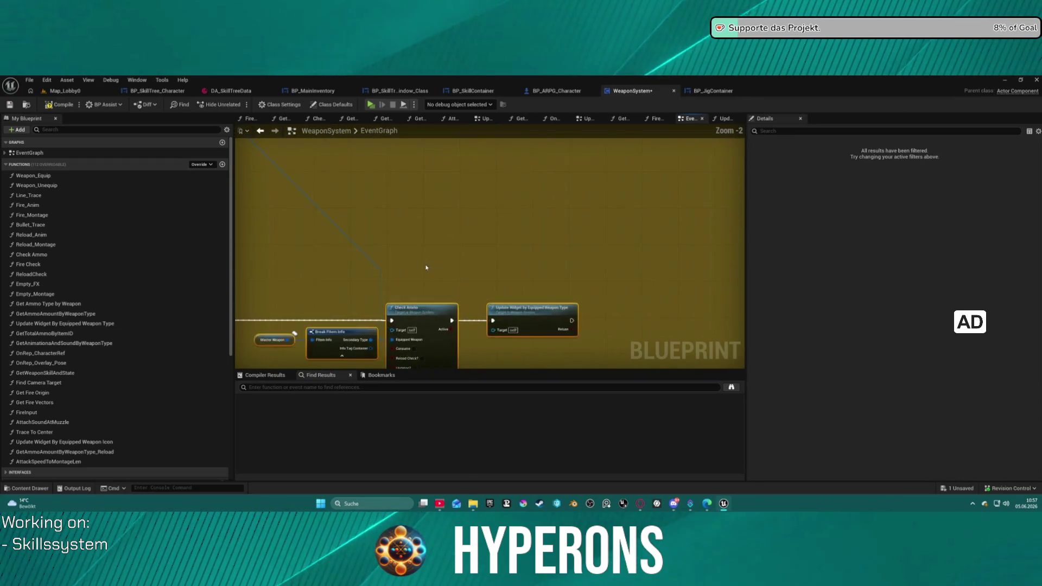
left_click_drag(431, 268, 331, 291)
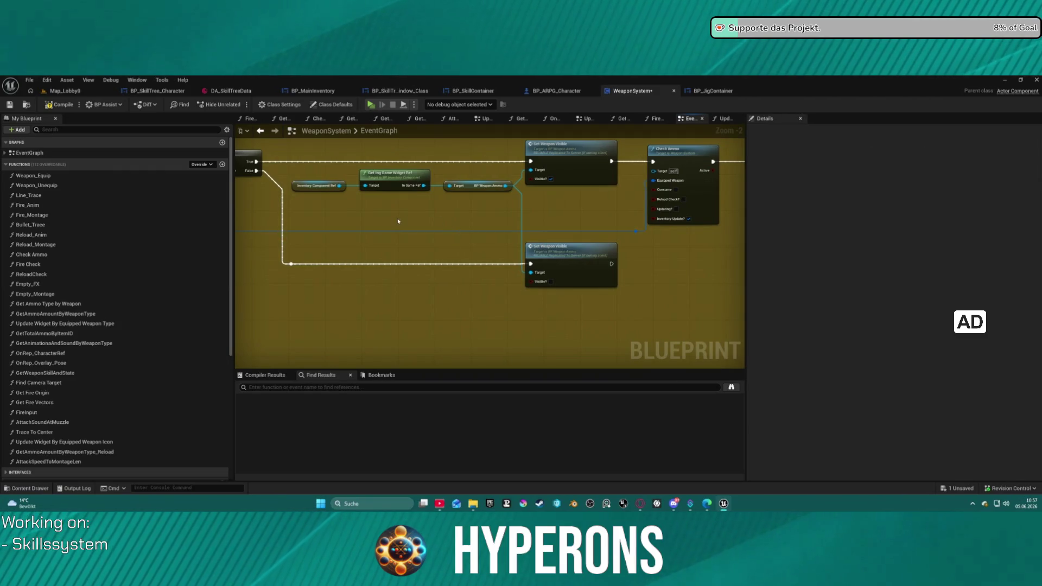
key("ctrl+v")
mouse_move(473, 218)
left_mouse_down()
mouse_move(381, 227)
mouse_move(383, 256)
mouse_move(477, 353)
mouse_move(619, 326)
mouse_move(607, 331)
mouse_move(621, 283)
mouse_move(445, 304)
mouse_move(497, 223)
mouse_move(475, 219)
left_mouse_up()
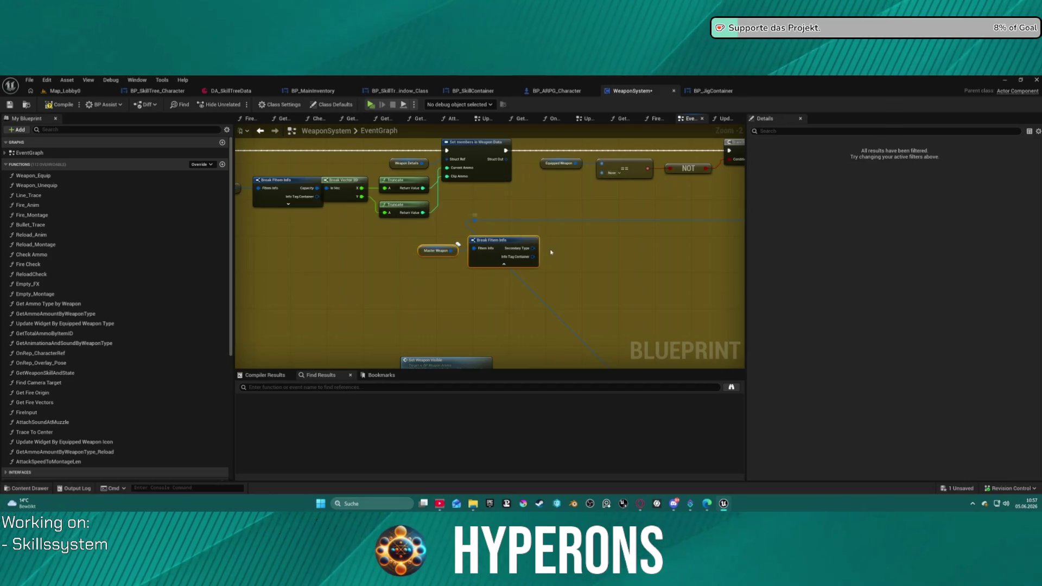
Step: Inspect the pin options of the Break FItem Info and ammo struct nodes
left_click(532, 247)
scroll(530, 203, "down", 2)
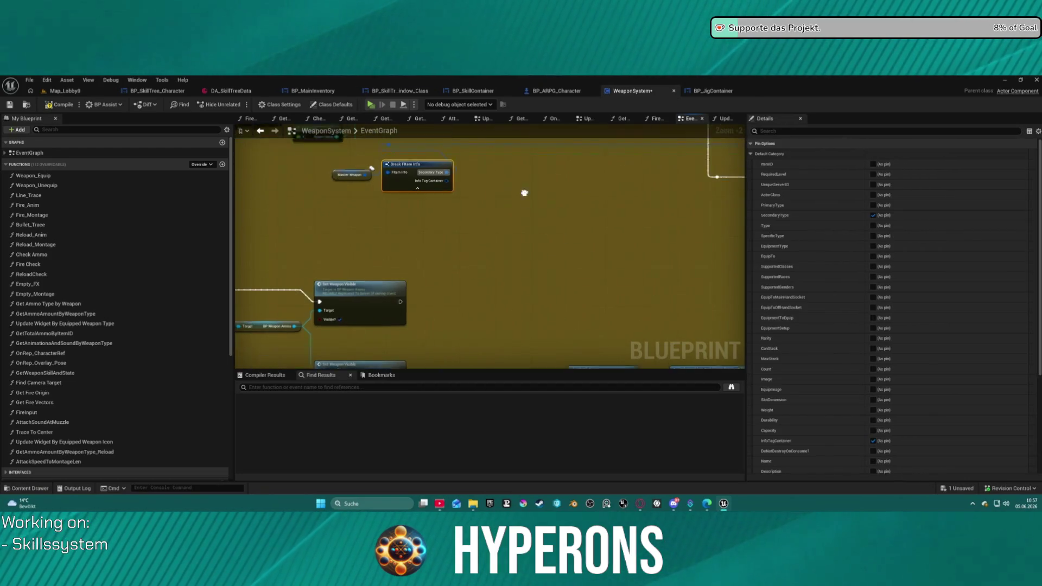
left_click_drag(441, 217, 376, 219)
left_click(347, 151)
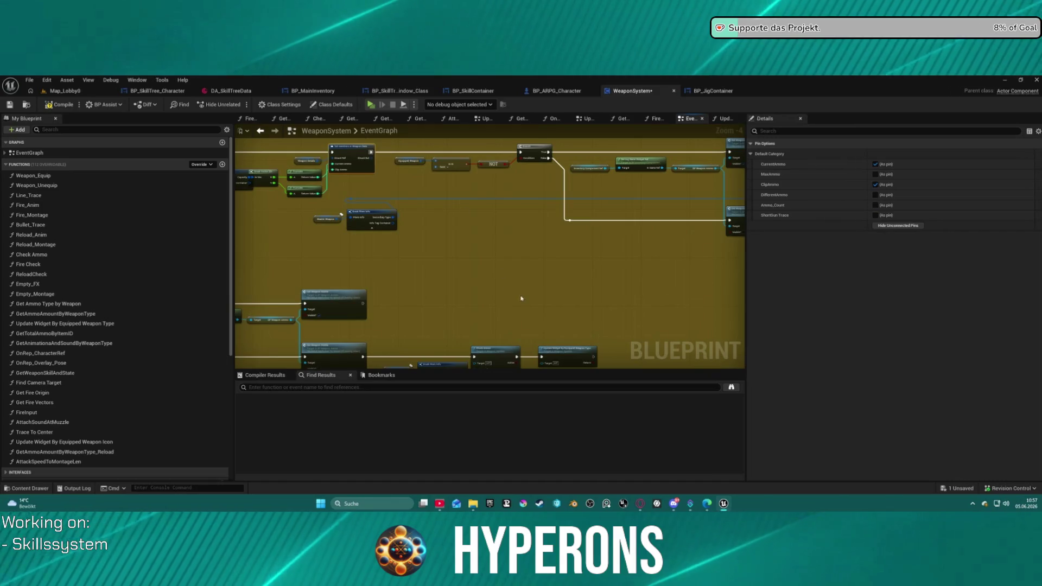
scroll(521, 211, "down", 2)
scroll(521, 210, "up", 2)
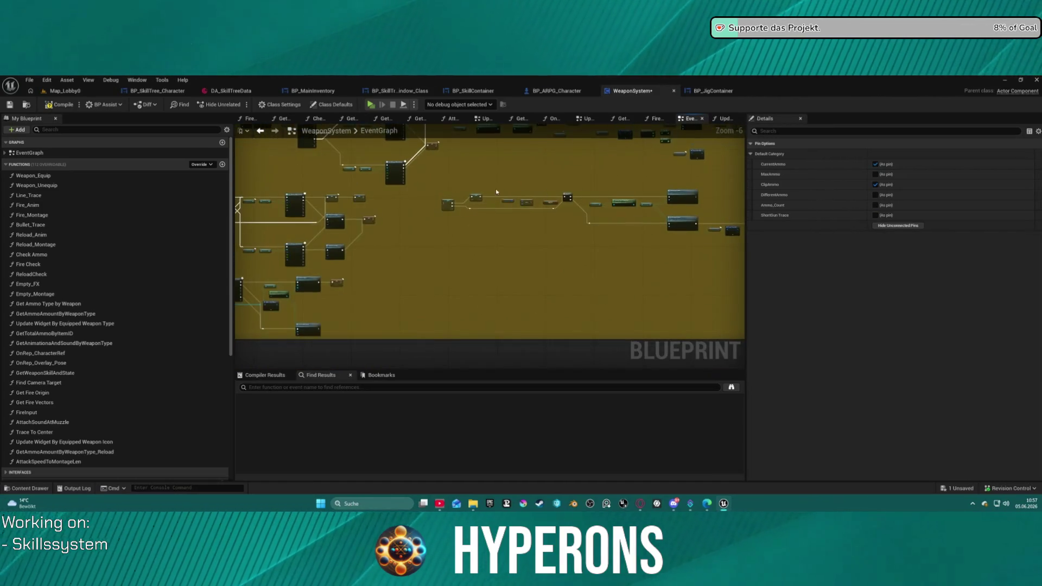
scroll(428, 201, "up", 3)
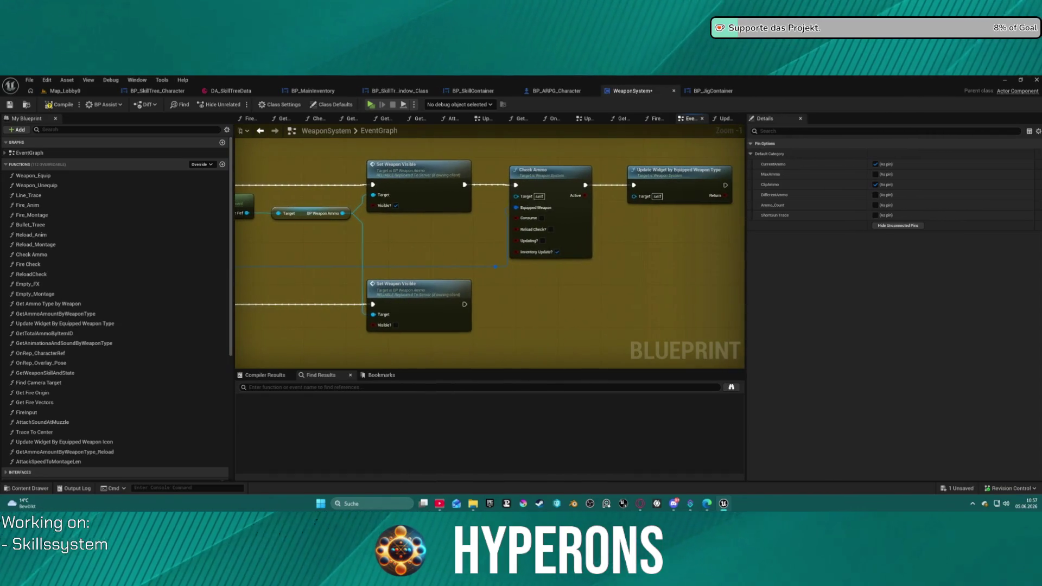
mouse_move(479, 203)
left_mouse_down()
mouse_move(391, 271)
mouse_move(642, 277)
mouse_move(624, 217)
mouse_move(582, 157)
left_mouse_up()
scroll(647, 270, "down", 3)
scroll(667, 282, "down", 2)
scroll(515, 202, "up", 4)
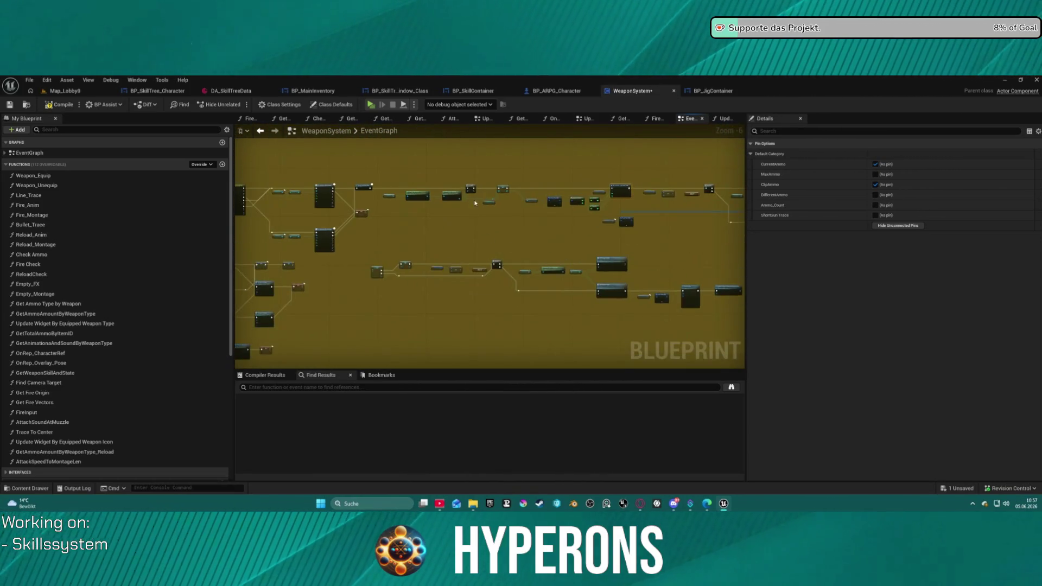
scroll(445, 305, "down", 2)
scroll(531, 232, "up", 1)
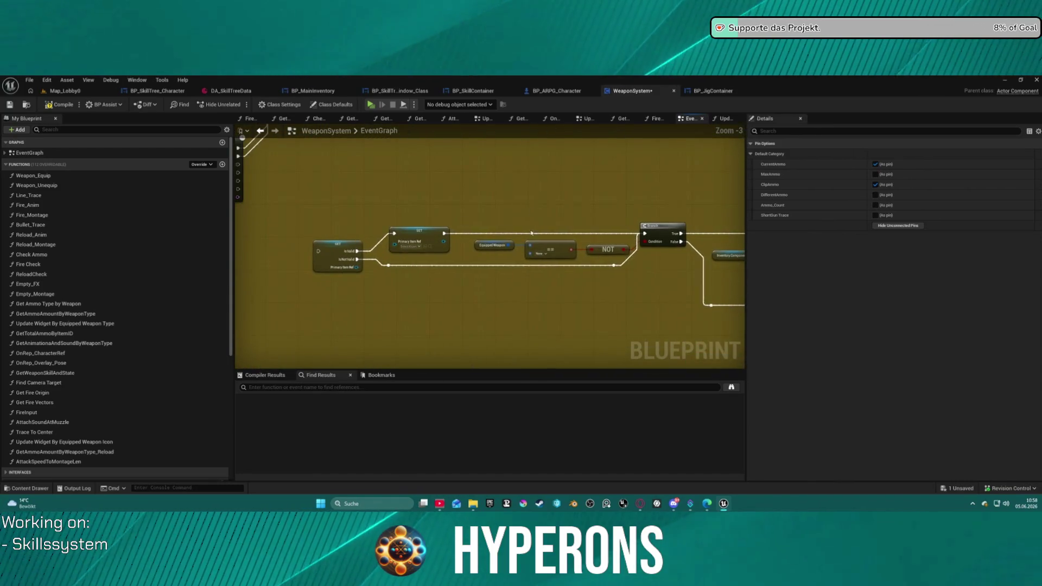
Step: Align the Is Valid node beside SET and marquee-select the middle row of nodes
left_click_drag(336, 247, 329, 232)
mouse_move(469, 202)
left_mouse_down()
mouse_move(250, 359)
mouse_move(466, 206)
left_mouse_up()
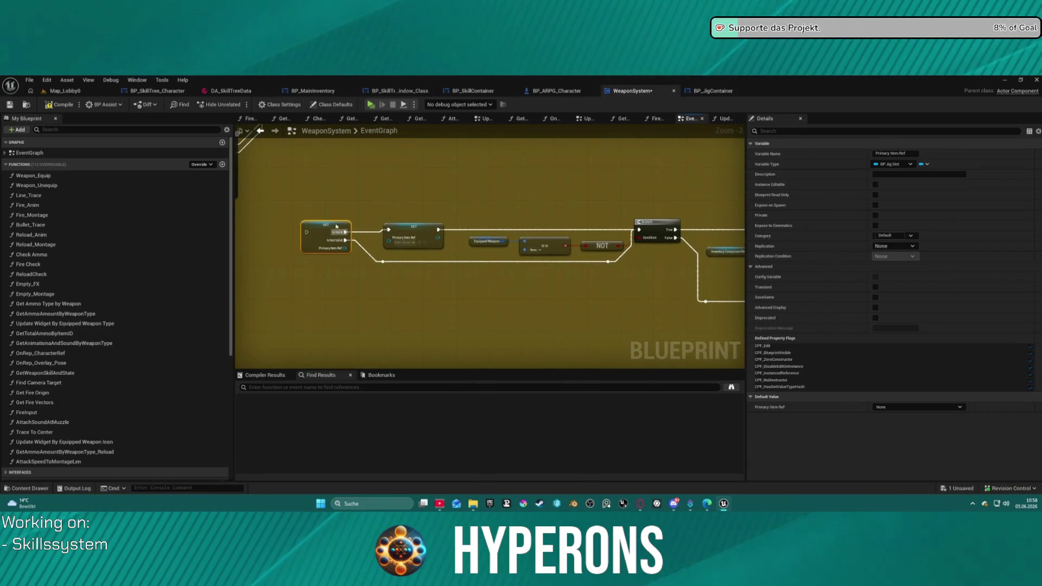
mouse_move(570, 235)
left_mouse_down()
mouse_move(342, 223)
mouse_move(423, 228)
mouse_move(654, 205)
mouse_move(593, 224)
left_mouse_up()
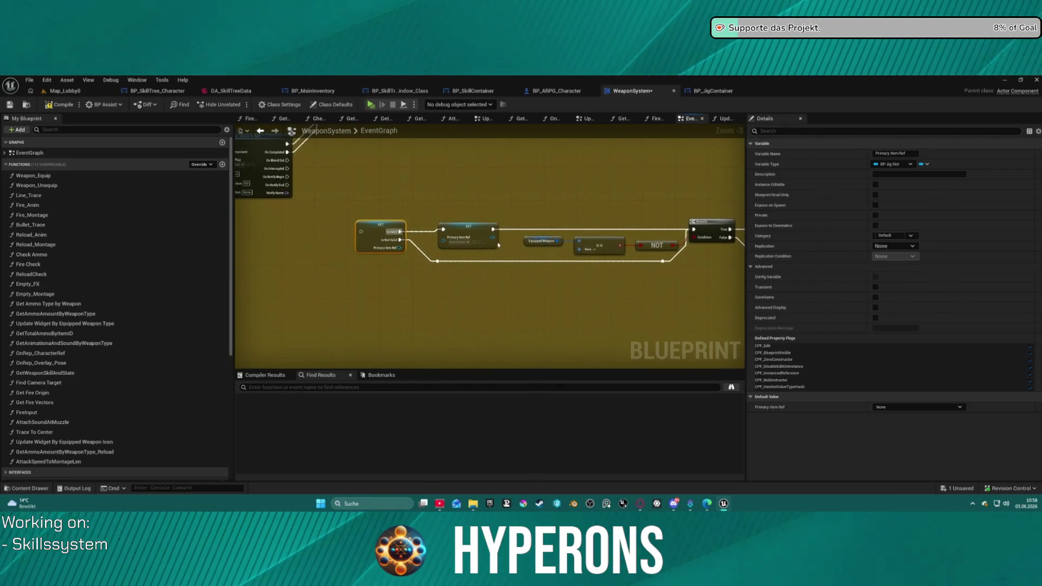
left_click_drag(384, 226, 385, 226)
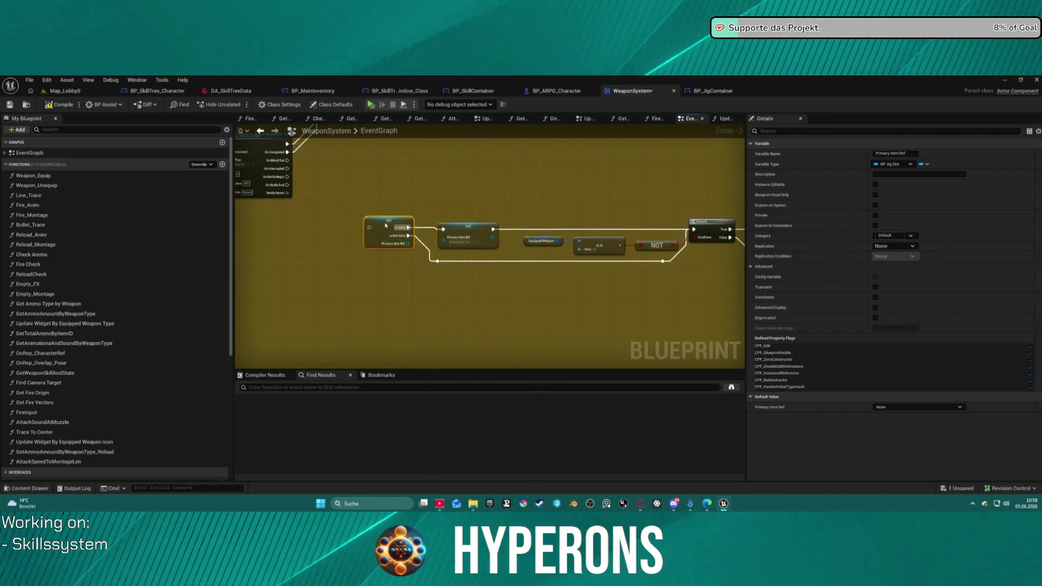
scroll(386, 189, "down", 2)
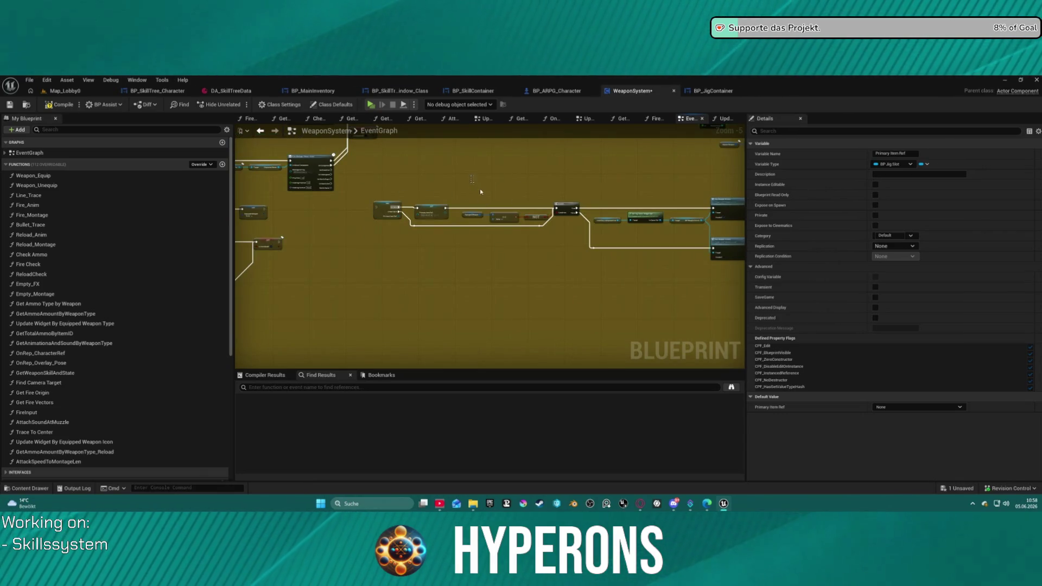
mouse_move(539, 186)
left_mouse_down()
mouse_move(693, 296)
mouse_move(665, 287)
left_mouse_up()
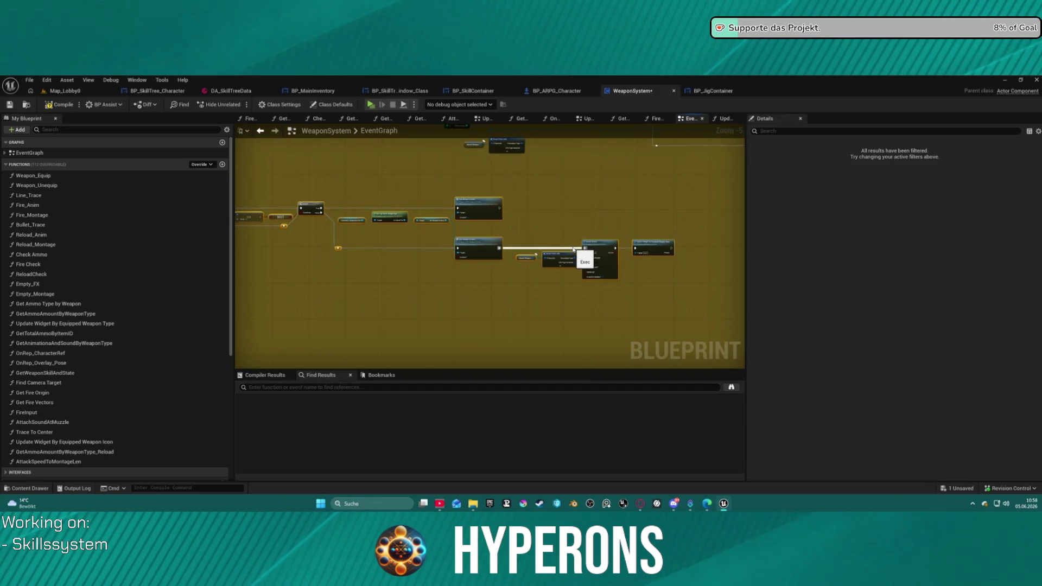
Step: Try Collapse to Function on the selected nodes, then review the Get-to-Branch chain
right_click(472, 207)
left_click(536, 359)
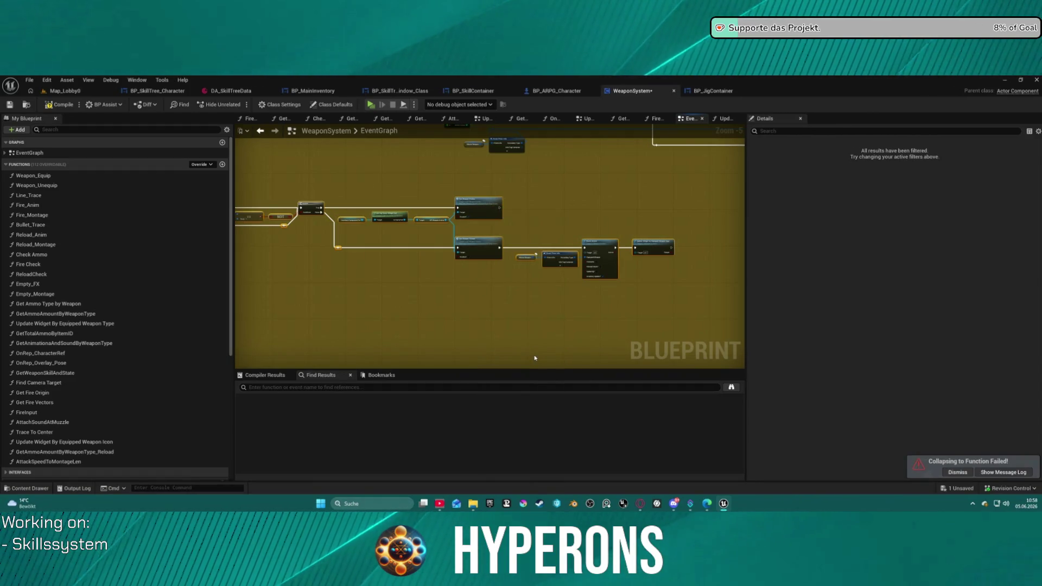
left_click_drag(524, 345, 500, 275)
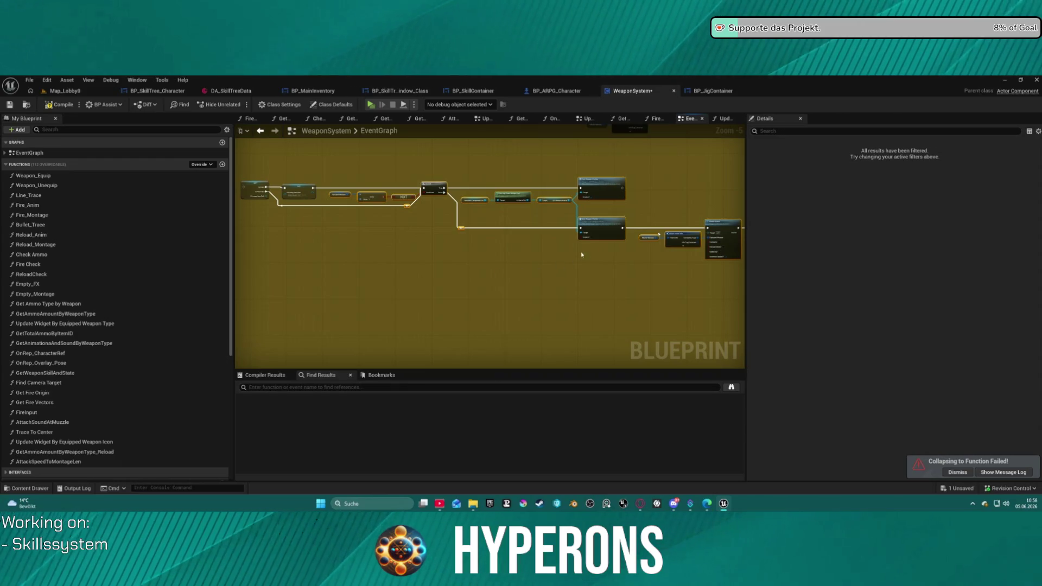
scroll(581, 257, "up", 5)
mouse_move(581, 257)
left_mouse_down()
mouse_move(110, 256)
mouse_move(768, 290)
left_mouse_up()
left_click_drag(426, 274, 725, 267)
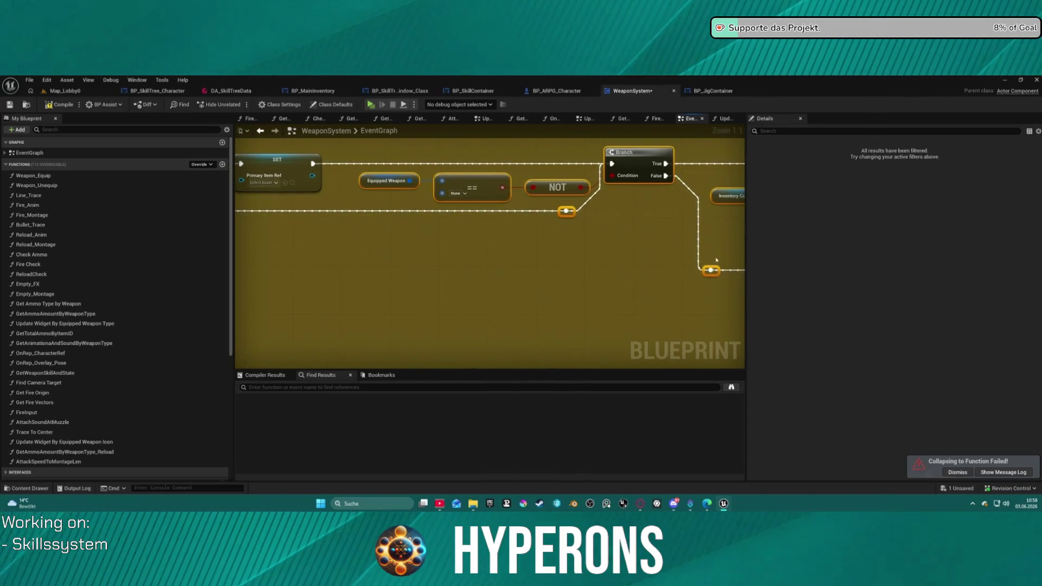
scroll(518, 179, "down", 3)
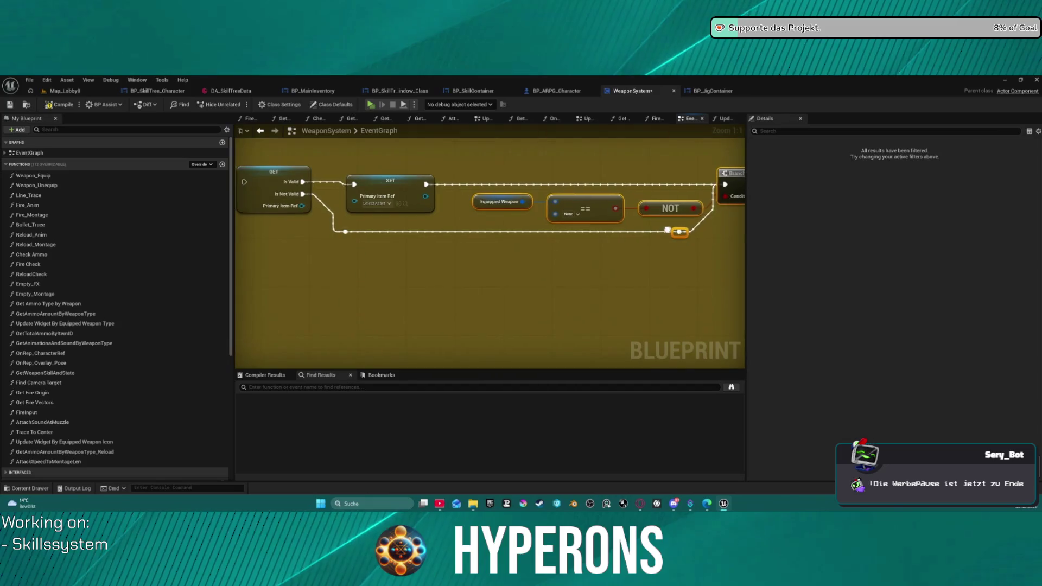
left_click_drag(524, 259, 584, 235)
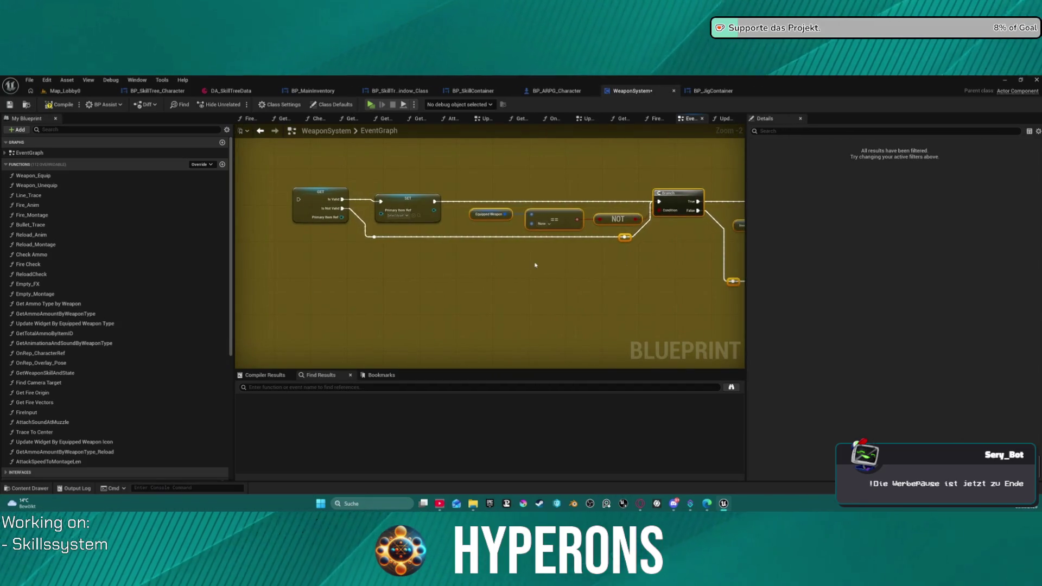
scroll(513, 223, "down", 3)
mouse_move(513, 222)
left_mouse_down()
mouse_move(531, 214)
mouse_move(333, 221)
left_mouse_up()
scroll(531, 218, "up", 2)
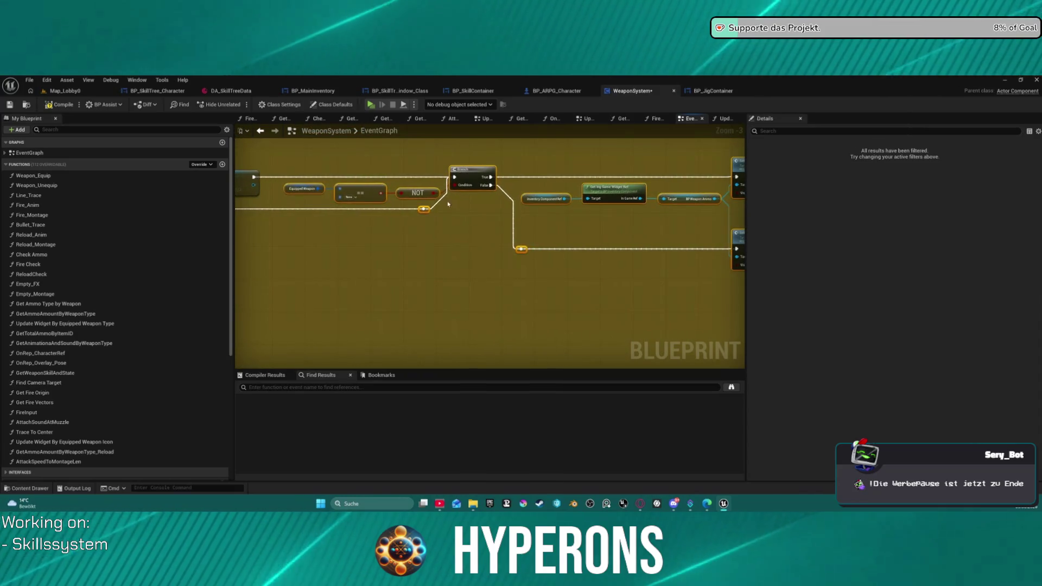
Step: Reselect the Branch, NOT, == and Get nodes and retry Collapse to Function
left_click(450, 154)
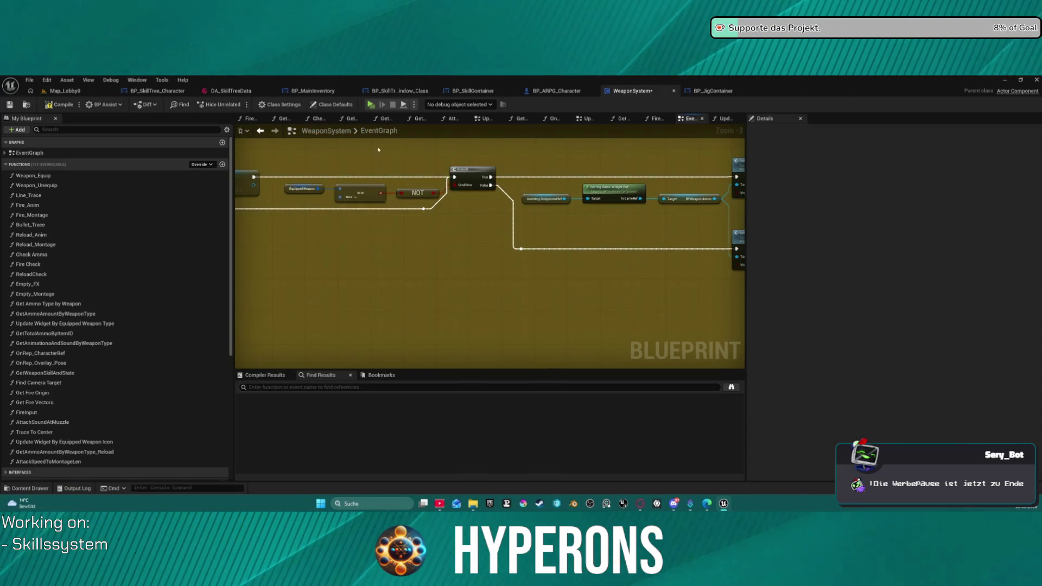
mouse_move(288, 152)
left_mouse_down()
mouse_move(782, 205)
mouse_move(581, 240)
left_mouse_up()
mouse_move(366, 219)
left_mouse_down()
mouse_move(760, 298)
mouse_move(570, 321)
mouse_move(744, 267)
mouse_move(736, 244)
left_mouse_up()
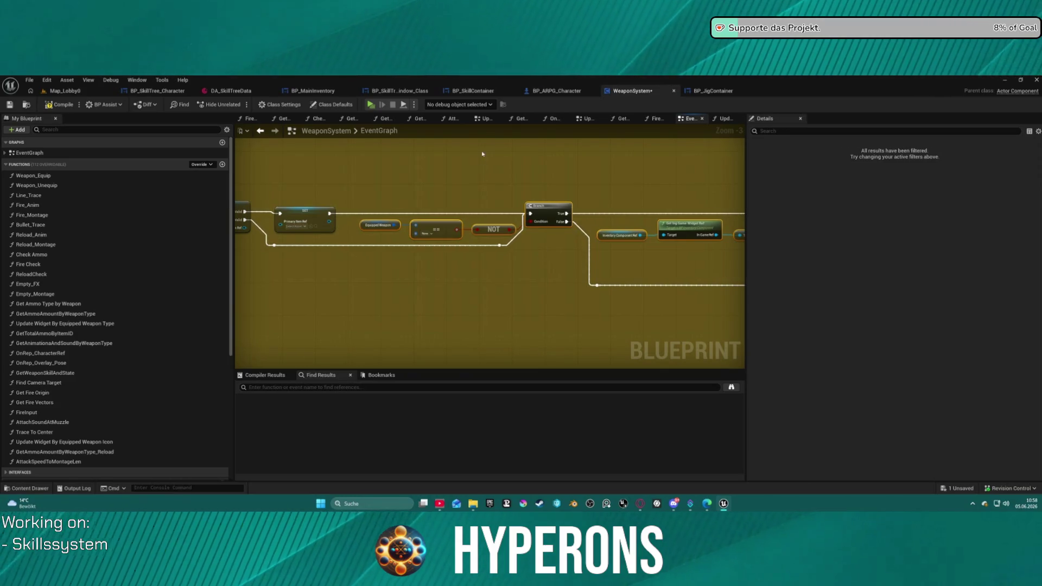
right_click(545, 211)
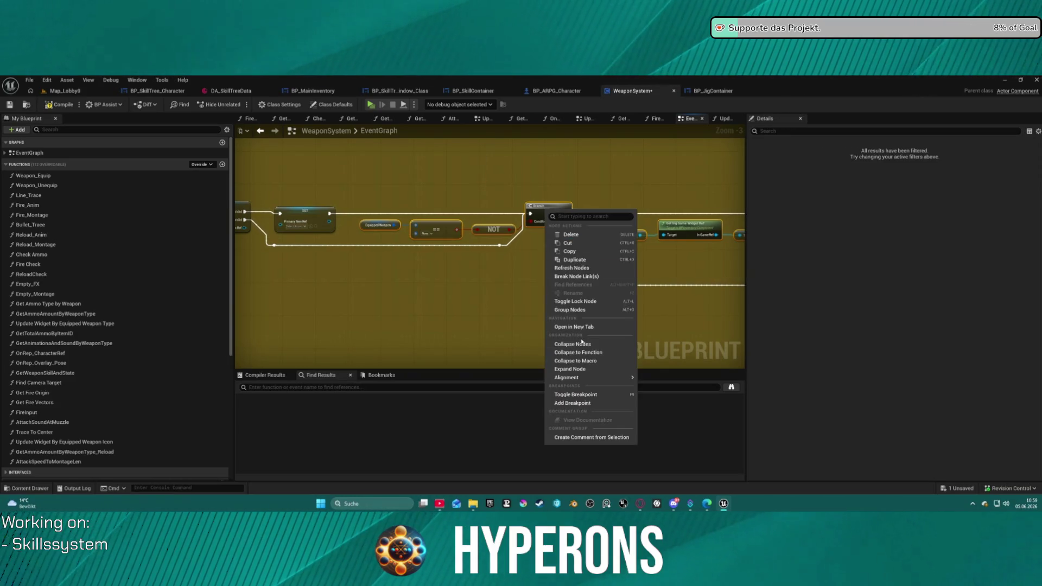
left_click(578, 344)
Step: Undo back to the earlier selection, collapse again, and read the too-many-inputs error
mouse_move(541, 249)
left_mouse_down()
mouse_move(491, 237)
mouse_move(363, 261)
mouse_move(382, 253)
left_mouse_up()
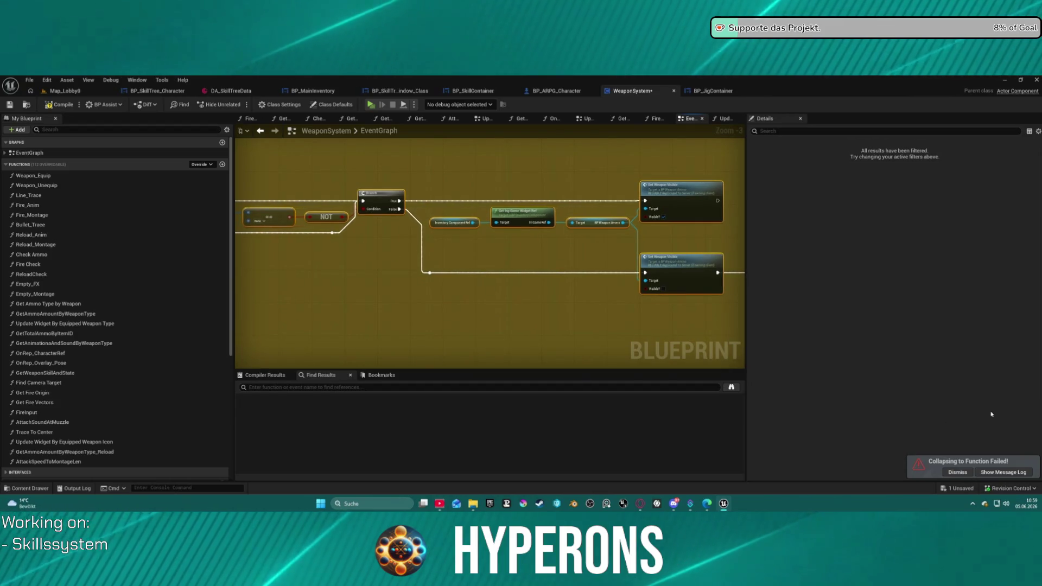
mouse_move(738, 283)
left_mouse_down()
mouse_move(366, 278)
mouse_move(409, 228)
mouse_move(629, 237)
left_mouse_up()
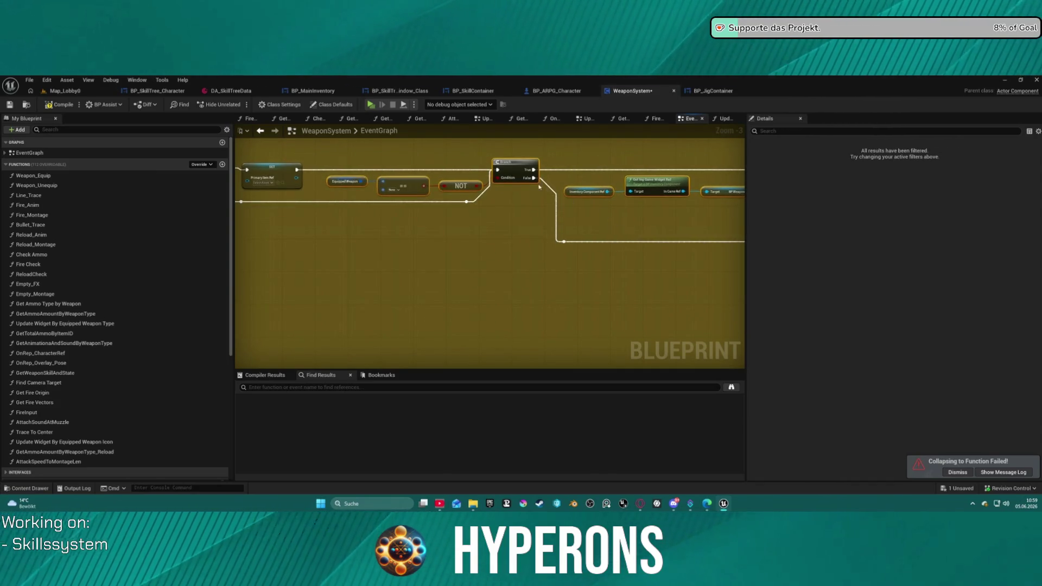
left_click(486, 194)
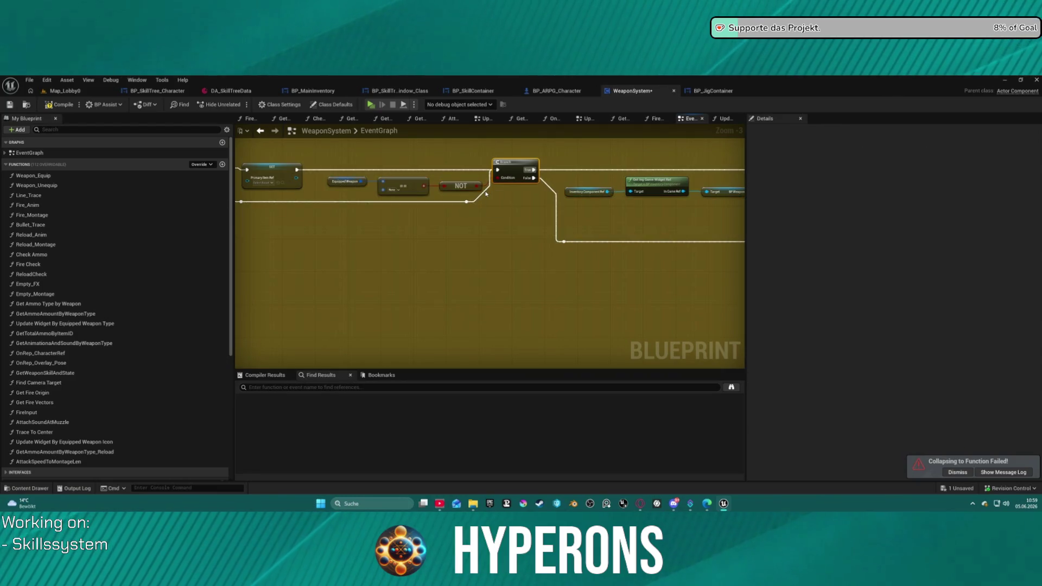
key("ctrl+z")
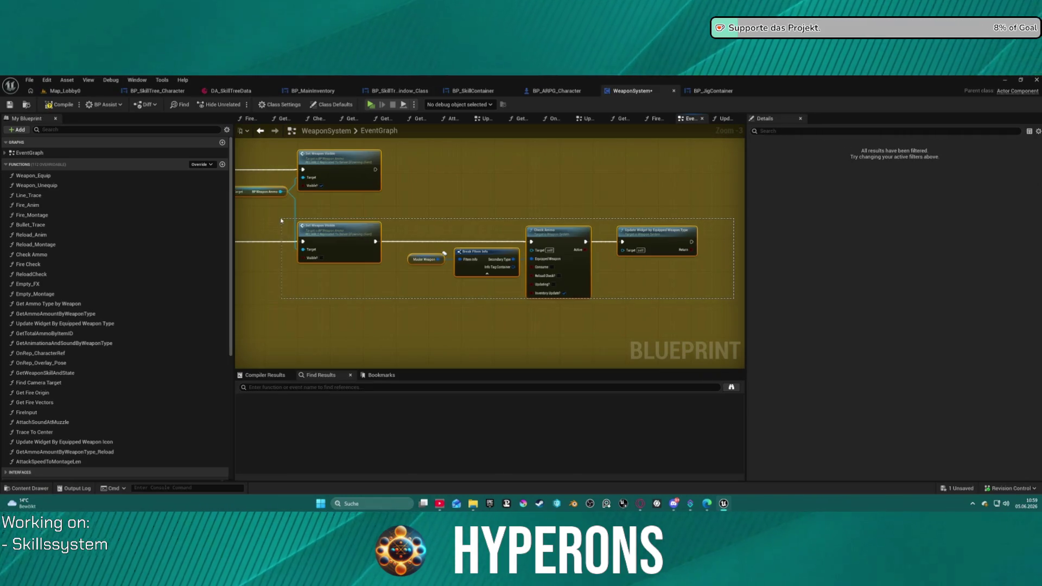
key("ctrl+z")
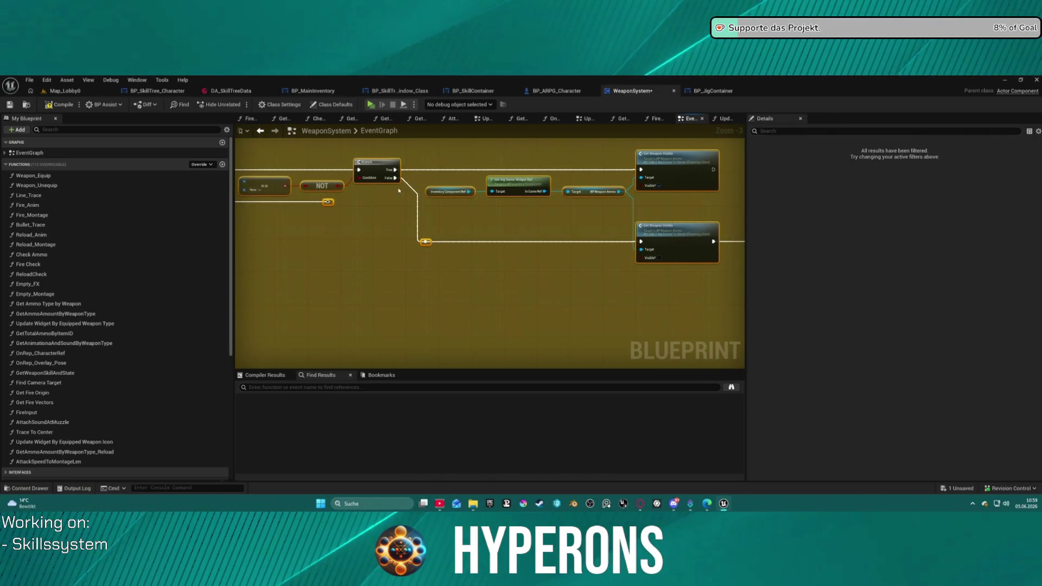
right_click(372, 168)
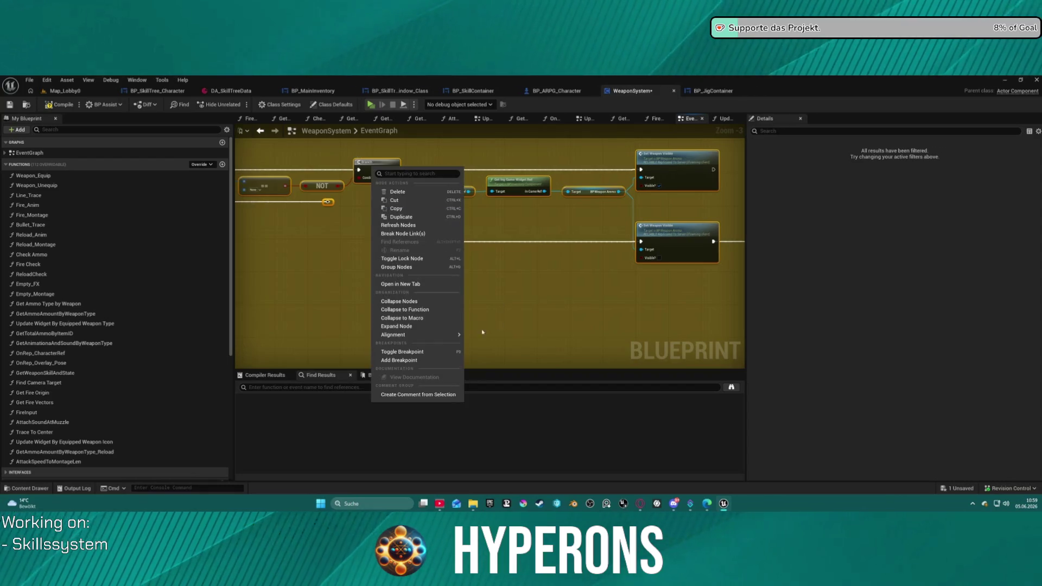
left_click(426, 310)
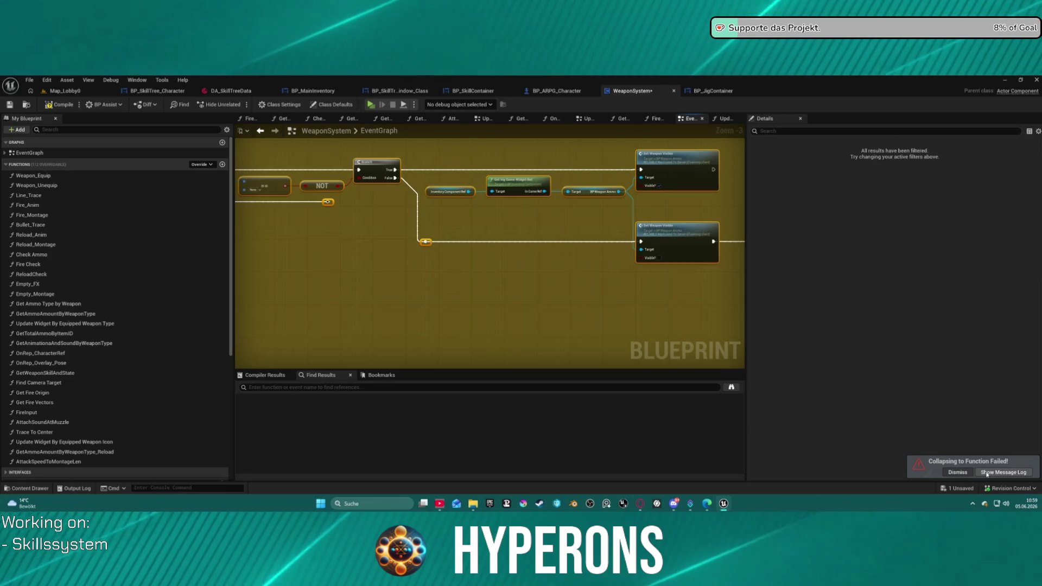
left_click(1007, 472)
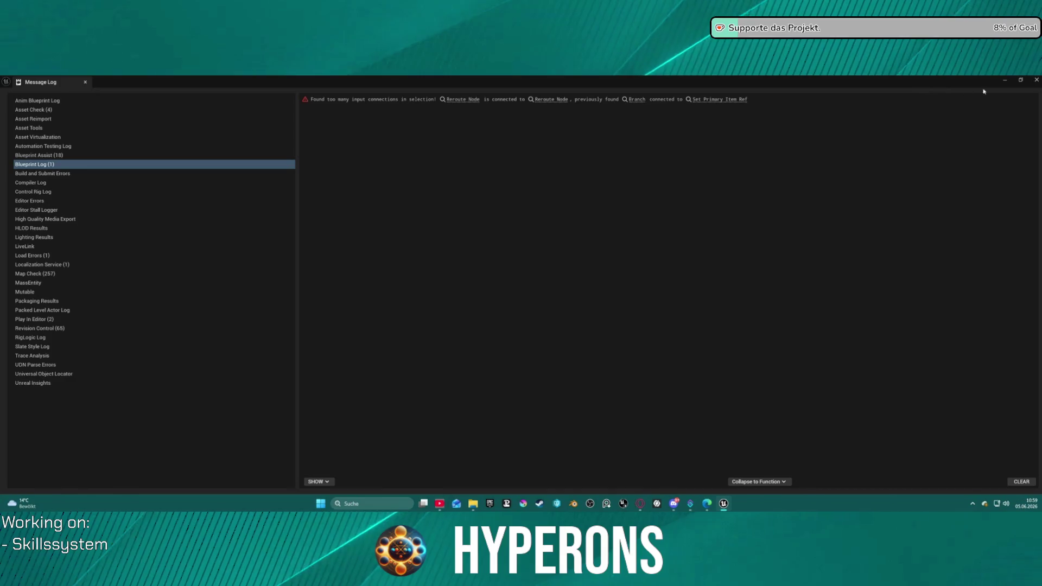
left_click(1036, 81)
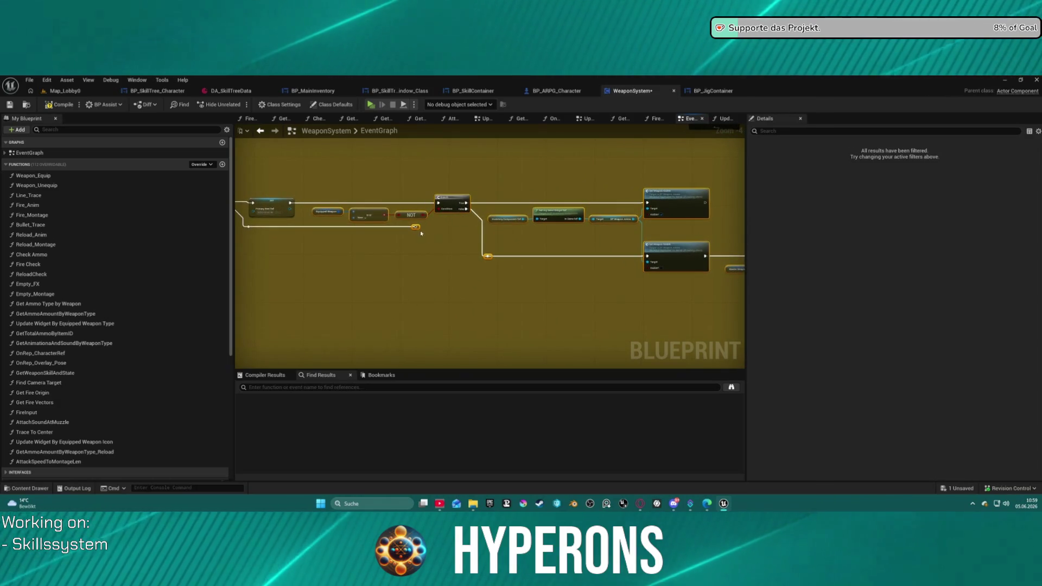
Step: Collapse the Branch chain into a new function and position its call node
right_click(442, 200)
left_click(493, 342)
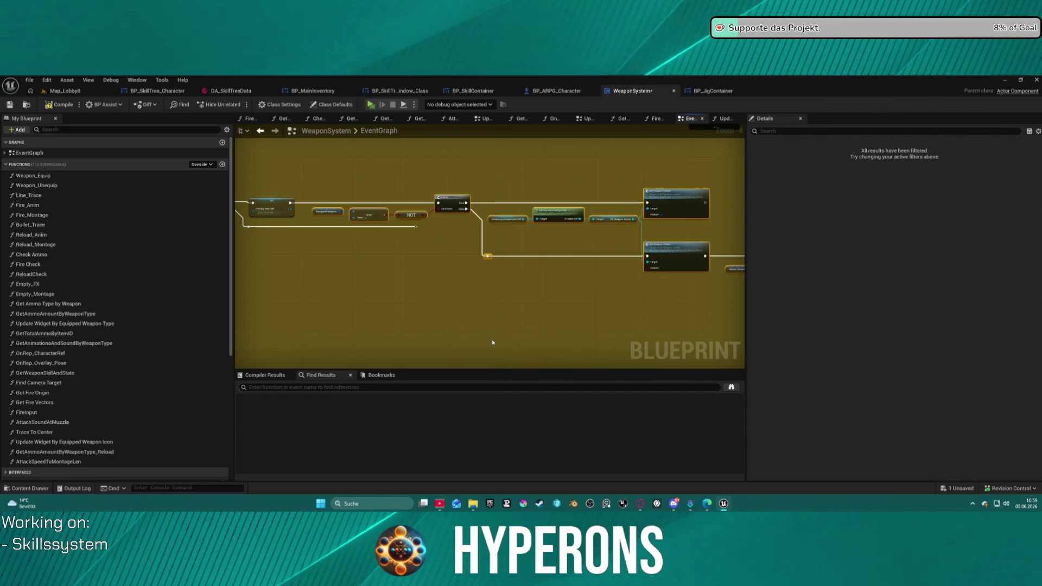
left_click_drag(585, 243, 460, 212)
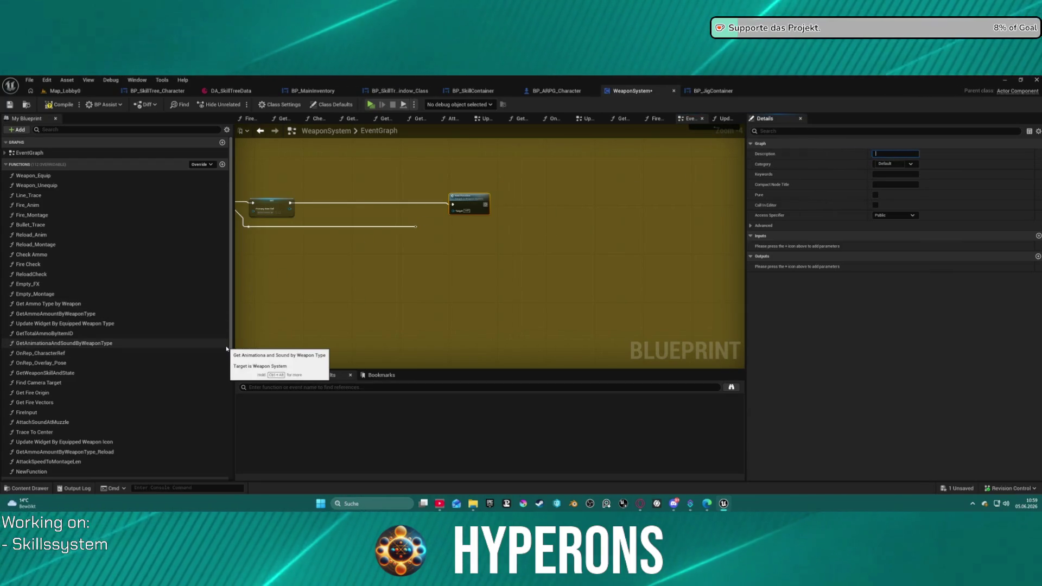
Step: Rename NewFunction to CheckWeaponWidgetVisible in My Blueprint
left_click(34, 472)
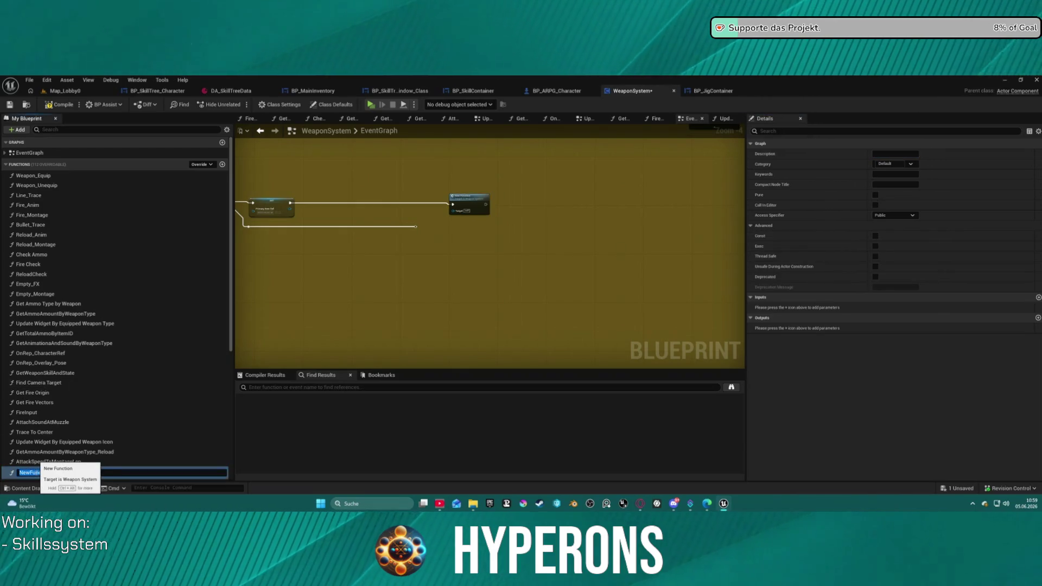
scroll(503, 181, "up", 3)
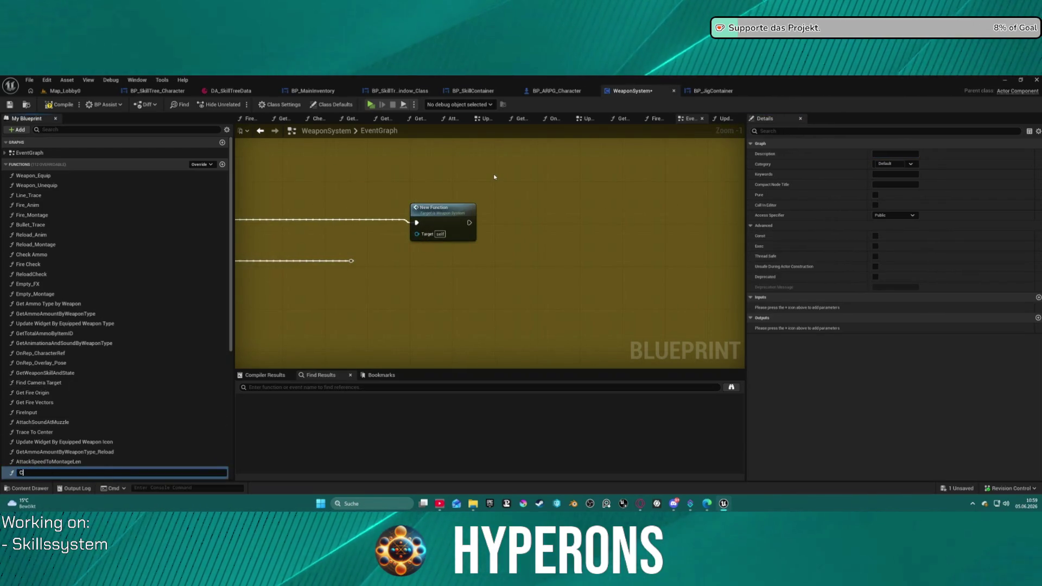
type("Che")
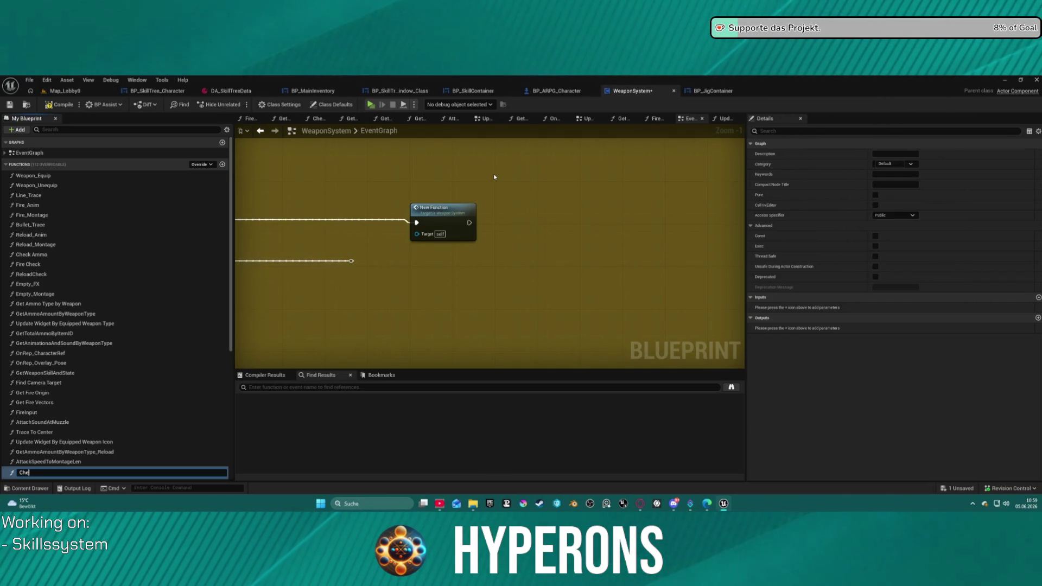
type("ckWeap")
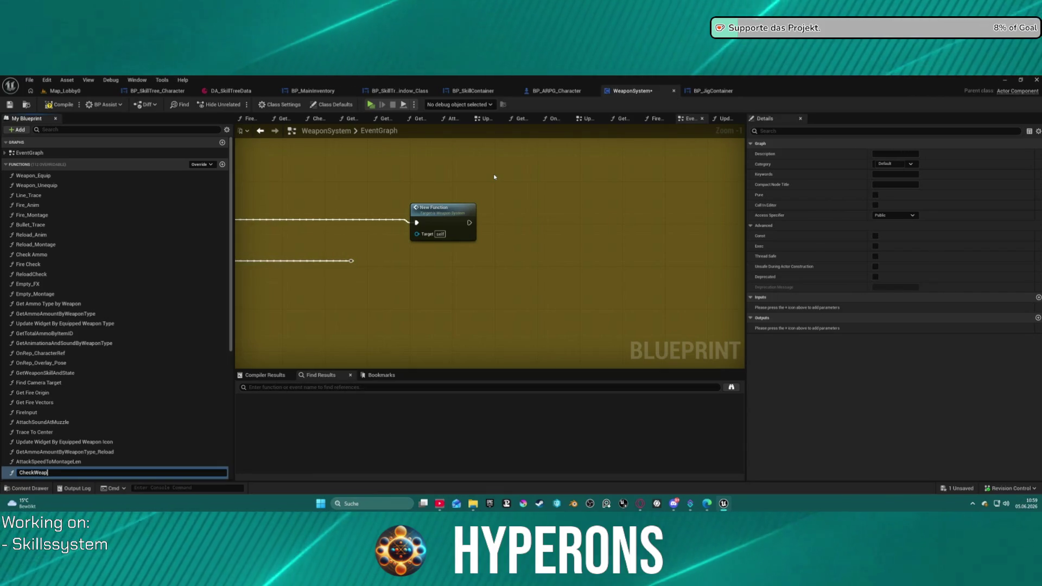
type("on")
type("Wid")
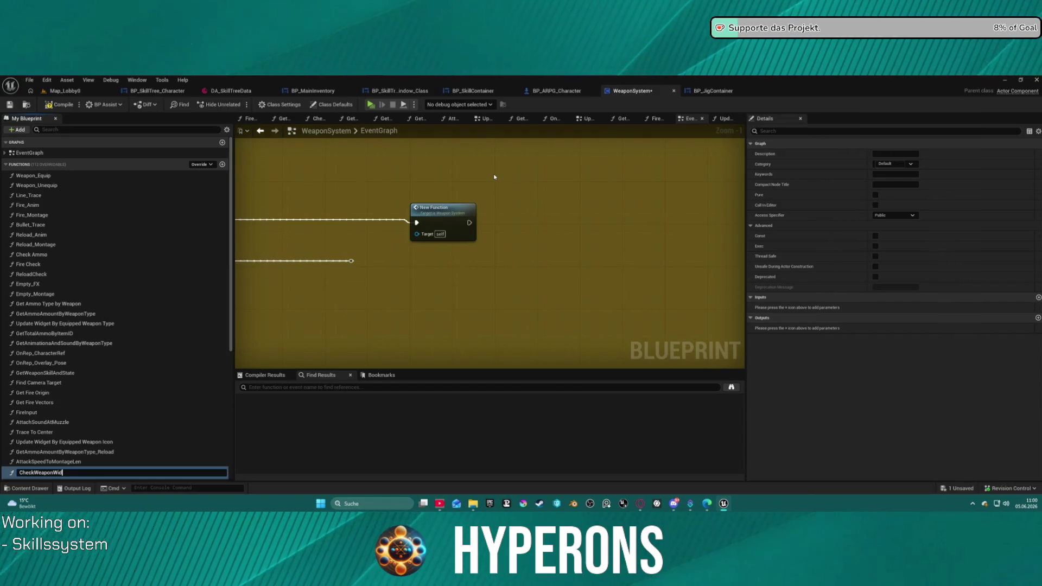
type("getVis")
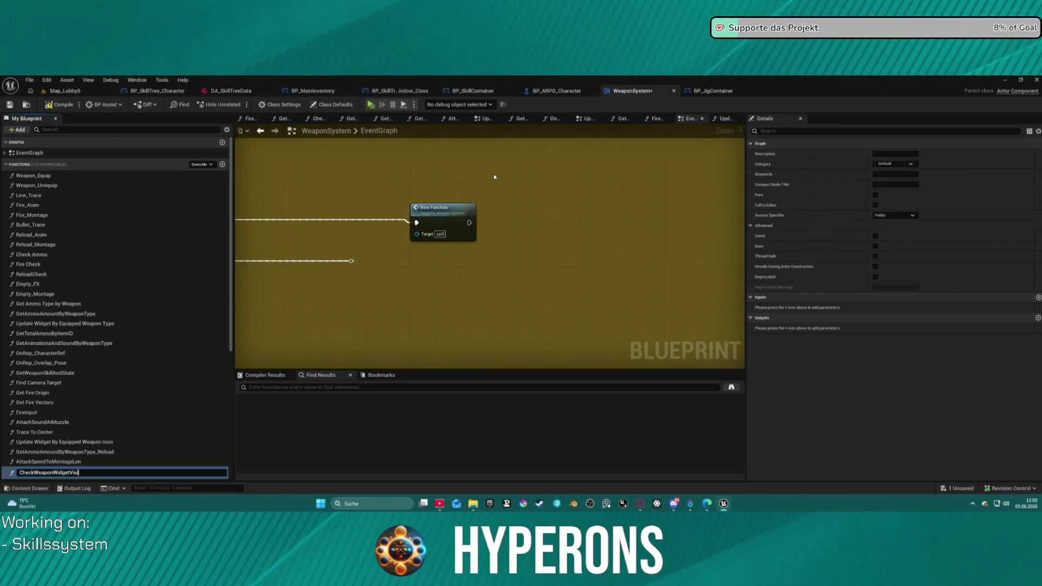
type("ble")
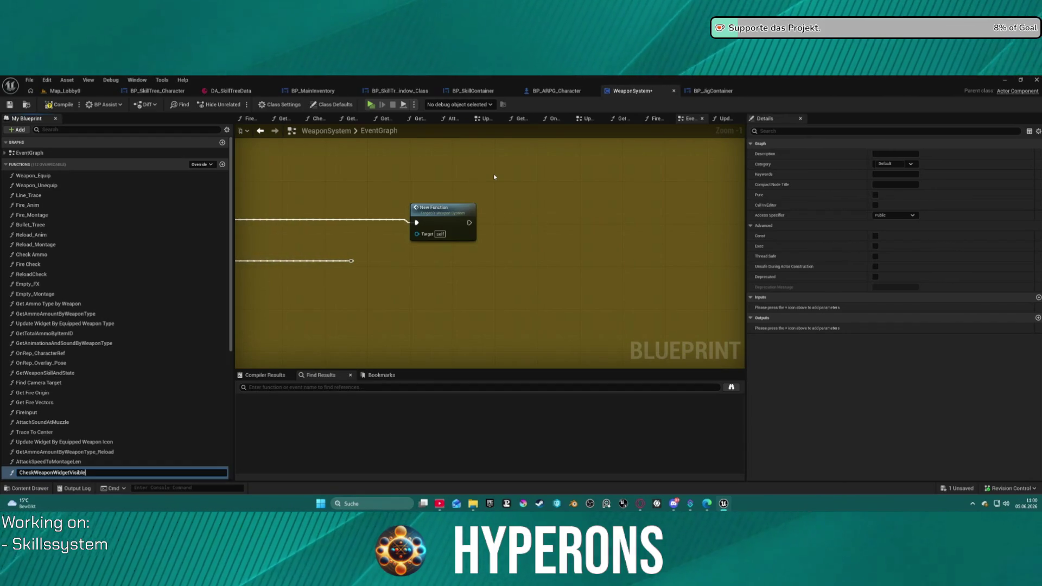
key("Return")
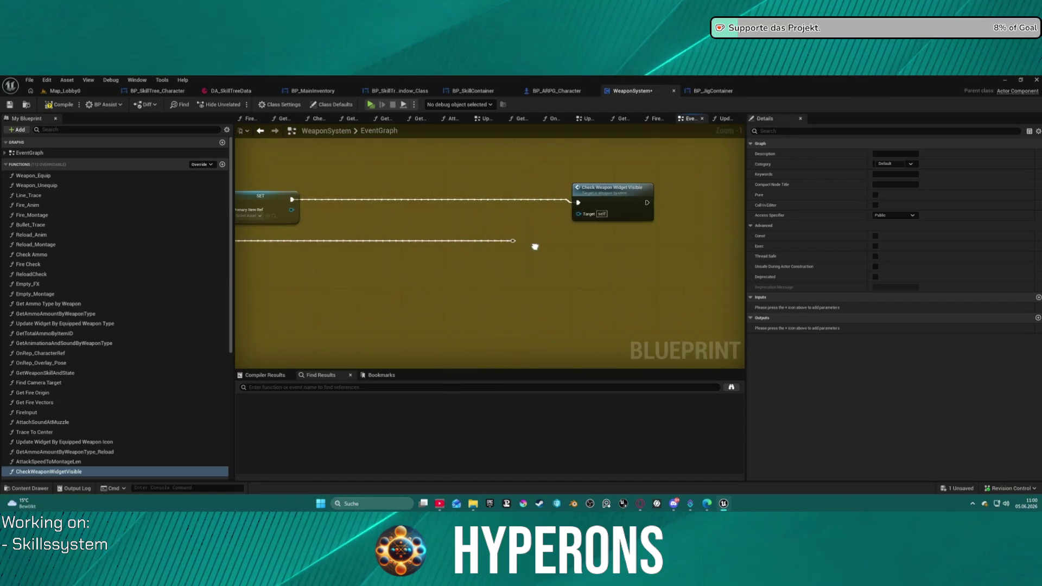
mouse_move(513, 241)
left_mouse_down()
mouse_move(559, 226)
mouse_move(579, 202)
left_mouse_up()
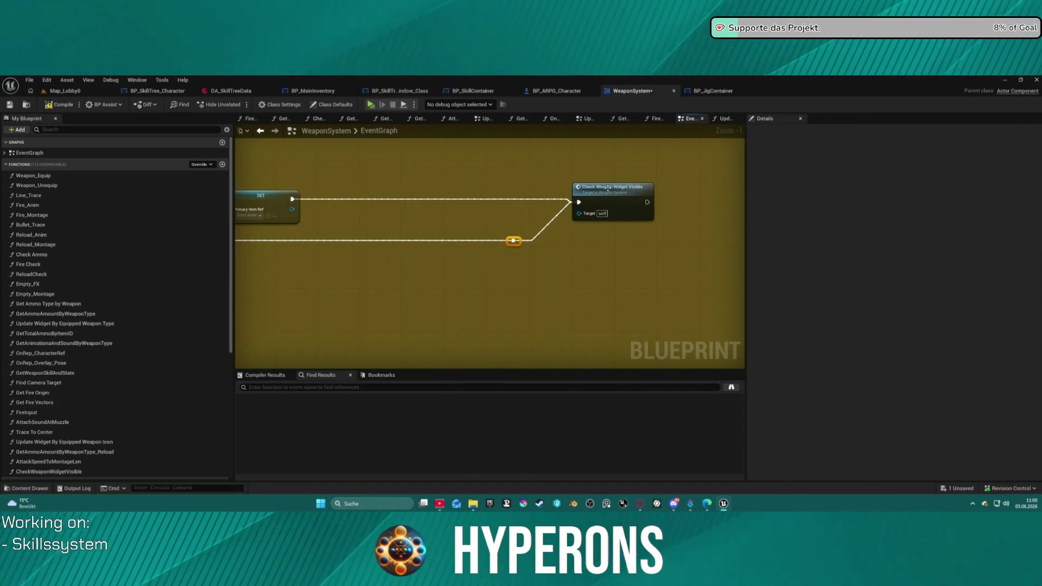
Step: Connect the exec wire into Check Weapon Widget Visible after the SET node
left_click(610, 190)
scroll(635, 162, "down", 2)
scroll(635, 162, "up", 1)
mouse_move(635, 161)
left_mouse_down()
mouse_move(337, 202)
mouse_move(488, 116)
mouse_move(385, 184)
left_mouse_up()
left_click(385, 185)
scroll(385, 185, "down", 7)
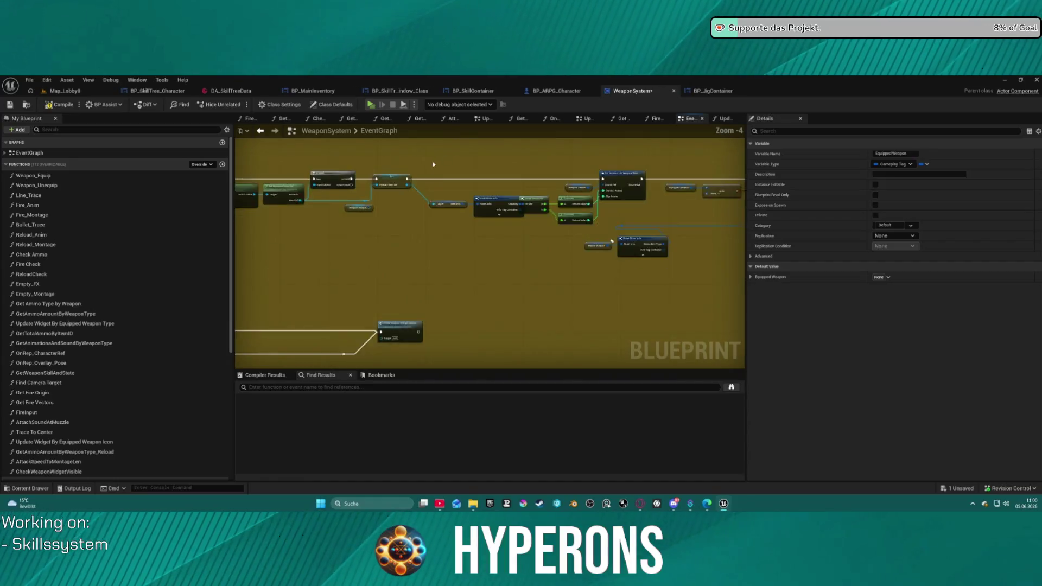
scroll(402, 209, "up", 5)
mouse_move(402, 209)
left_mouse_down()
mouse_move(496, 201)
mouse_move(517, 214)
mouse_move(441, 217)
left_mouse_up()
Step: Inspect the Master Weapon variable and the nodes to its left
scroll(442, 217, "up", 5)
left_click(374, 268)
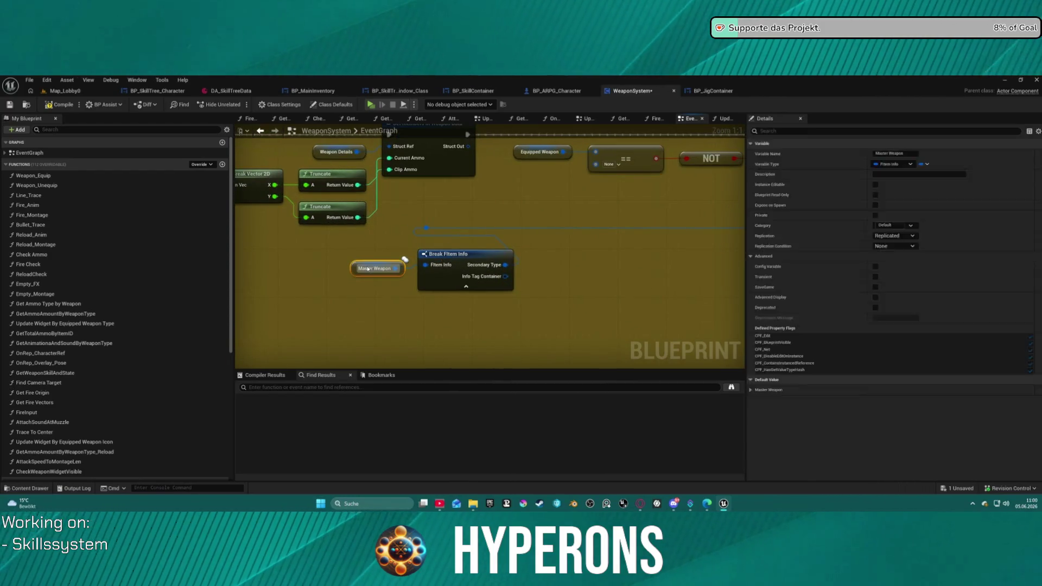
scroll(411, 220, "down", 13)
scroll(411, 220, "up", 2)
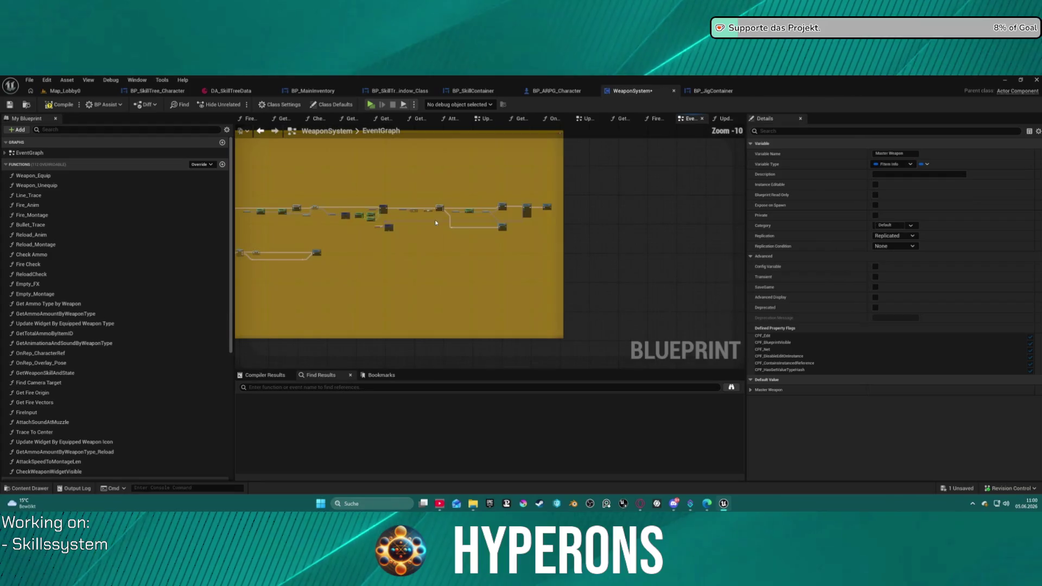
scroll(458, 229, "up", 5)
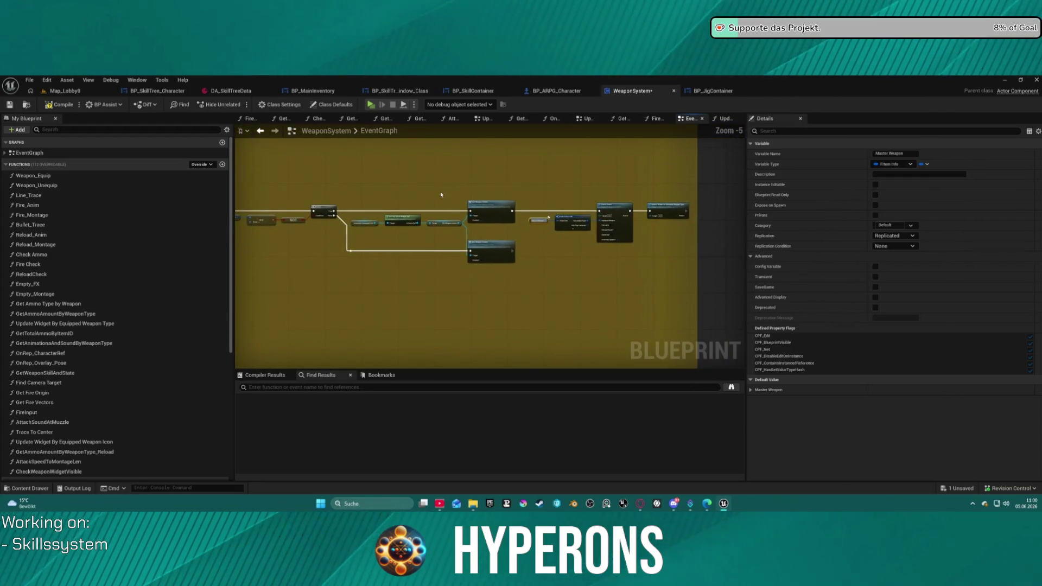
left_click_drag(302, 177, 469, 172)
left_click(496, 165)
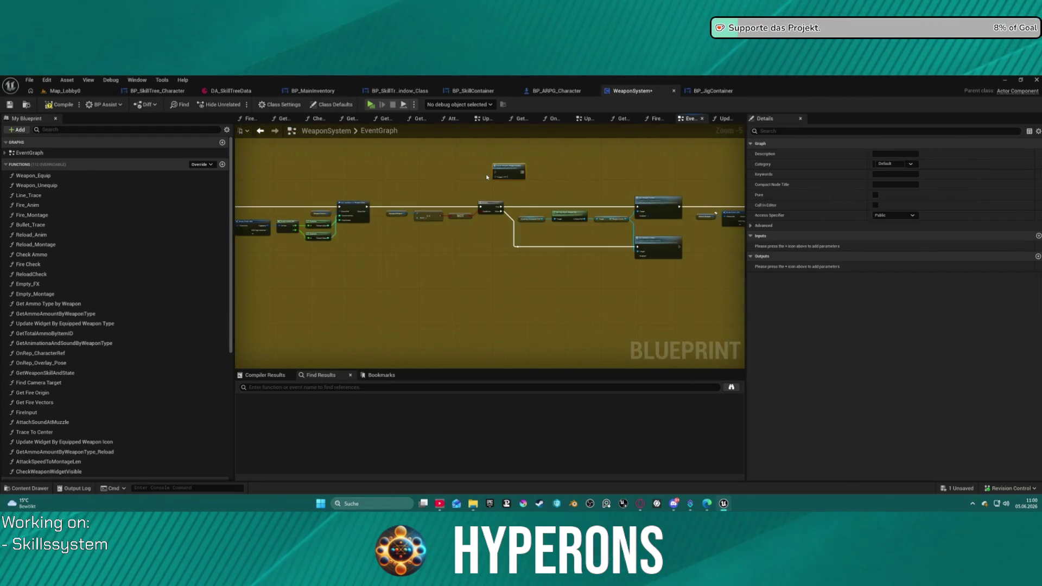
scroll(413, 207, "up", 2)
Step: Drag a wire from the Set members node's output and frame the comment box
mouse_move(324, 208)
left_mouse_down()
mouse_move(460, 198)
mouse_move(239, 201)
mouse_move(407, 179)
mouse_move(545, 188)
left_mouse_up()
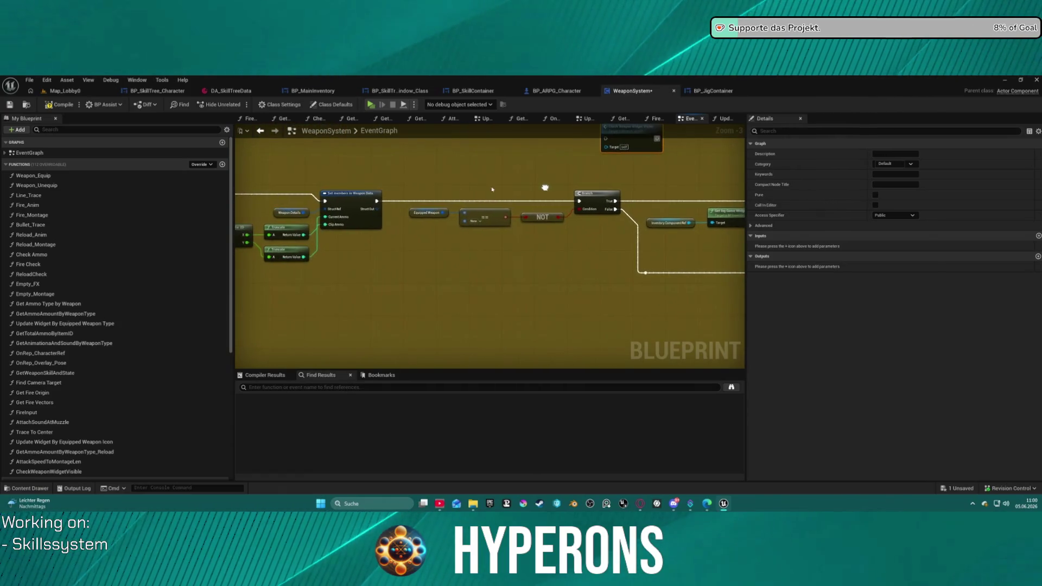
mouse_move(386, 202)
left_mouse_down()
mouse_move(456, 165)
mouse_move(395, 196)
mouse_move(519, 155)
mouse_move(605, 155)
left_mouse_up()
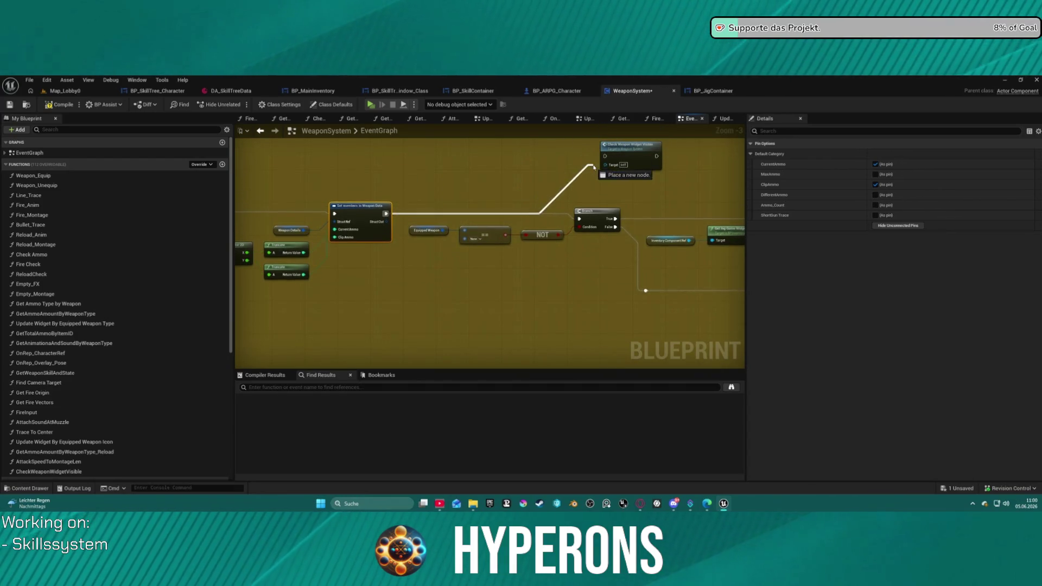
scroll(593, 216, "down", 3)
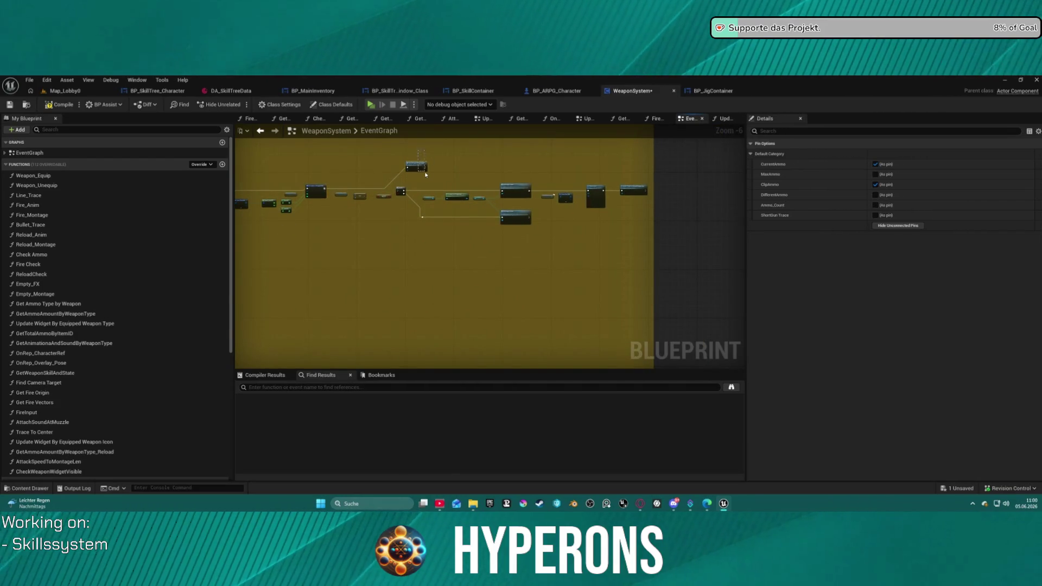
left_click(428, 193)
scroll(597, 235, "down", 6)
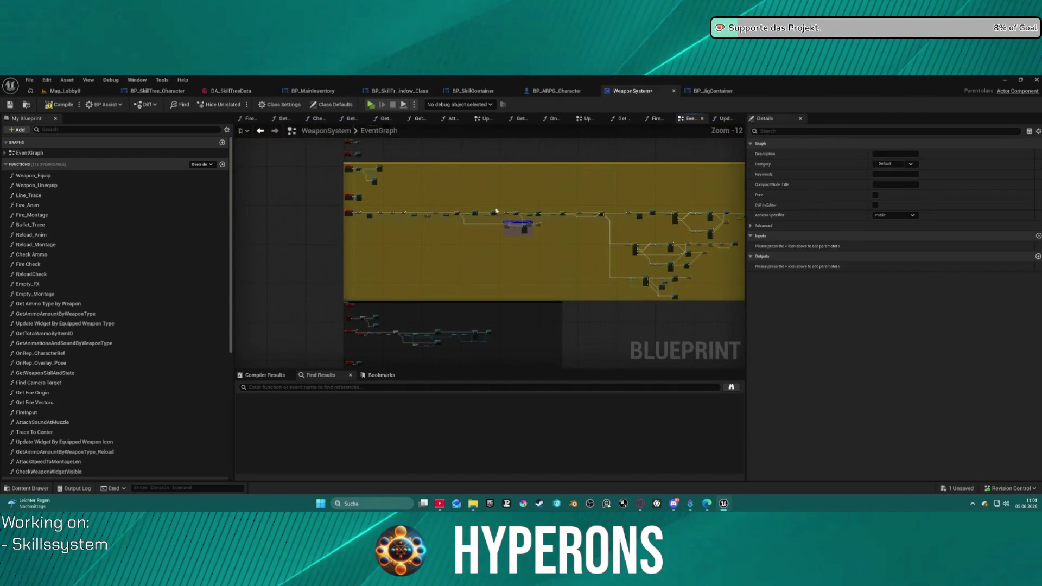
left_click_drag(382, 220, 348, 260)
scroll(382, 253, "up", 11)
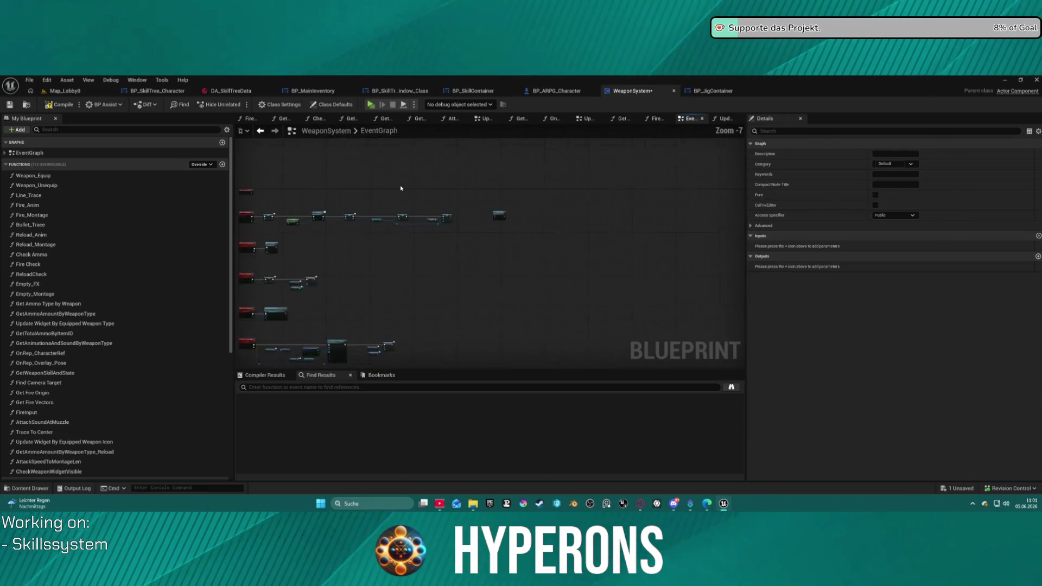
Step: Paste a Check Weapon Widget Visible call before Update Widget, then launch a standalone preview
key("ctrl+v")
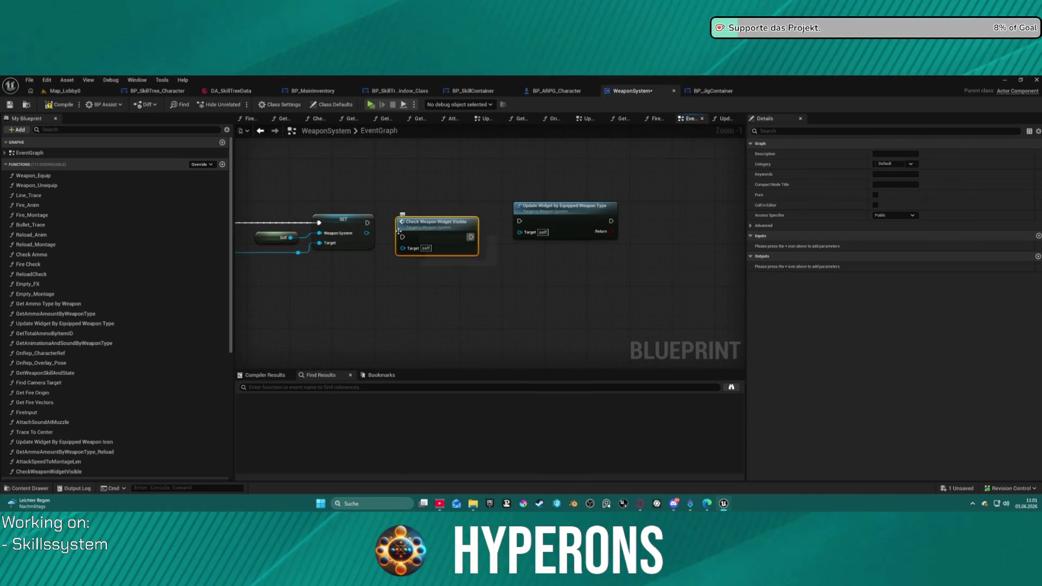
mouse_move(444, 214)
left_mouse_down()
mouse_move(673, 212)
mouse_move(651, 190)
mouse_move(380, 206)
mouse_move(379, 135)
mouse_move(488, 125)
mouse_move(595, 194)
mouse_move(583, 195)
mouse_move(605, 196)
mouse_move(260, 201)
mouse_move(279, 203)
left_mouse_up()
scroll(651, 190, "down", 1)
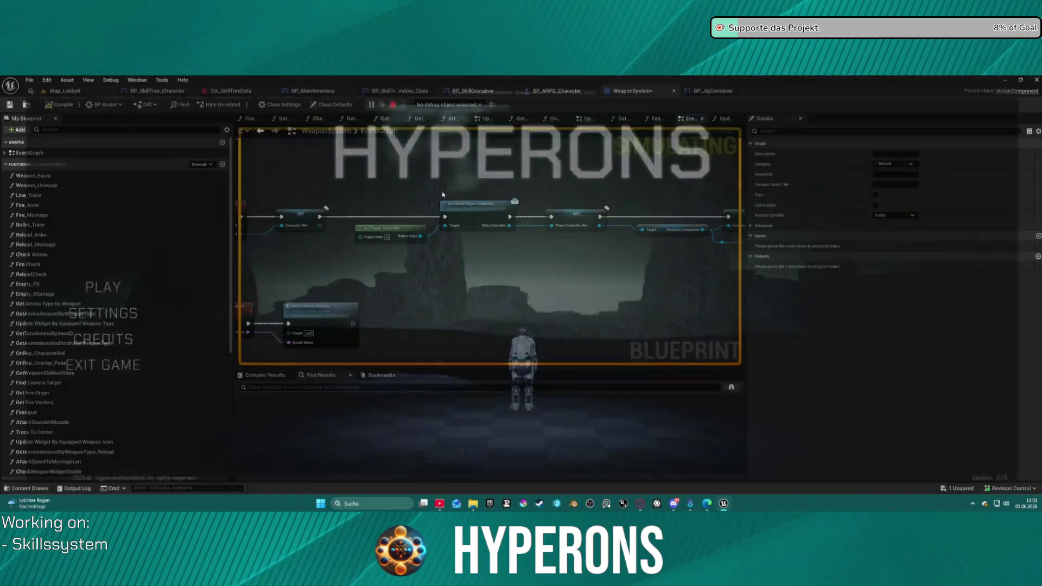
scroll(586, 274, "down", 10)
scroll(586, 274, "up", 11)
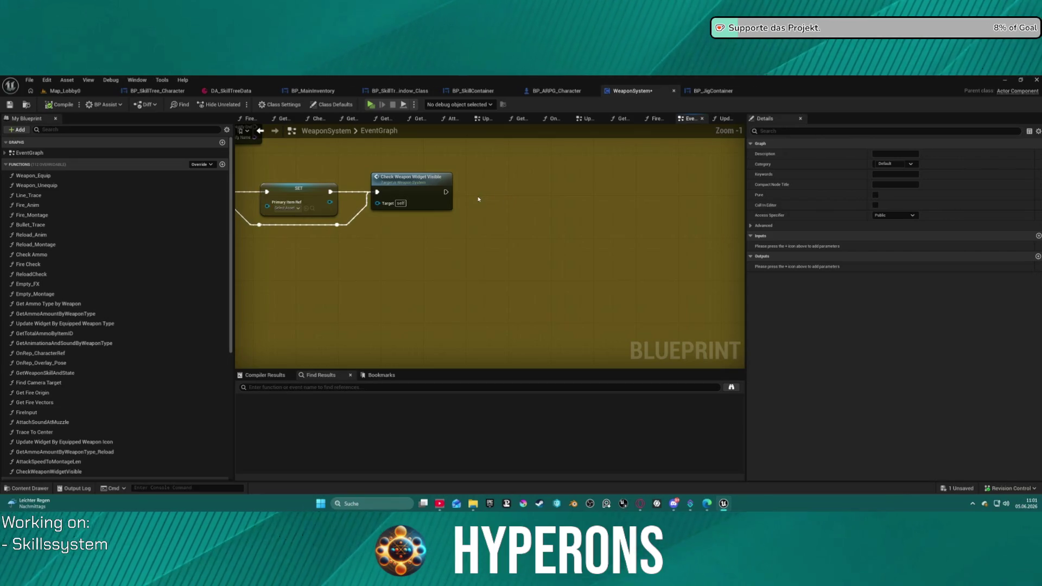
scroll(478, 200, "down", 11)
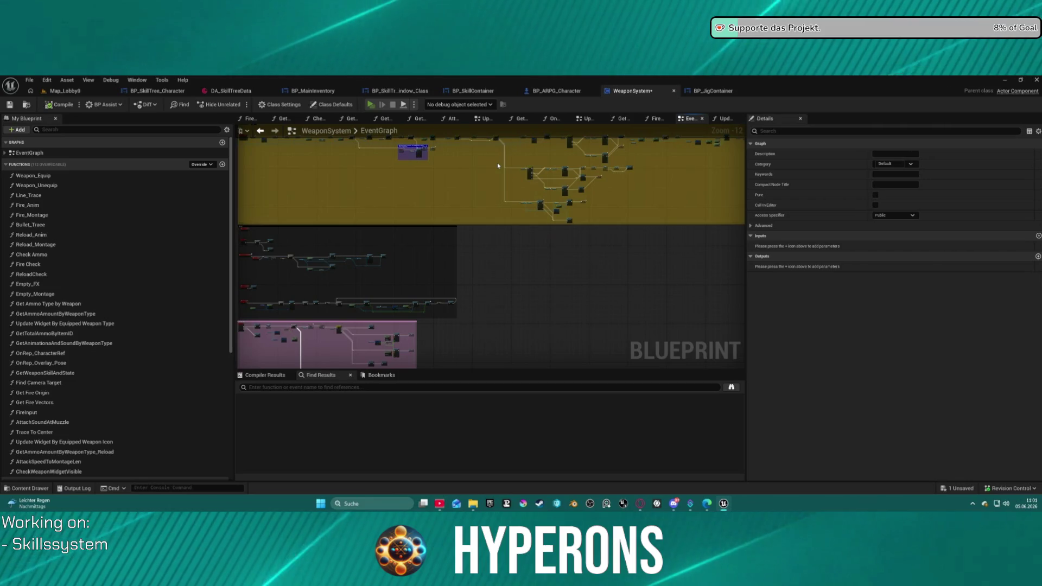
key("alt+p")
Step: Enter the level as the inv character from the character selection list
left_click(81, 287)
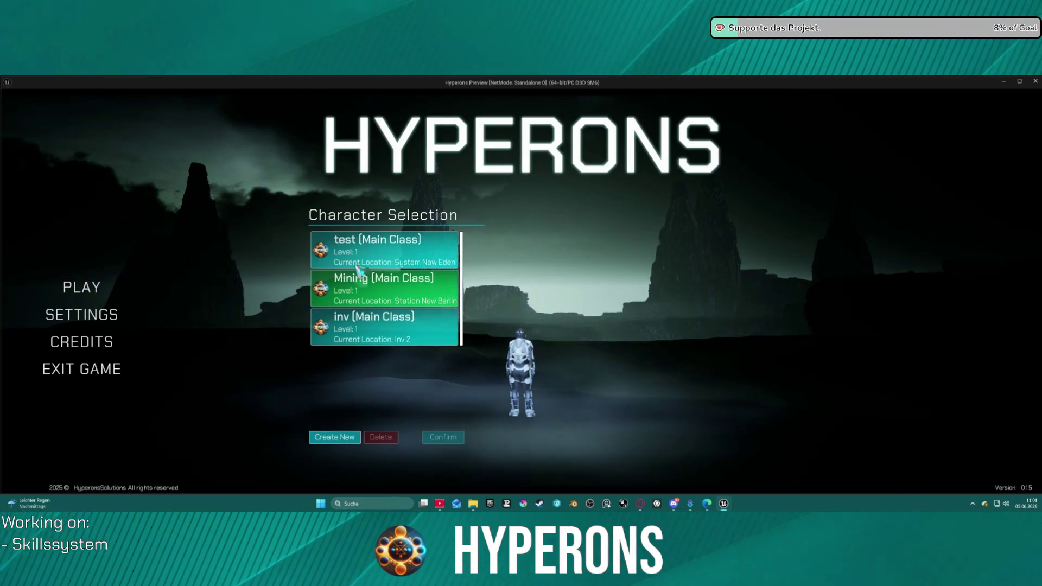
left_click(360, 263)
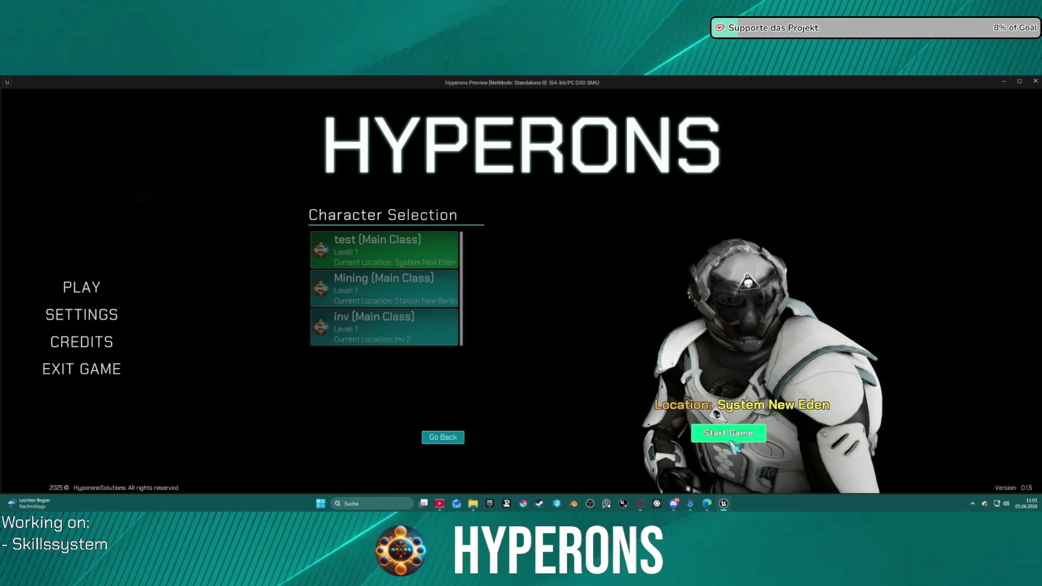
left_click(451, 438)
left_click(437, 326)
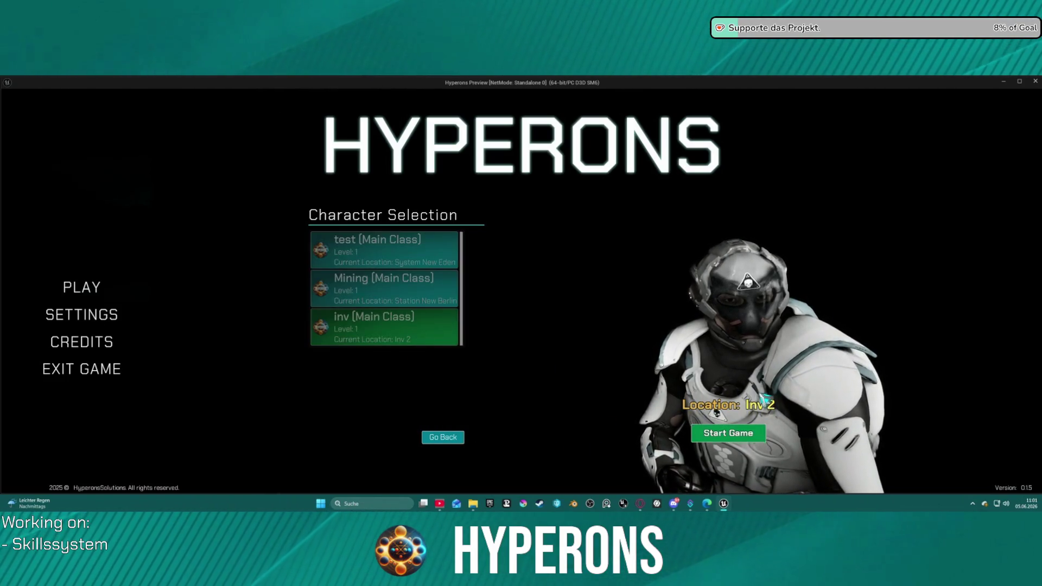
left_click(728, 433)
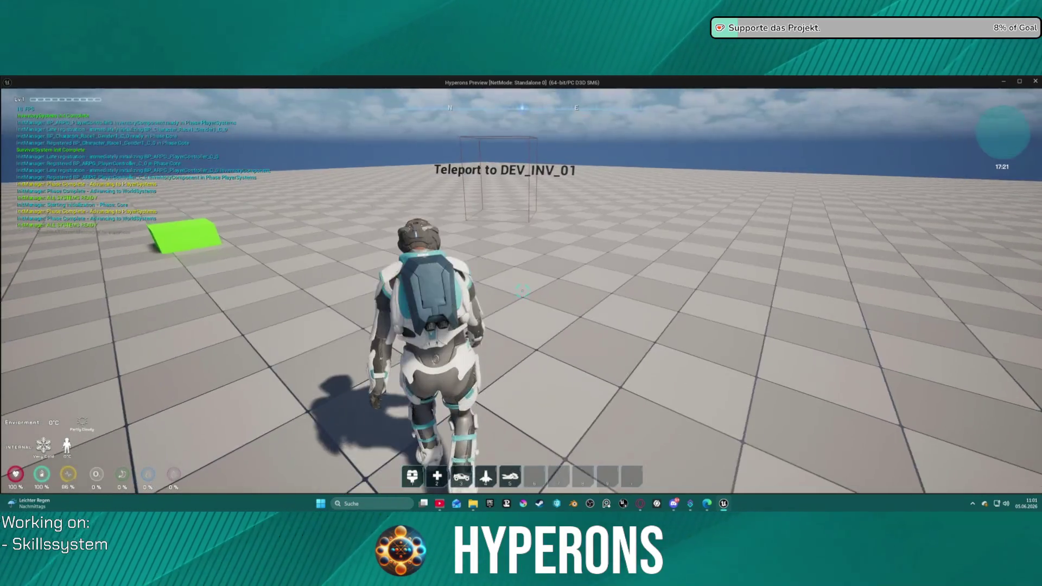
Step: Equip the yellow rifle from the inventory and show the character equipment
key("i")
right_click(1006, 335)
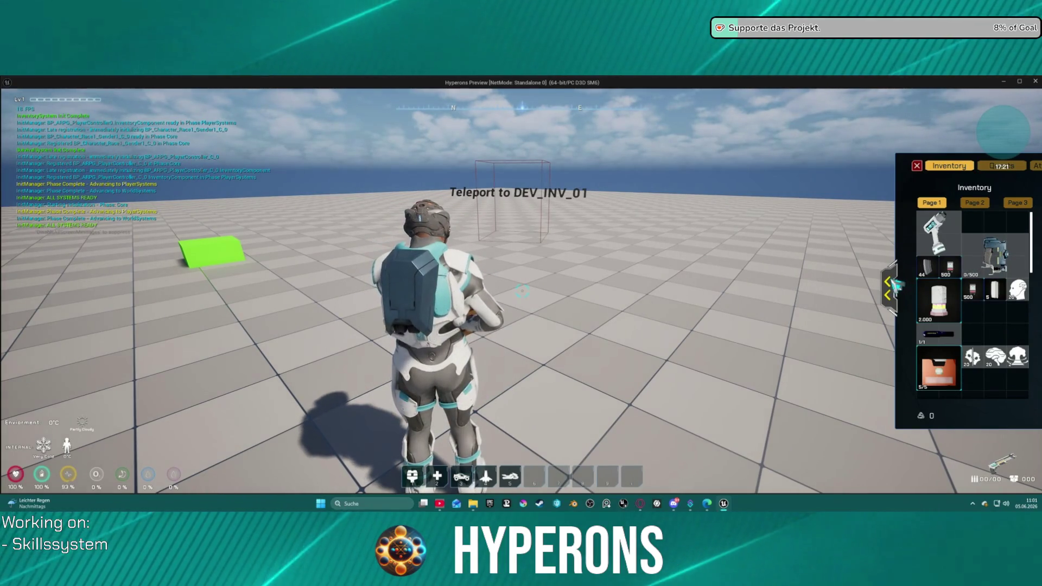
left_click(895, 285)
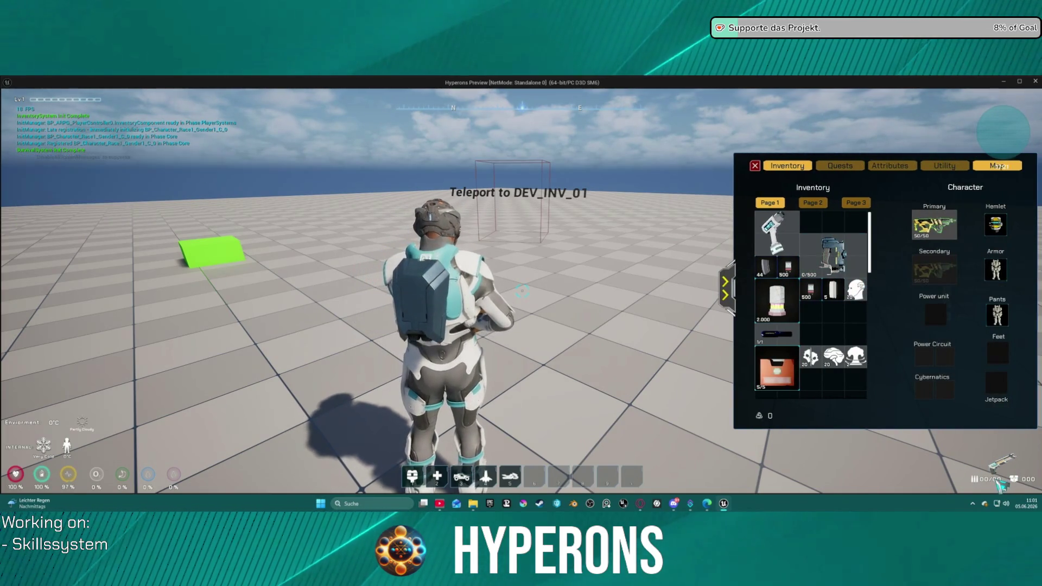
Step: Walk toward the teleport box, fire and reload the rifle, then return to the editor
key("w")
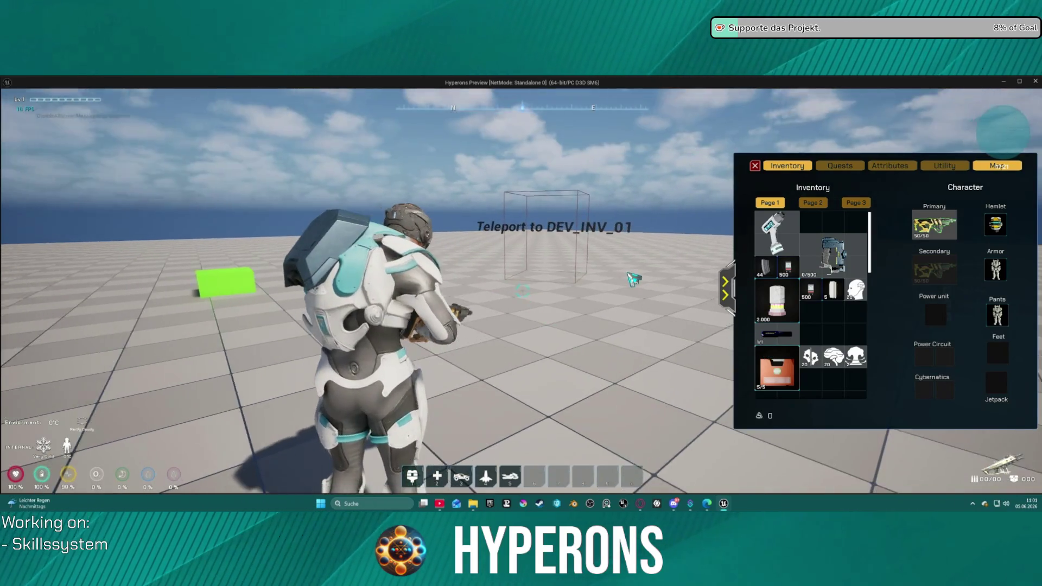
key("w")
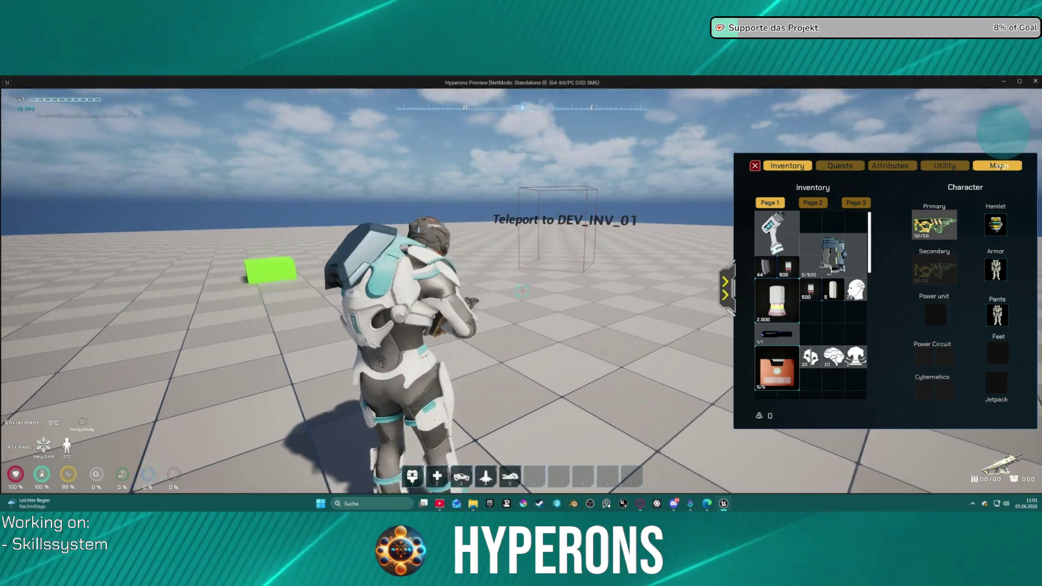
key("w")
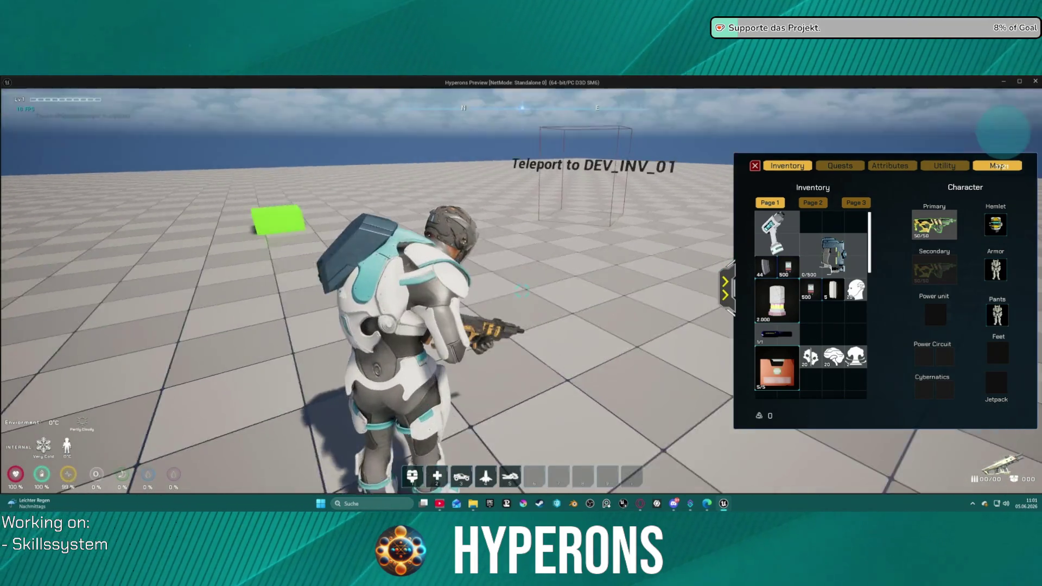
left_click(522, 291)
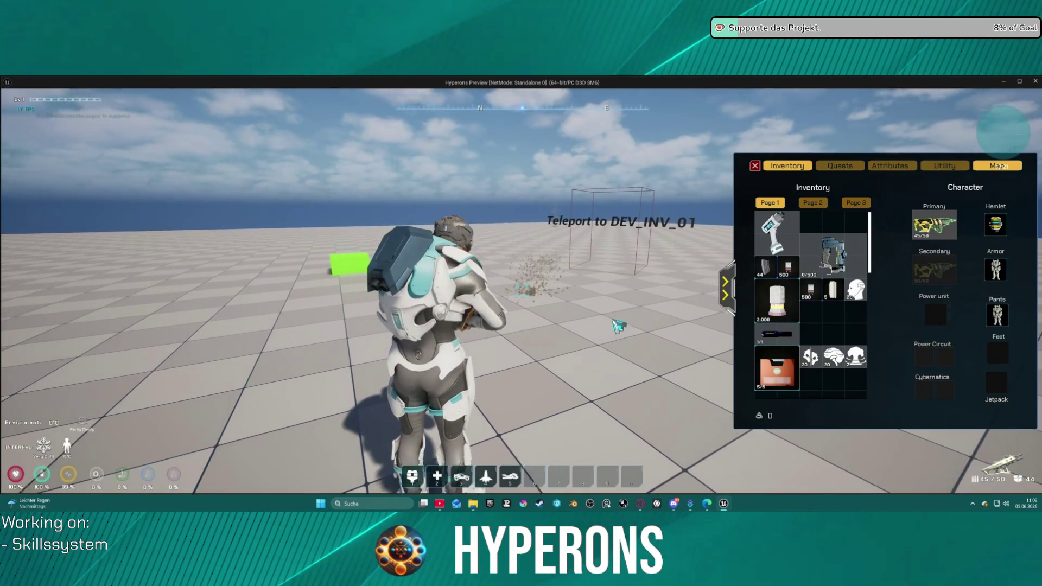
key("w")
key("w")
key("r")
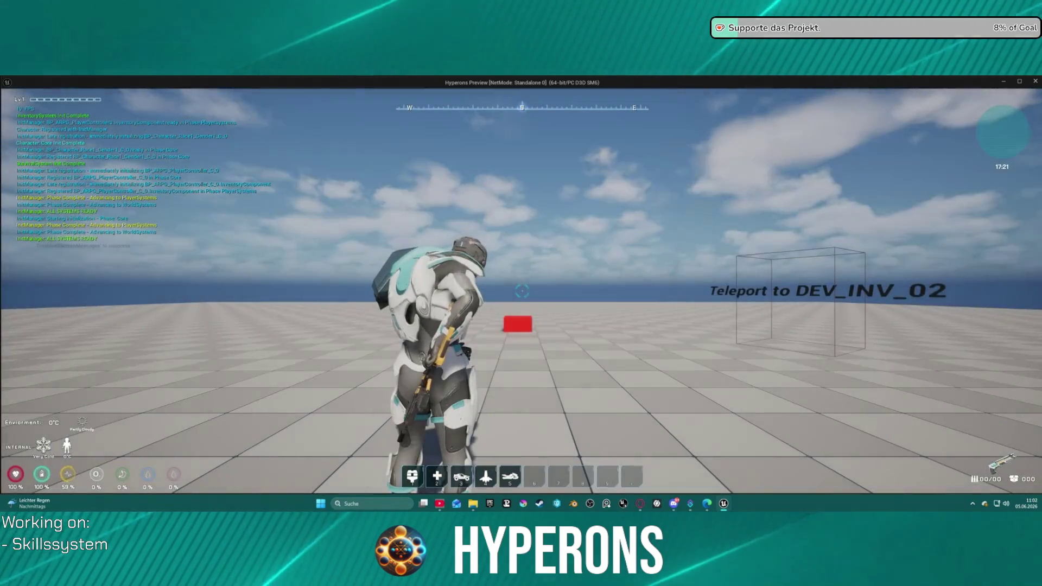
key("alt+Tab")
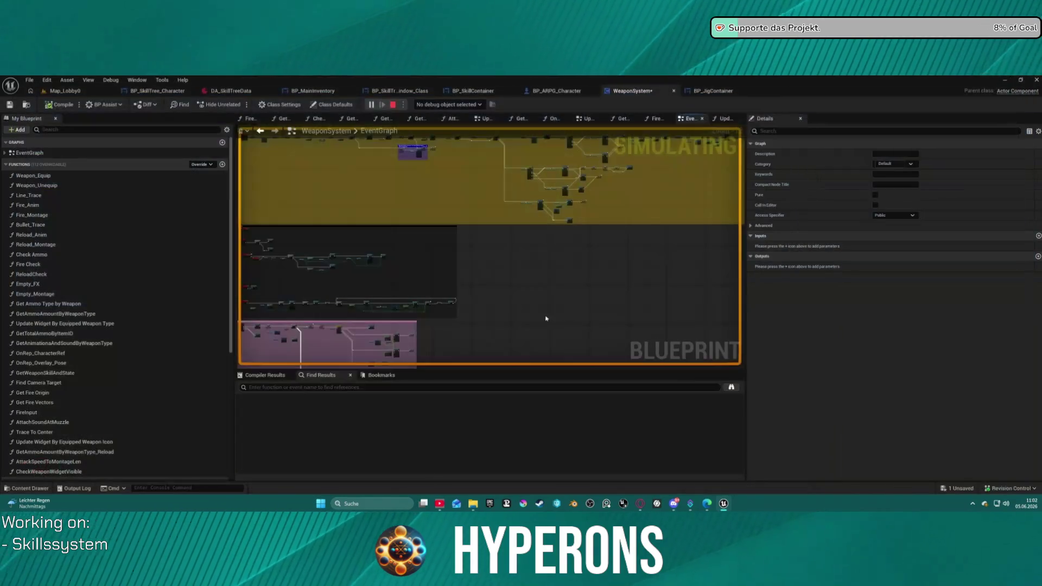
Step: Stop the simulation and wire Check Weapon Widget Visible to the widget update node
key("Escape")
scroll(349, 284, "up", 3)
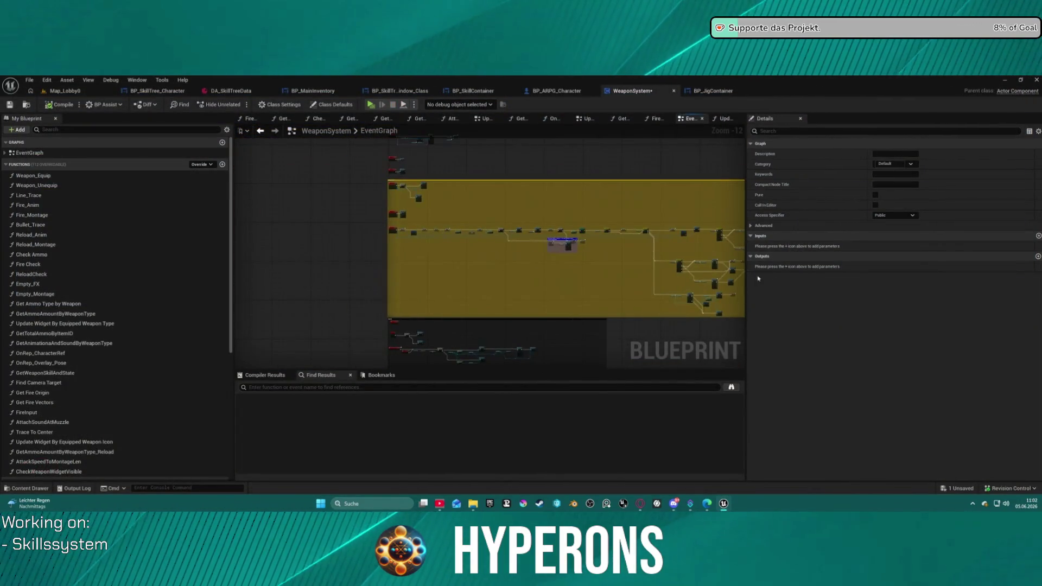
scroll(436, 201, "up", 10)
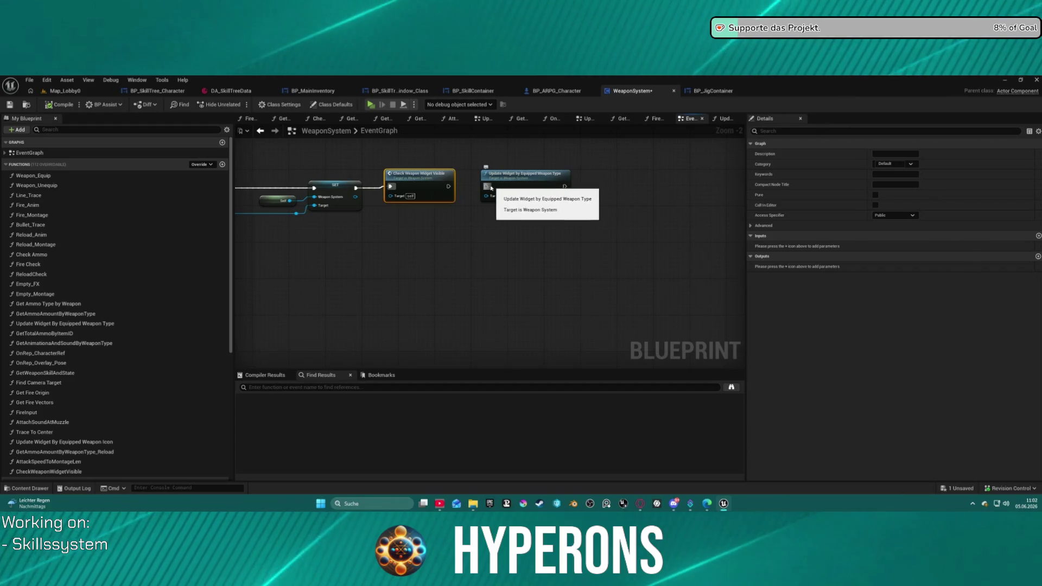
left_click_drag(486, 186, 446, 191)
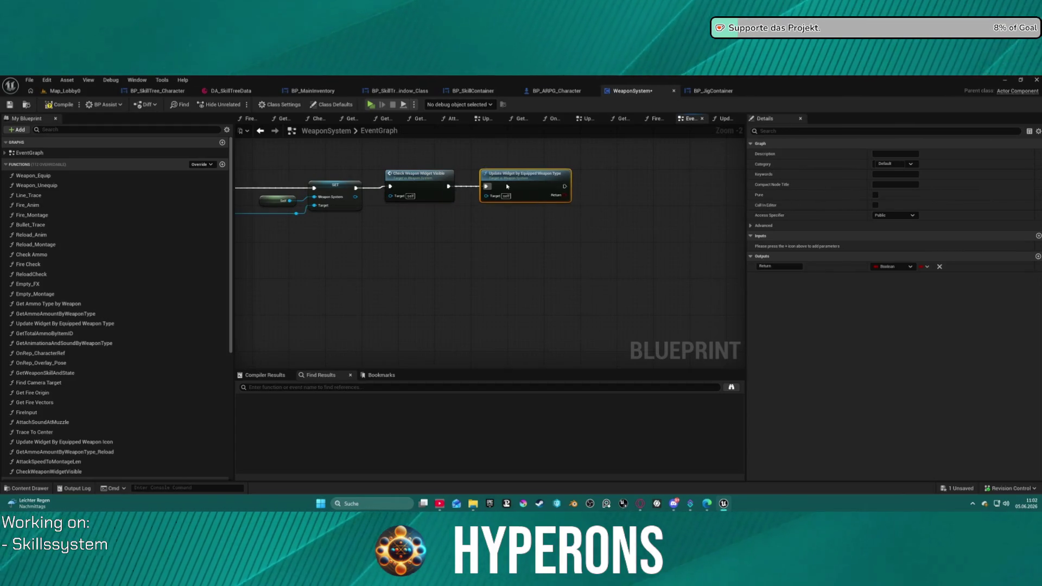
Step: Open the Update Widget By Equipped Weapon Type function and relaunch the game preview
double_click(507, 186)
scroll(582, 180, "up", 5)
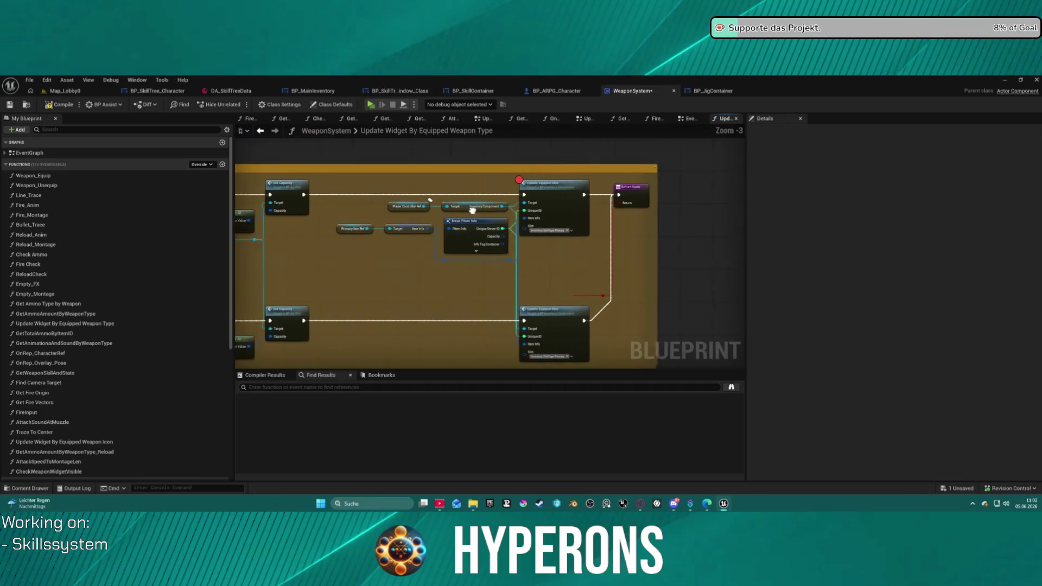
left_click(411, 128)
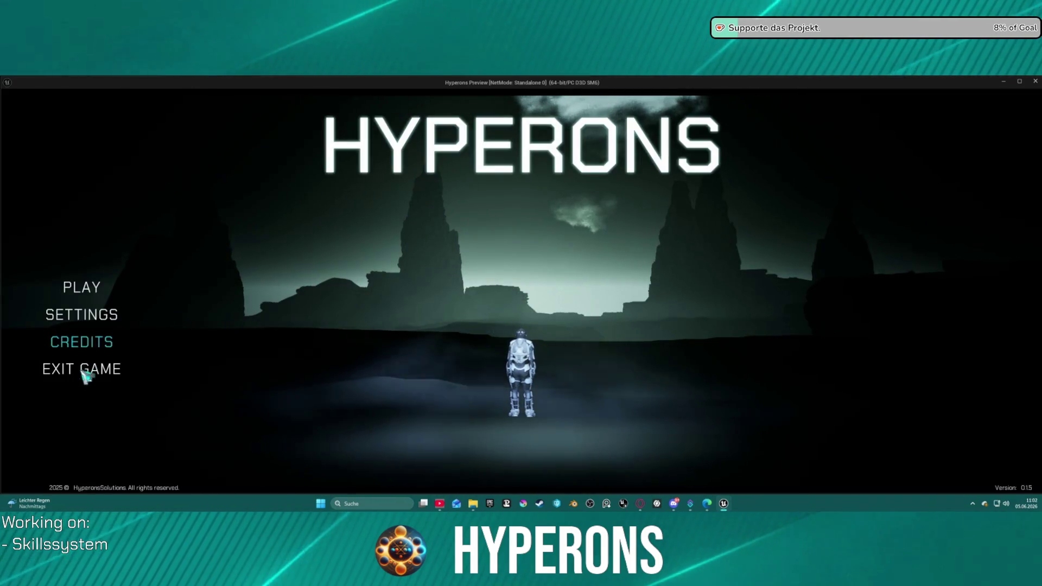
Step: Start the game as the inv character, then return to the weapon blueprint graph
left_click(81, 288)
left_click(413, 334)
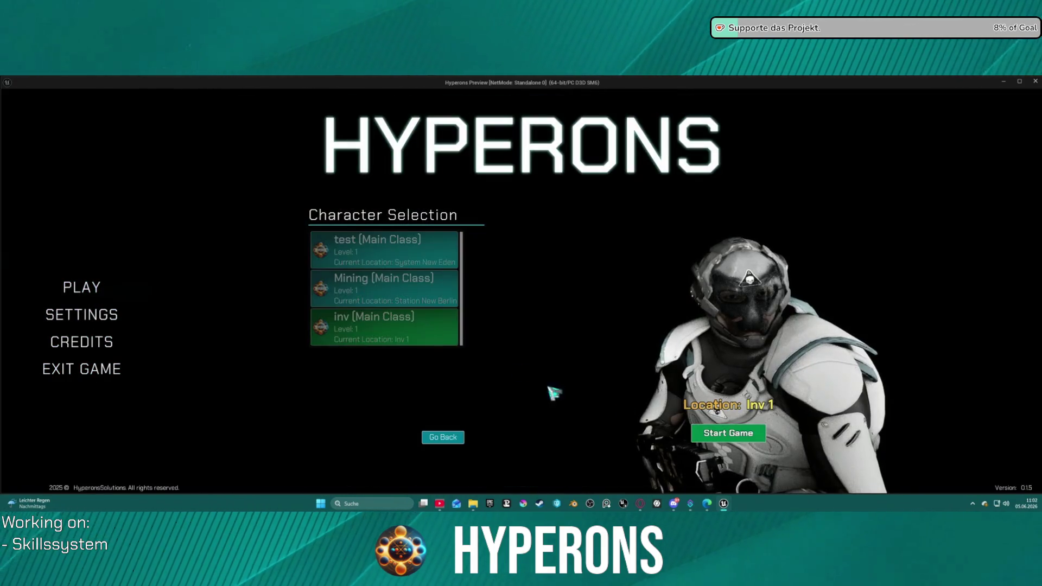
left_click(728, 433)
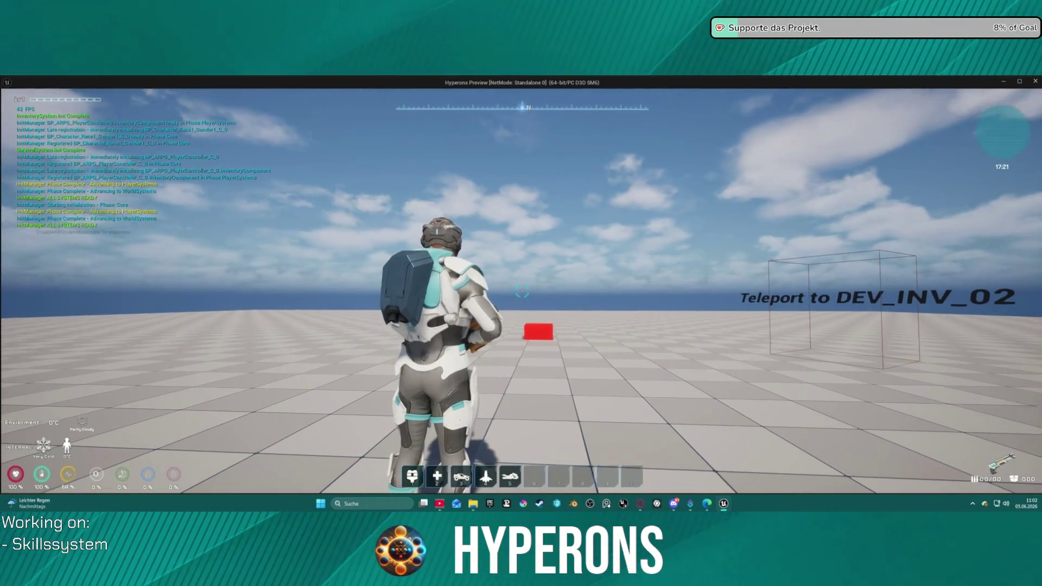
key("Escape")
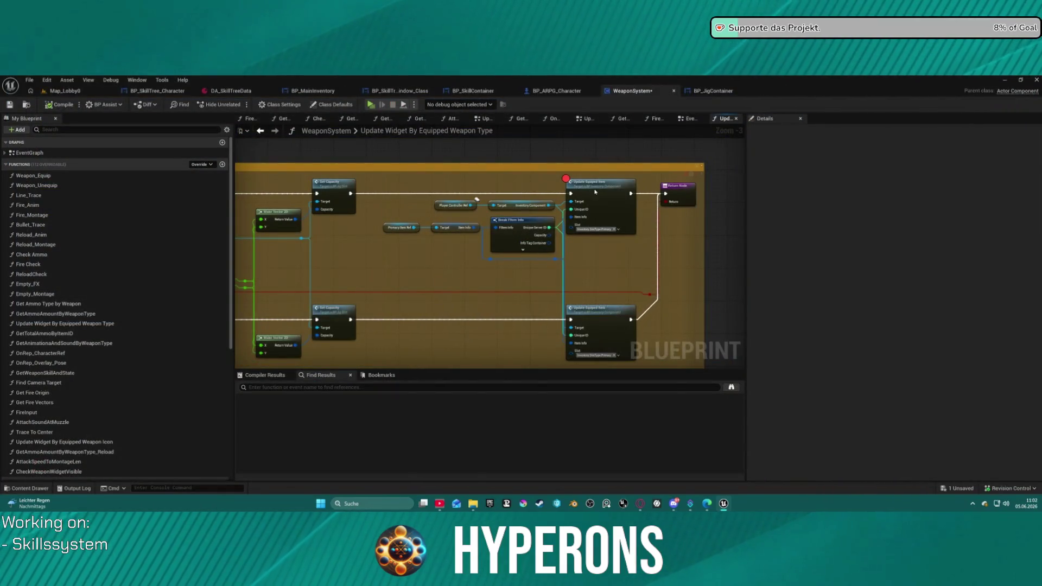
Step: Jump from Update Equipped Item to the Break Item Info and Update Ammo logic, then return to EventGraph
right_click(594, 189)
left_click(613, 380)
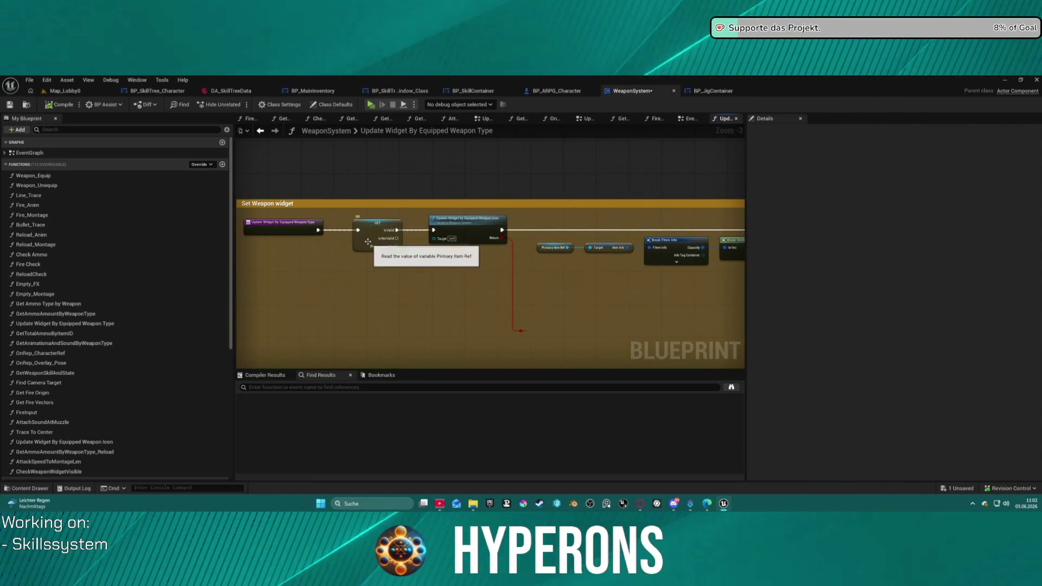
mouse_move(480, 246)
left_mouse_down()
mouse_move(421, 246)
mouse_move(624, 257)
left_mouse_up()
mouse_move(590, 287)
left_mouse_down()
mouse_move(206, 285)
mouse_move(543, 277)
mouse_move(295, 235)
mouse_move(459, 309)
mouse_move(552, 233)
mouse_move(521, 197)
mouse_move(488, 196)
left_mouse_up()
scroll(488, 197, "up", 4)
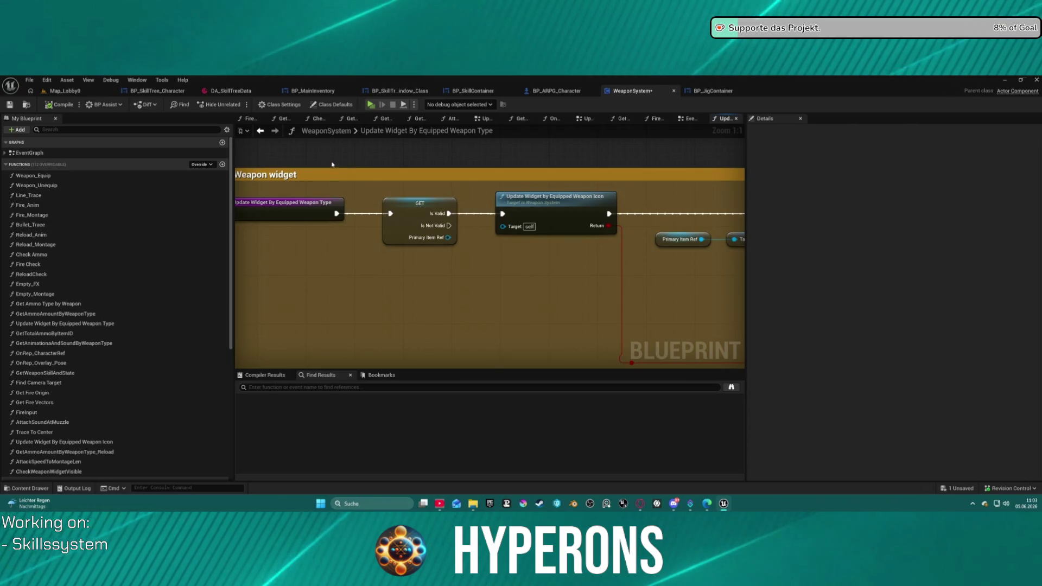
left_click(261, 132)
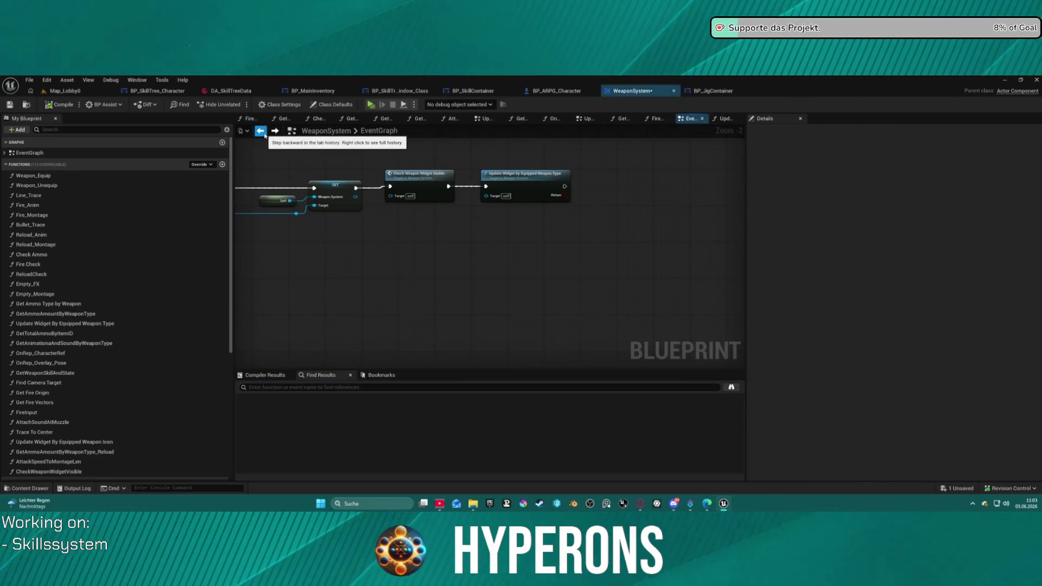
Step: Pan and zoom the EventGraph over to the Check Weapon Widget Visible chain
left_click_drag(448, 224, 506, 168)
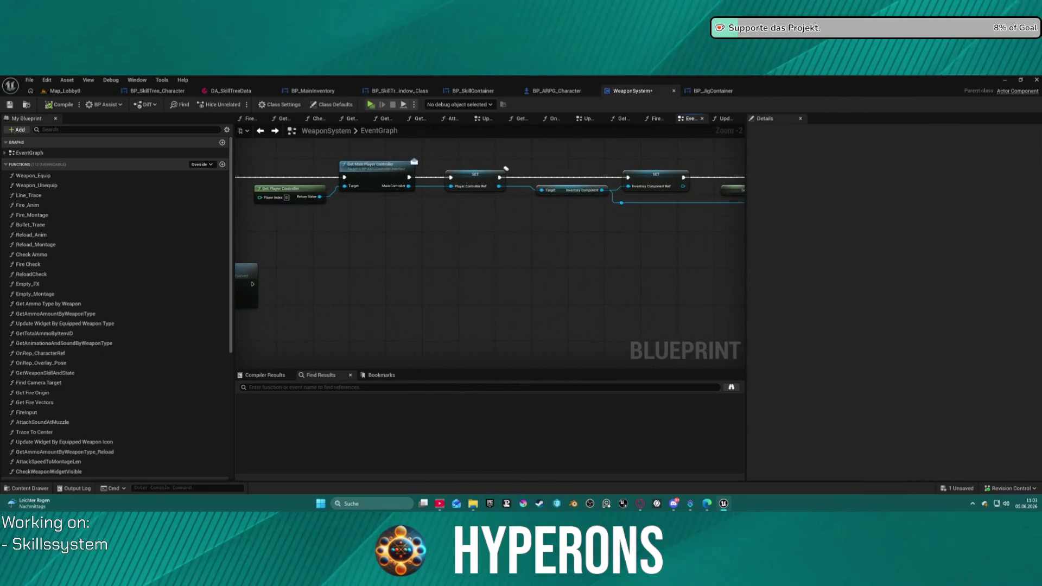
scroll(506, 168, "down", 9)
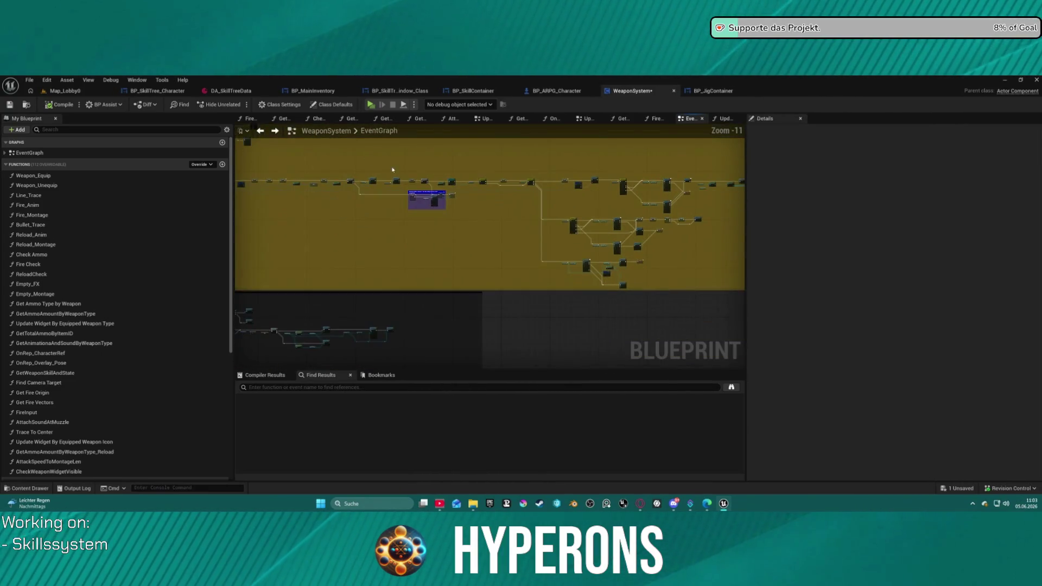
scroll(370, 300, "up", 12)
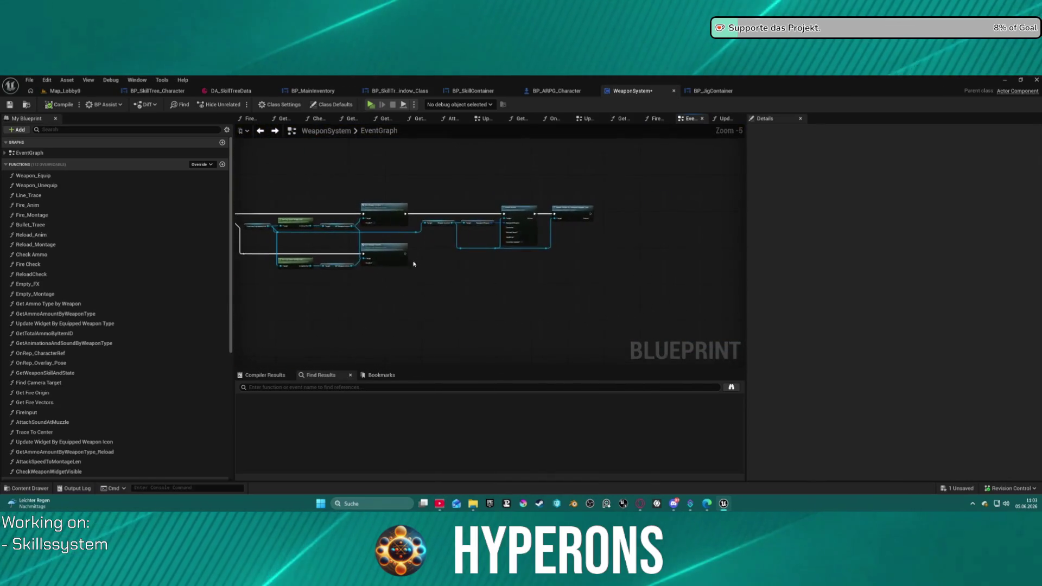
scroll(563, 199, "down", 4)
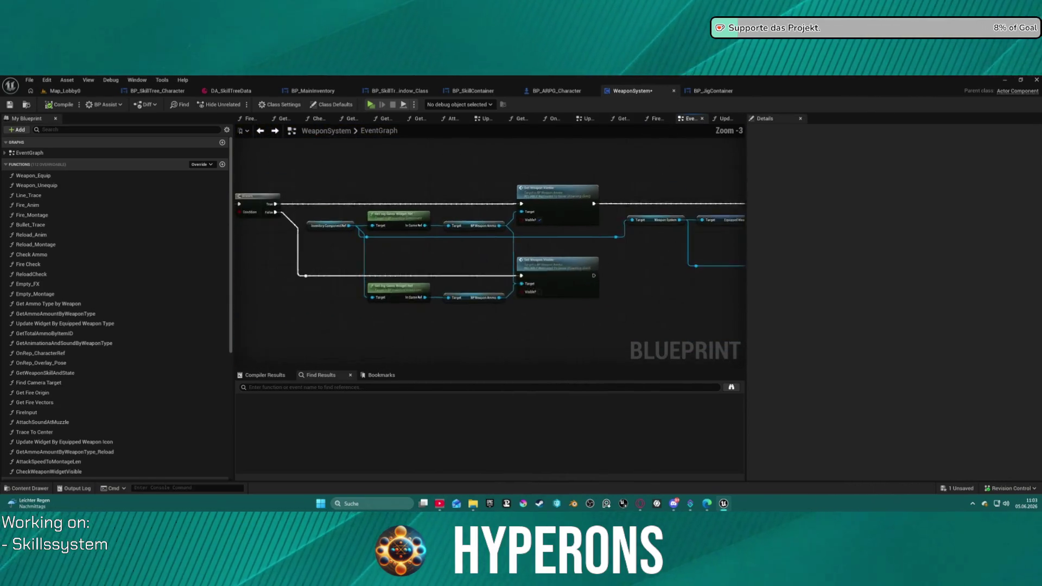
mouse_move(563, 200)
left_mouse_down()
mouse_move(627, 201)
mouse_move(547, 207)
mouse_move(533, 192)
mouse_move(571, 193)
left_mouse_up()
scroll(355, 252, "down", 3)
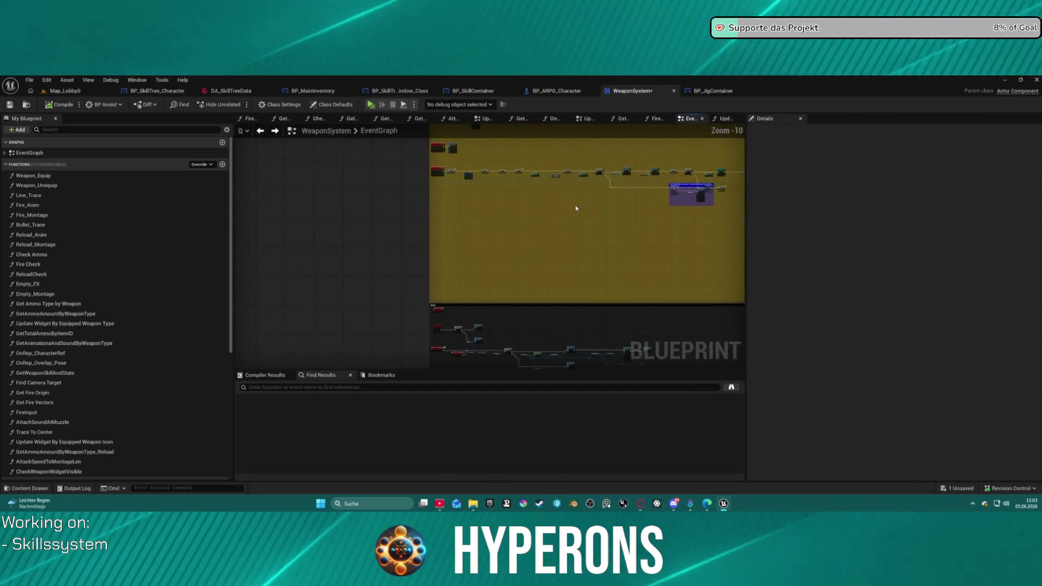
scroll(419, 165, "down", 4)
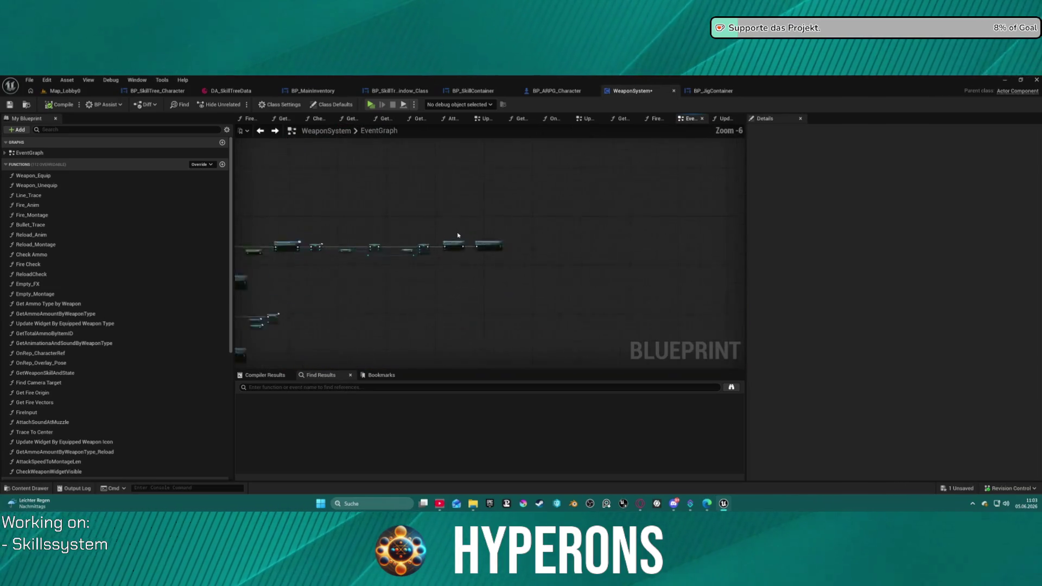
scroll(458, 236, "up", 5)
scroll(445, 252, "up", 2)
left_click_drag(678, 217, 333, 196)
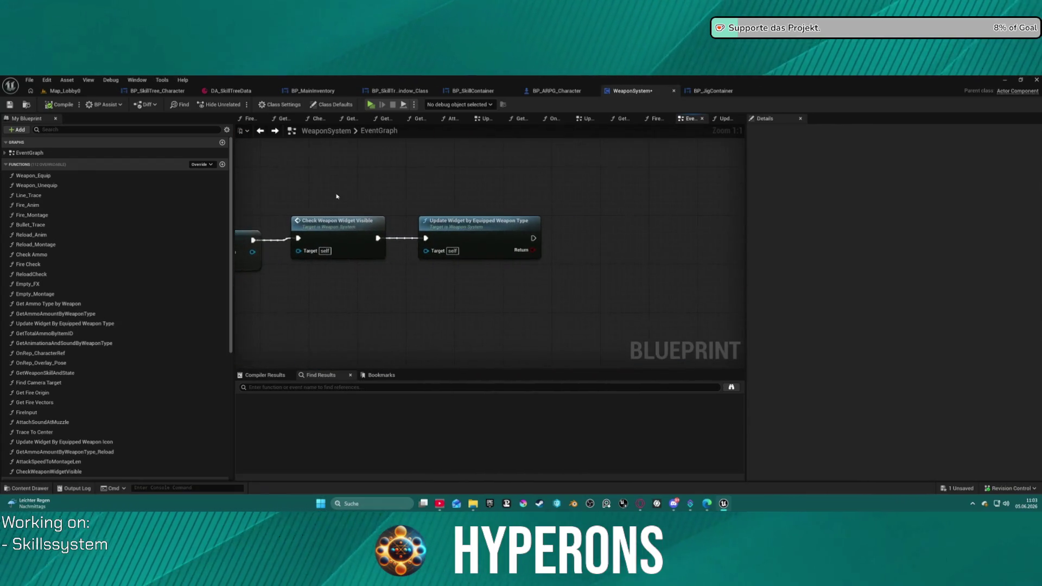
Step: Move Update Widget By Equipped Weapon Type far right and nudge Check Weapon Widget Visible right
left_click_drag(473, 226, 704, 227)
mouse_move(384, 238)
left_mouse_down()
mouse_move(453, 239)
mouse_move(400, 239)
left_mouse_up()
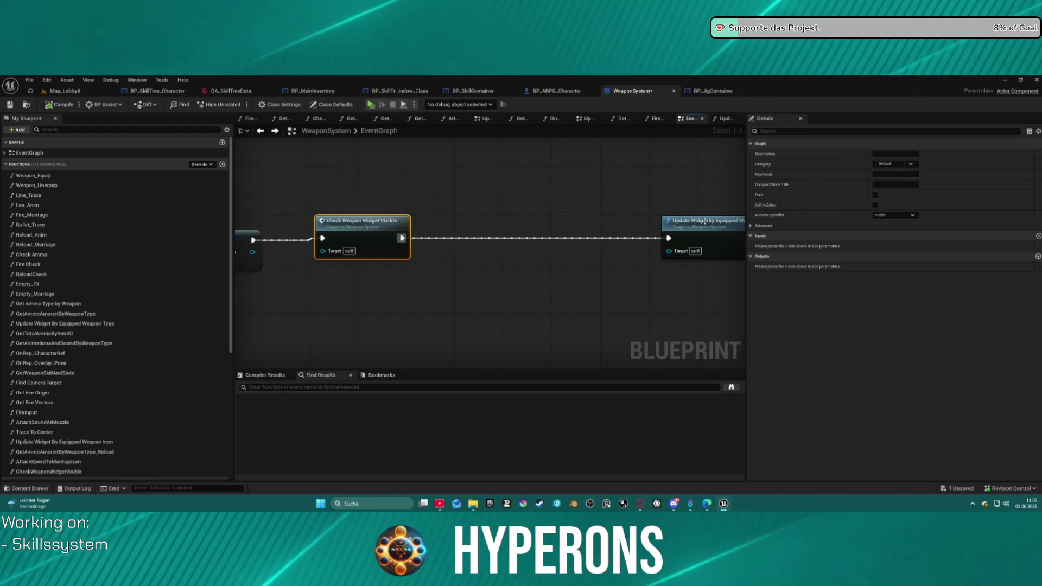
left_click(577, 239)
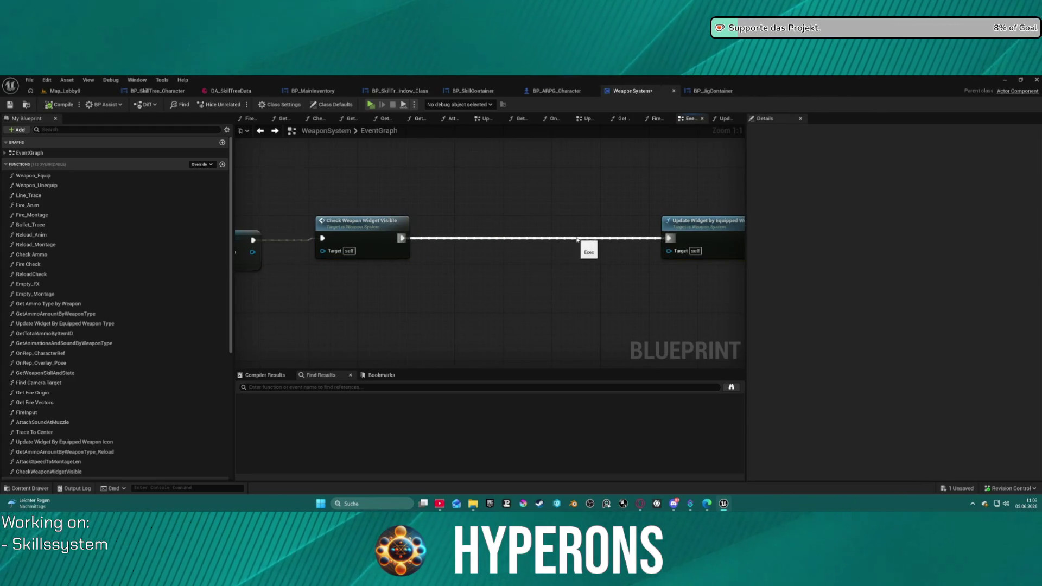
Step: Add an Update Ammo node after the visibility check, then delete it as the wrong one
left_click_drag(402, 237, 463, 249)
type("update a")
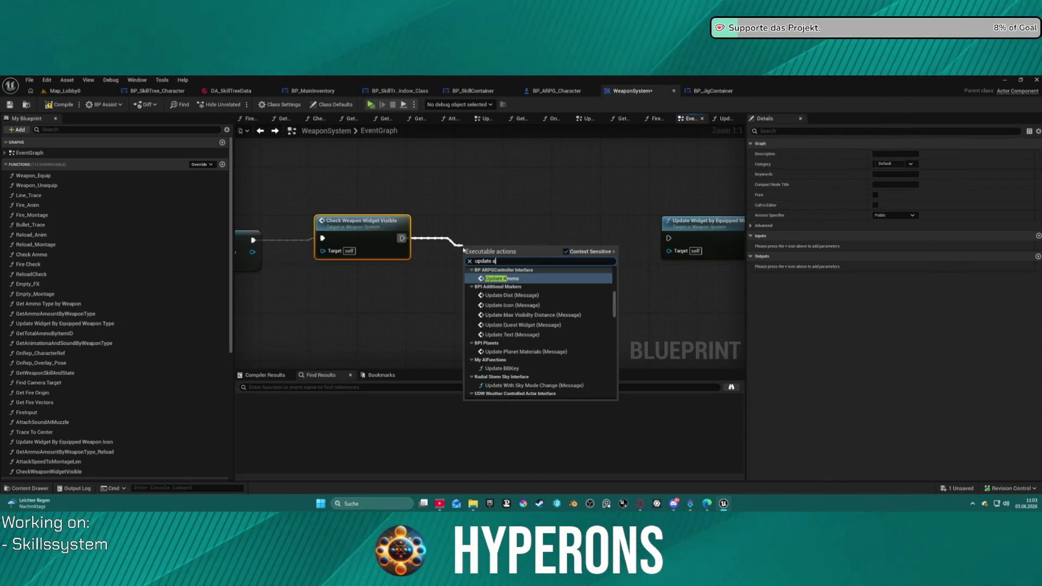
type("mmo")
key("Return")
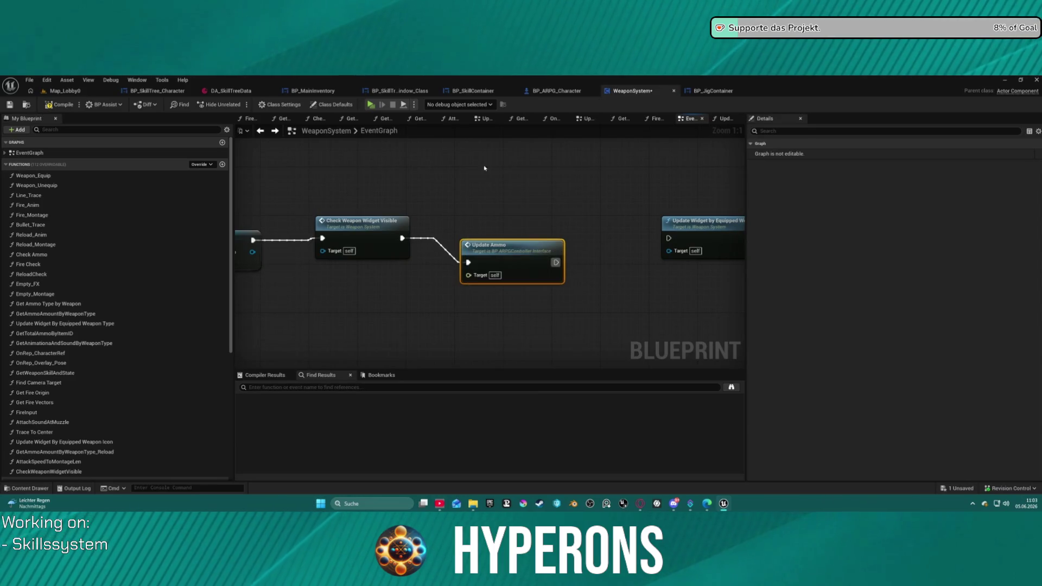
key("Delete")
Step: Place Update Ammo Count on a new wire from Check Weapon Widget Visible, aligned with the chain
scroll(516, 290, "down", 12)
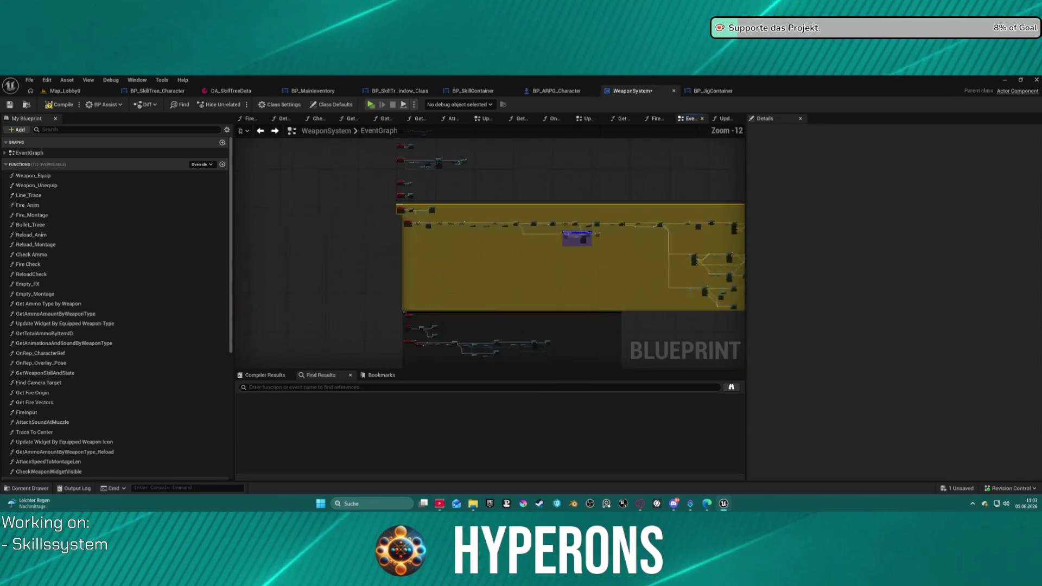
scroll(439, 334, "up", 10)
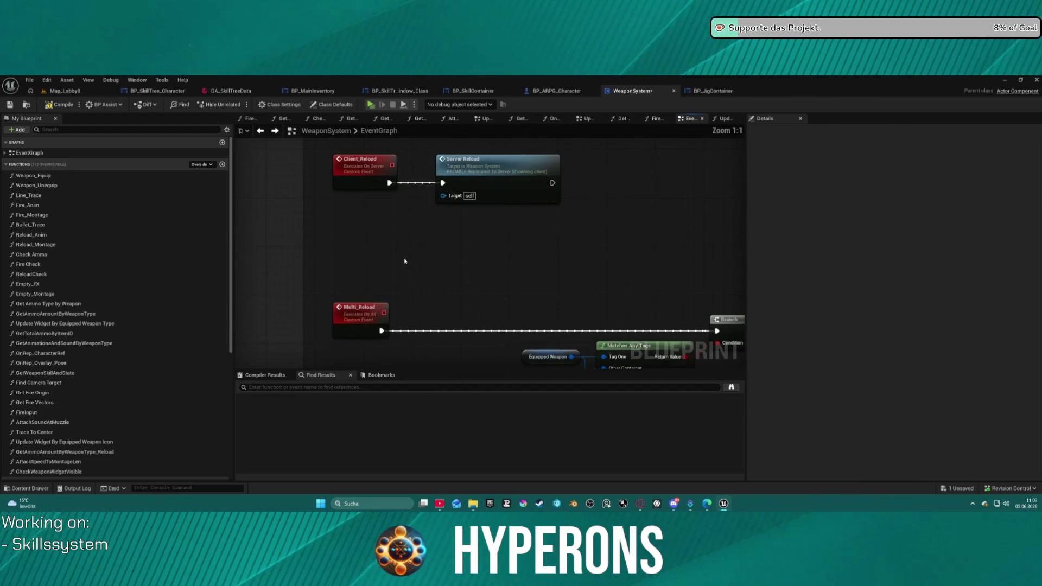
scroll(404, 261, "down", 10)
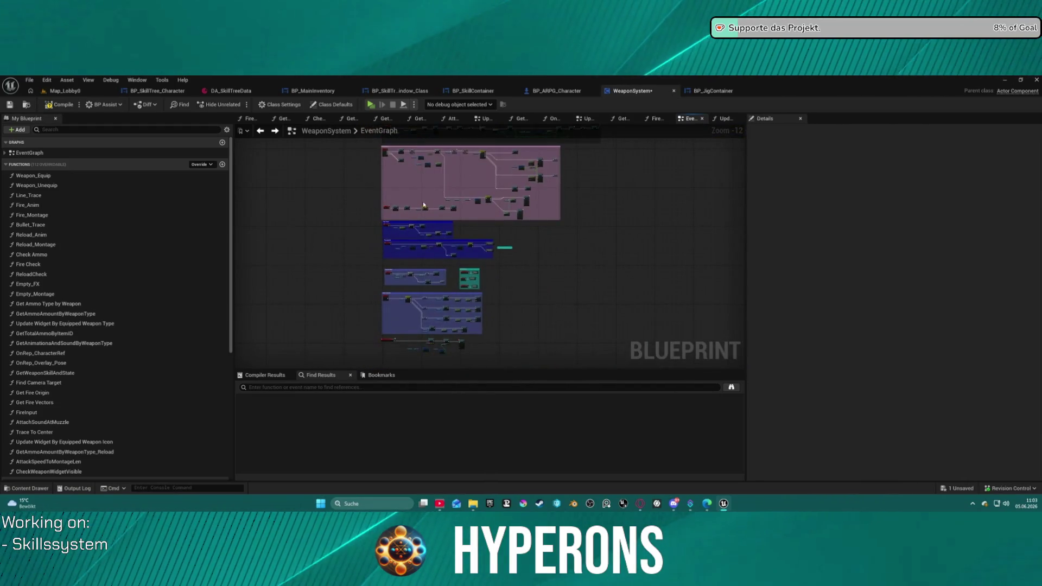
mouse_move(404, 261)
left_mouse_down()
mouse_move(401, 272)
mouse_move(390, 206)
mouse_move(386, 236)
left_mouse_up()
scroll(386, 236, "up", 13)
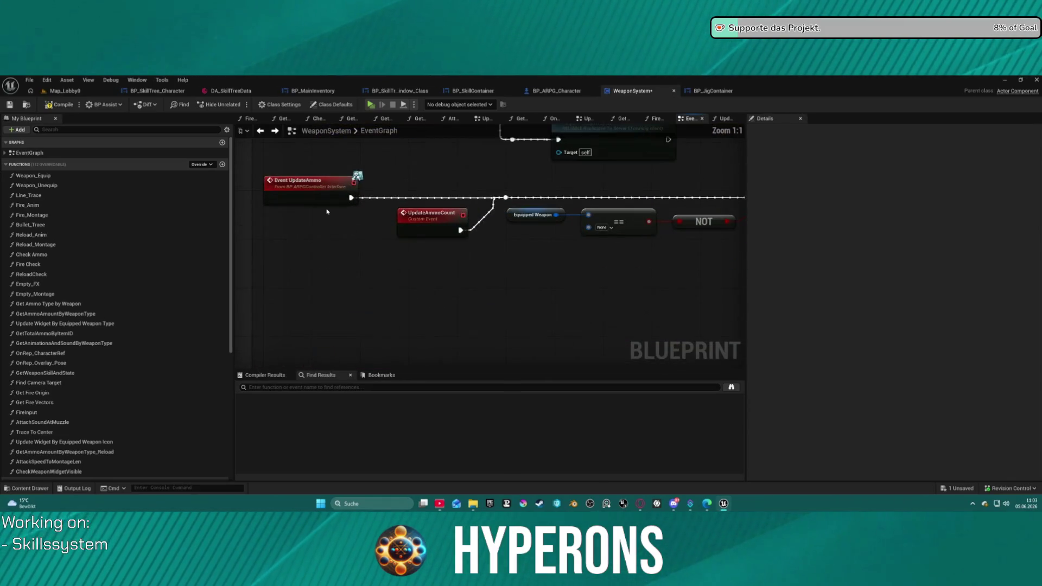
scroll(429, 218, "down", 8)
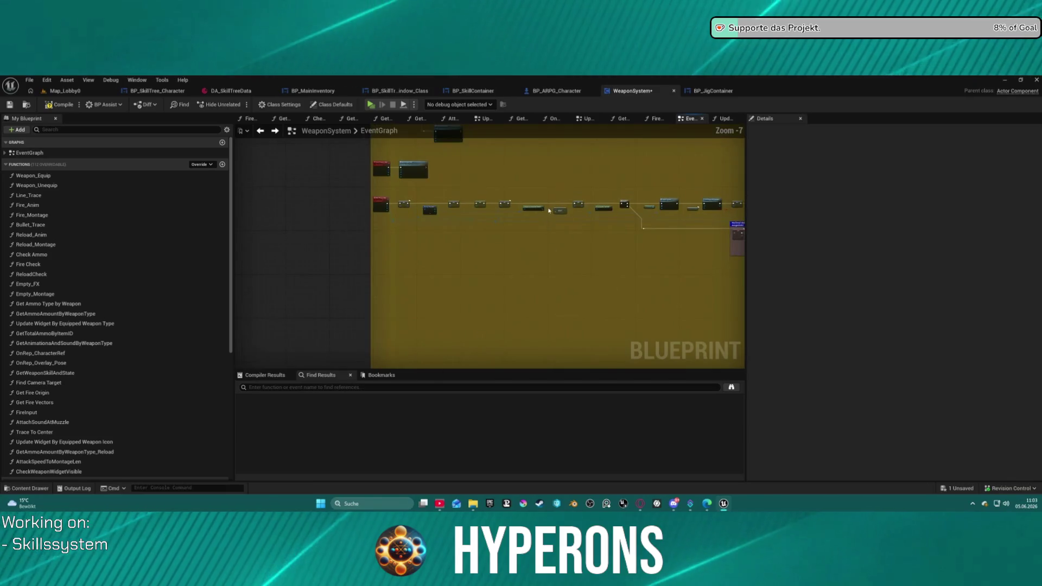
scroll(443, 261, "up", 8)
left_click_drag(383, 245, 516, 260)
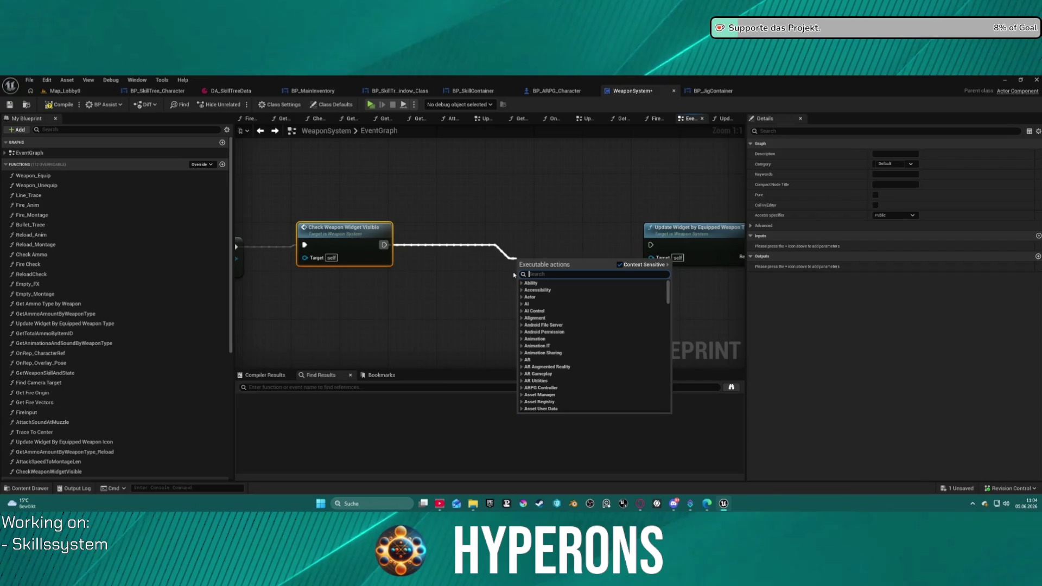
type("update a")
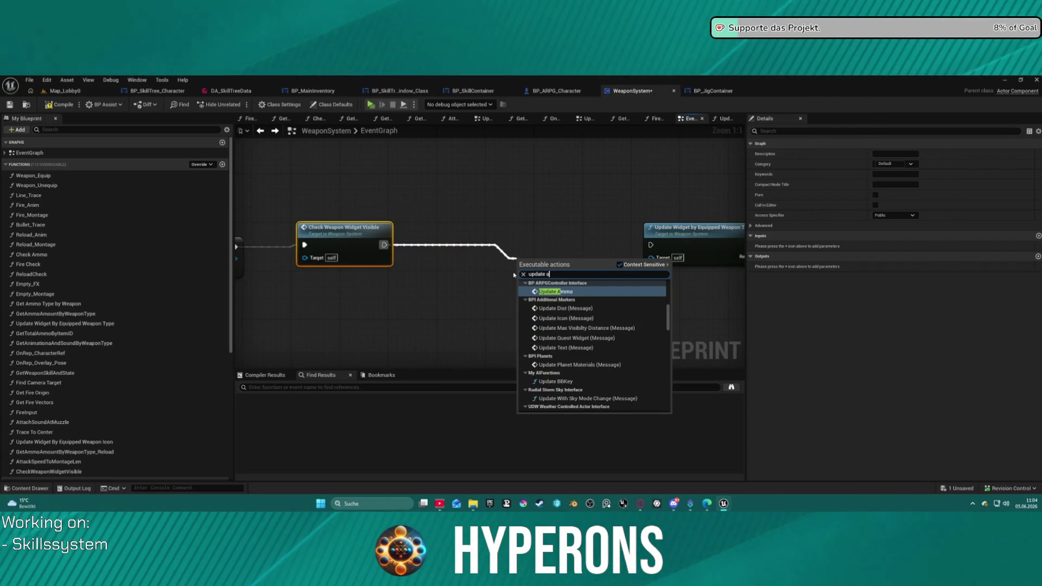
type("mmo c")
key("Return")
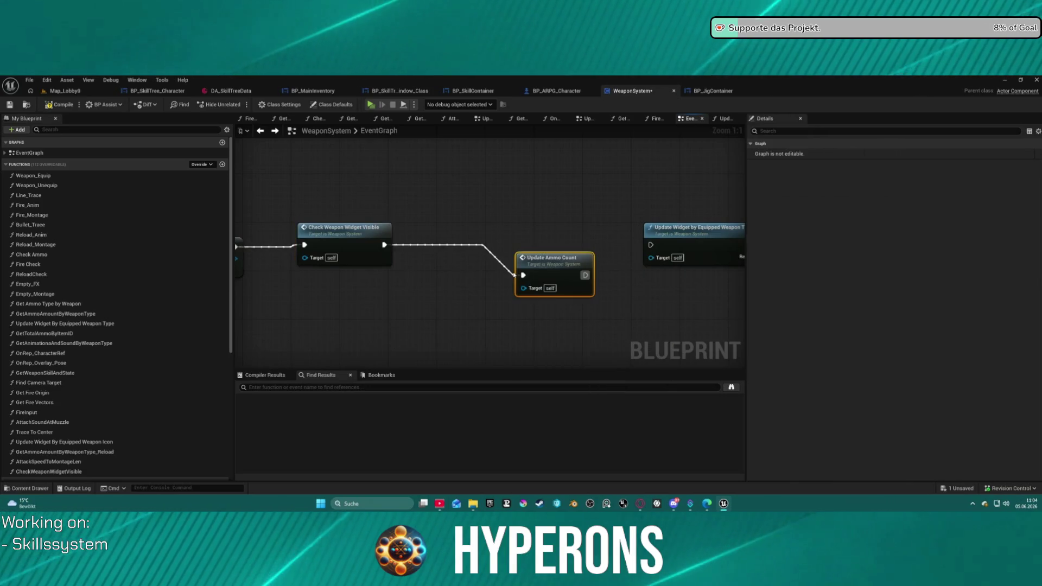
left_click_drag(557, 273, 550, 242)
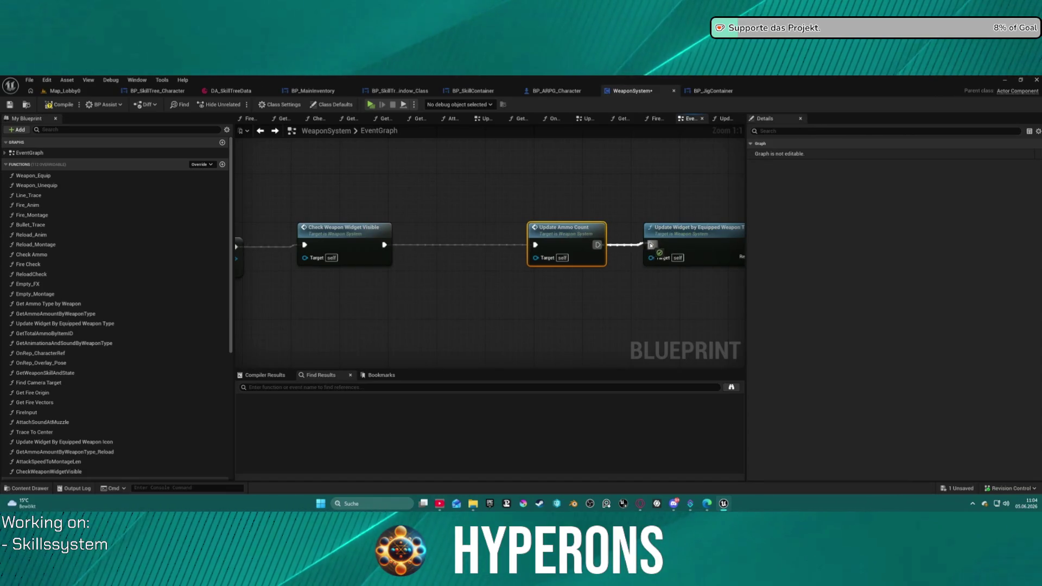
right_click(414, 287)
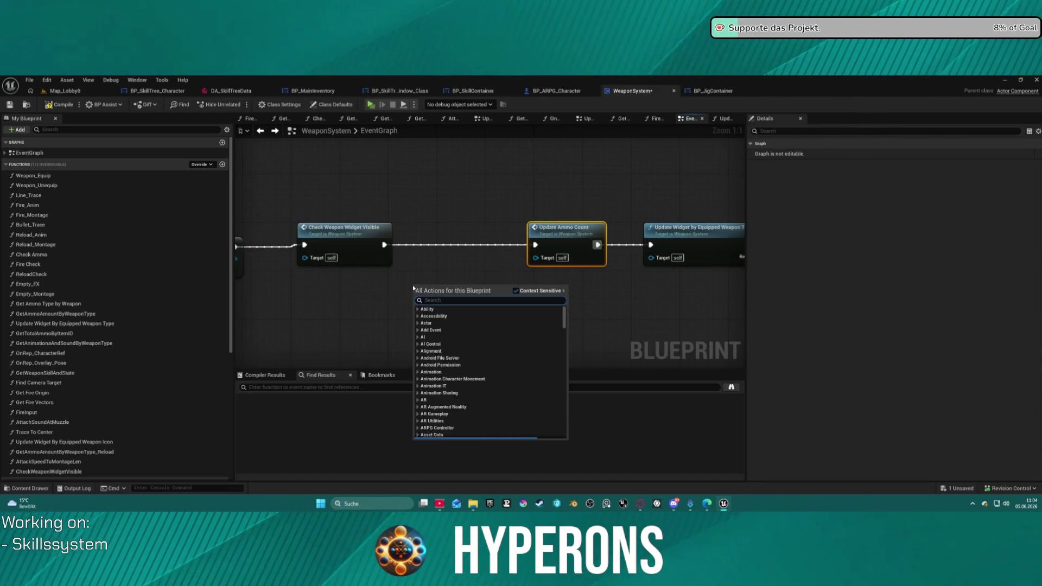
Step: Add a Get Primary Item Ref node by searching the graph's actions
type("prime")
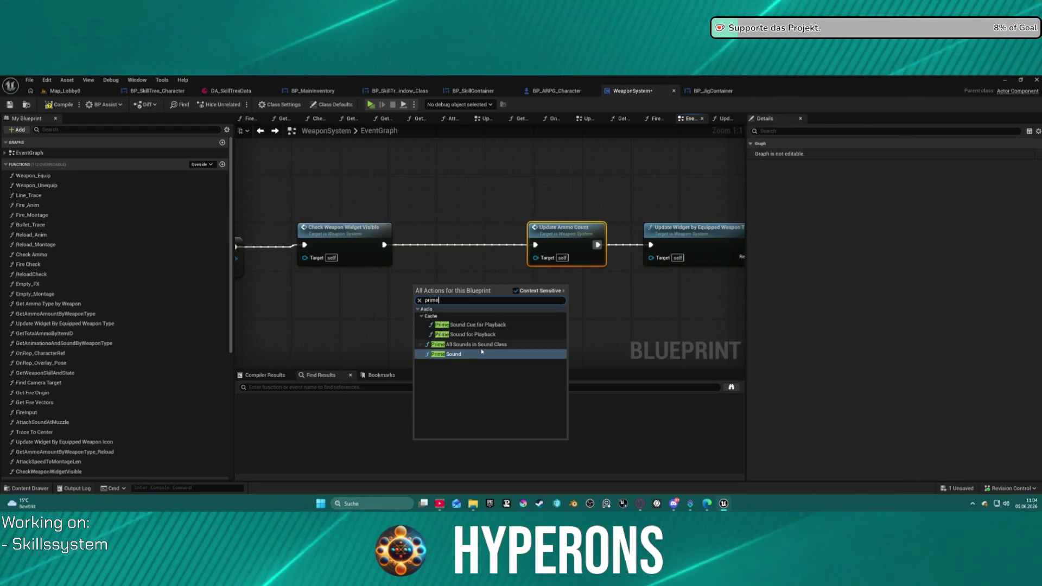
key("BackSpace")
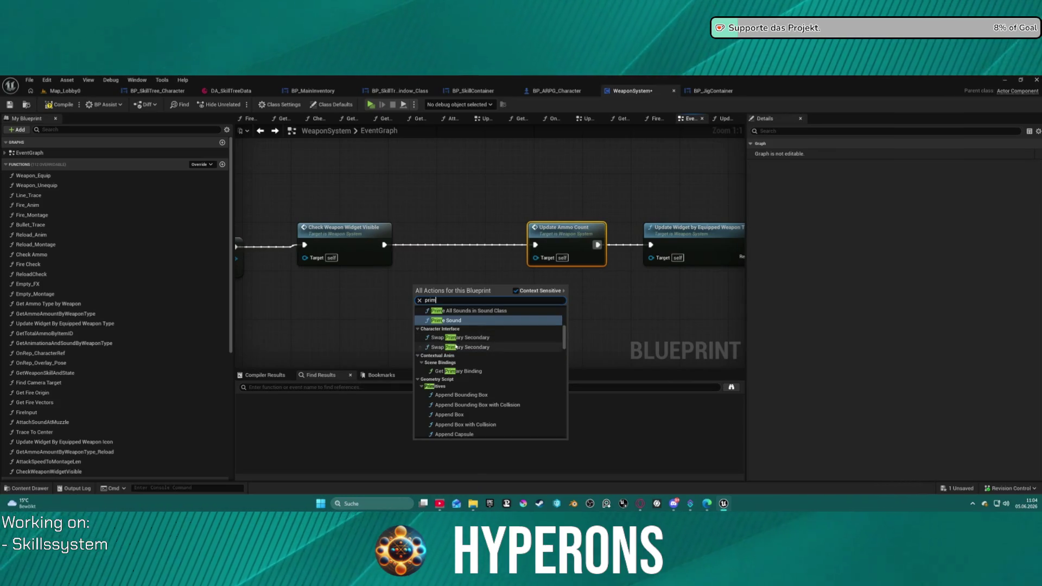
type("ar")
scroll(495, 365, "down", 5)
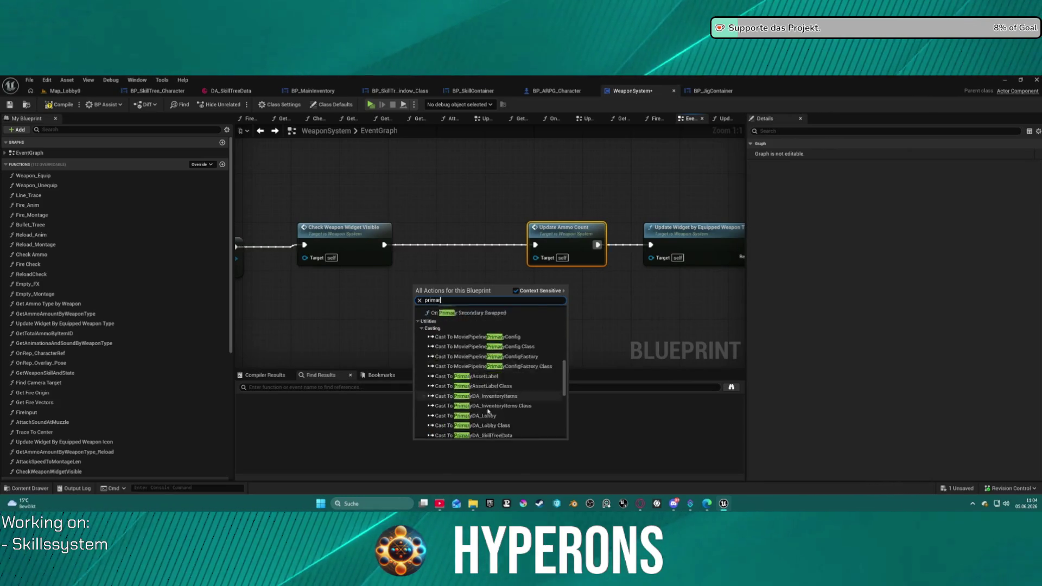
scroll(452, 318, "down", 10)
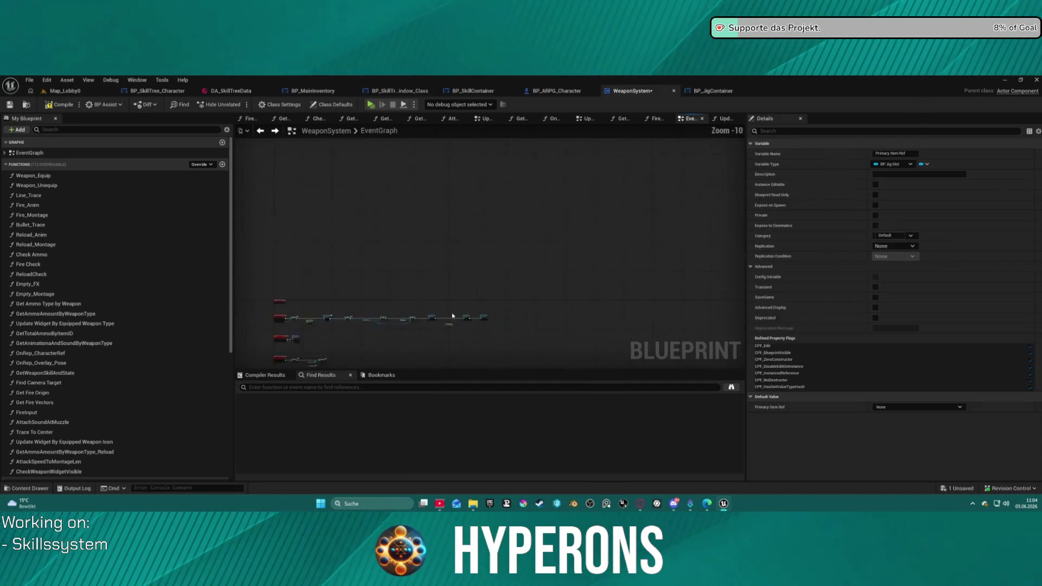
key("Home")
Step: Convert it to a validated Get between Check Weapon Widget Visible and Update Ammo Count
right_click(469, 217)
left_click(489, 308)
left_click_drag(423, 173, 419, 172)
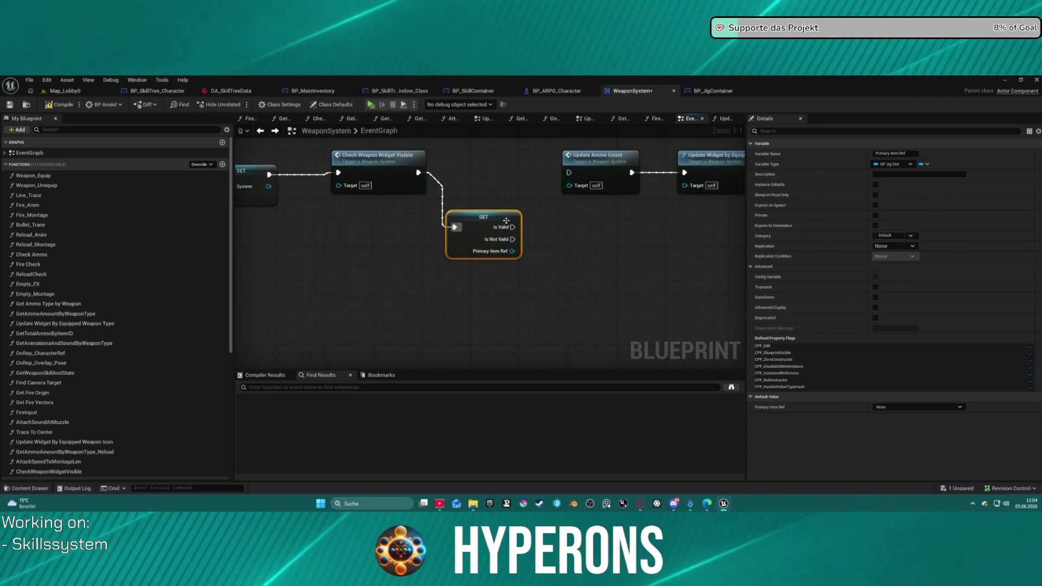
left_click_drag(512, 227, 549, 175)
left_click_drag(500, 217, 506, 162)
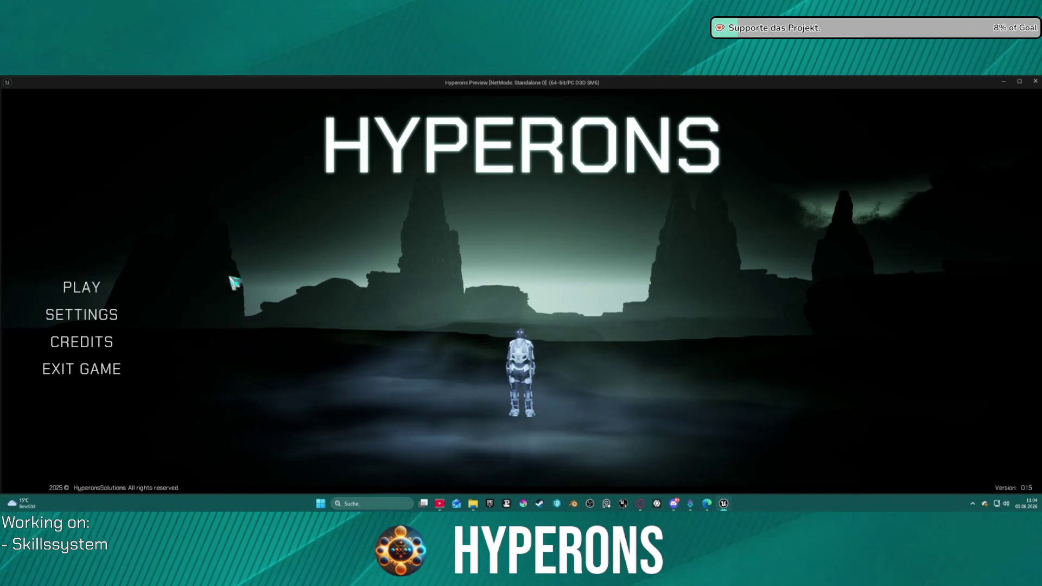
Step: Play-test as the inv character, walk around the level, then stop play
left_click(87, 287)
left_click(348, 327)
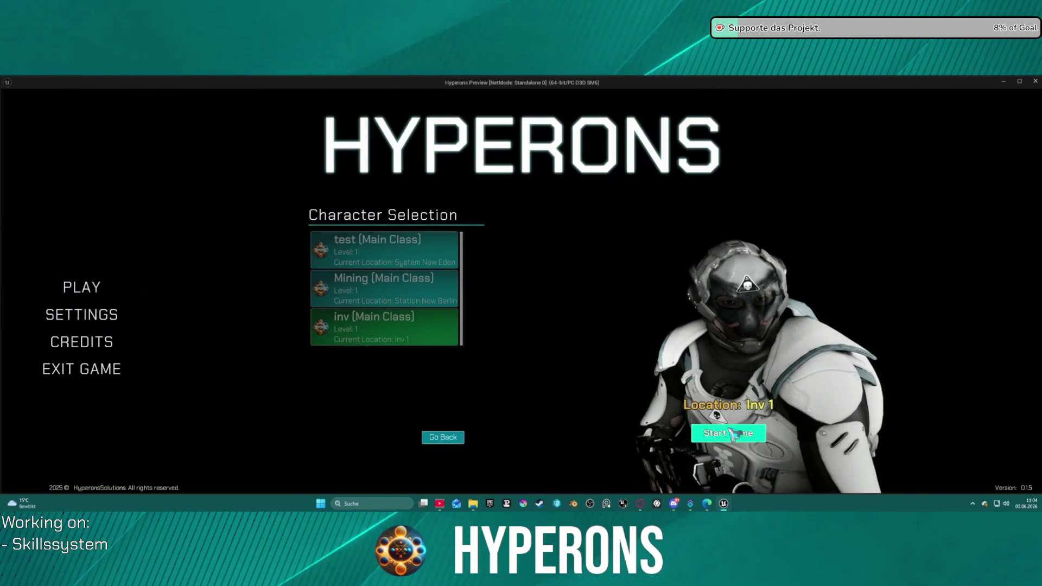
left_click(728, 432)
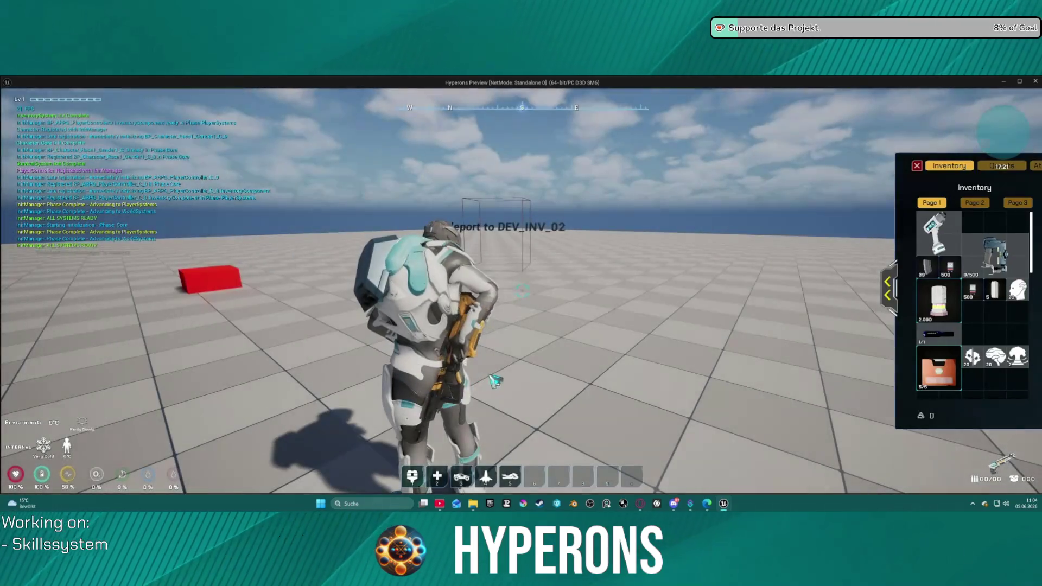
key("a")
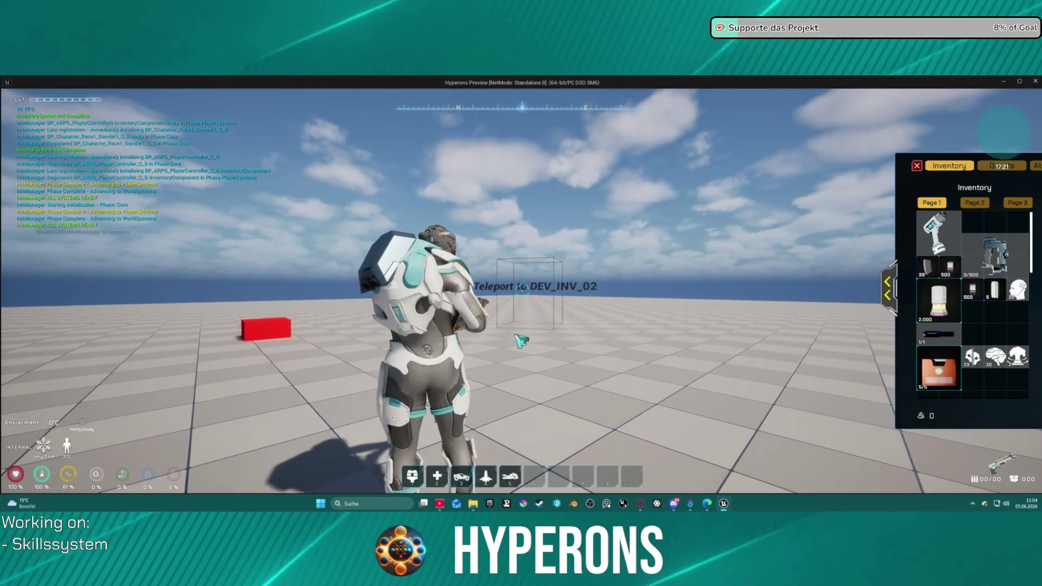
key("Escape")
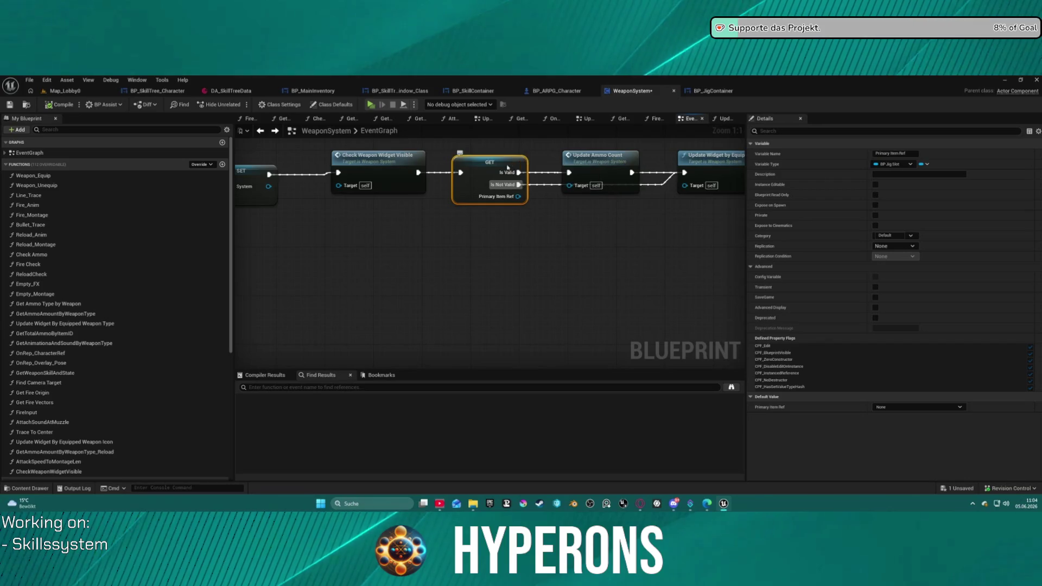
Step: Add a breakpoint on the validated Primary Item Ref GET and restart the game as the inv character
right_click(483, 169)
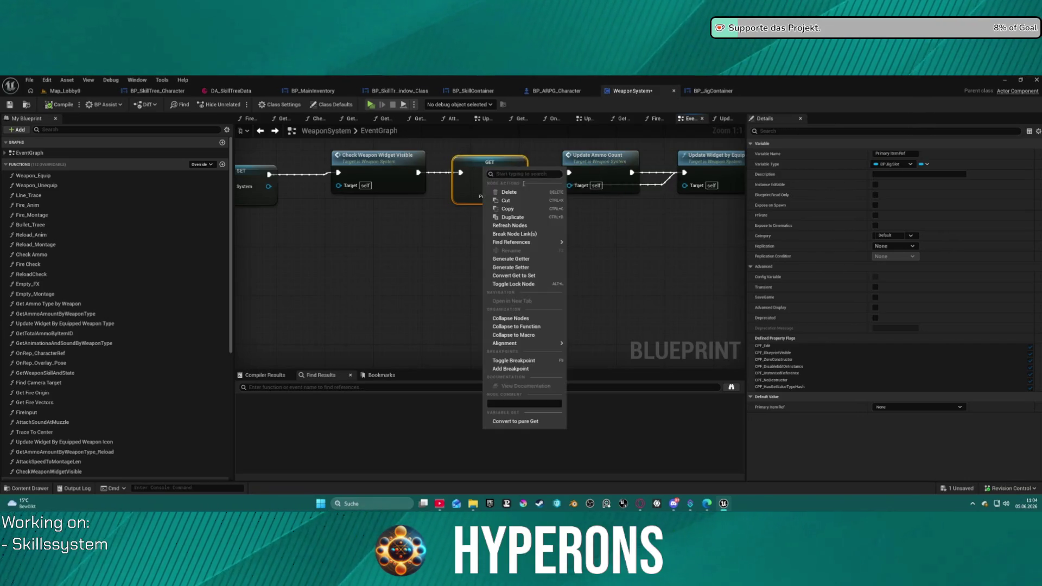
left_click(520, 370)
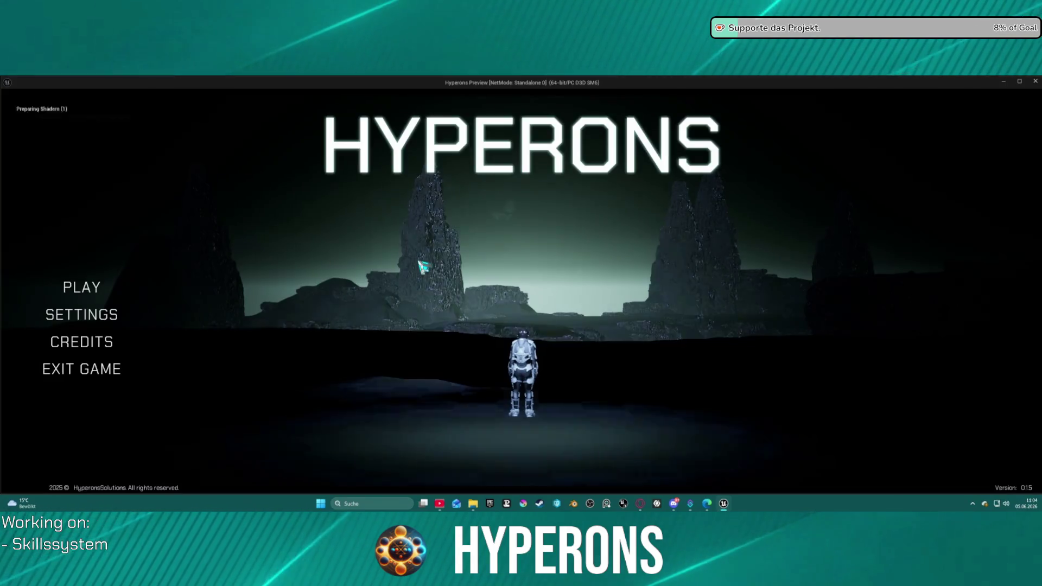
left_click(144, 298)
left_click(405, 331)
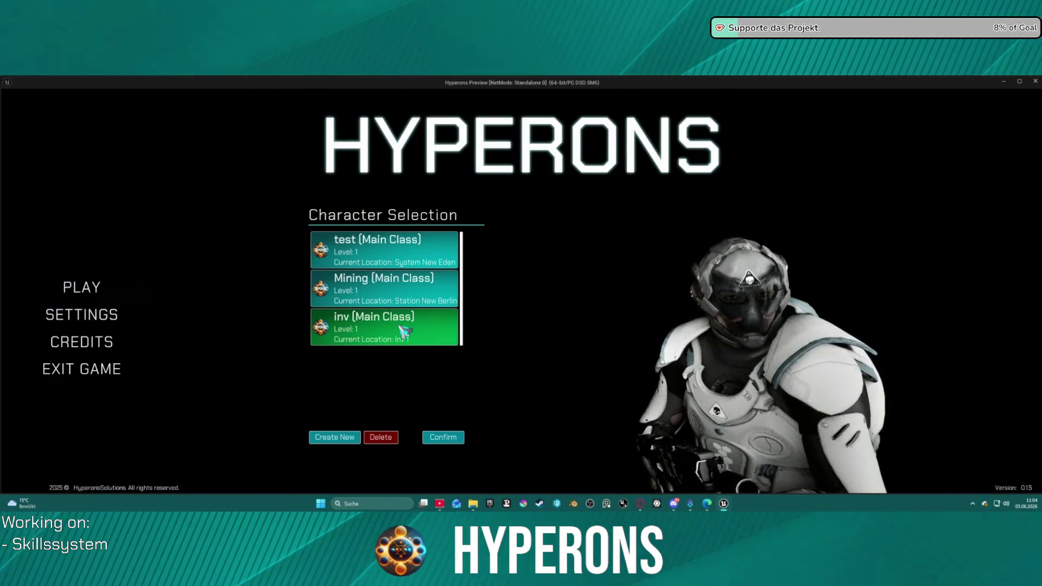
left_click(458, 436)
left_click(746, 434)
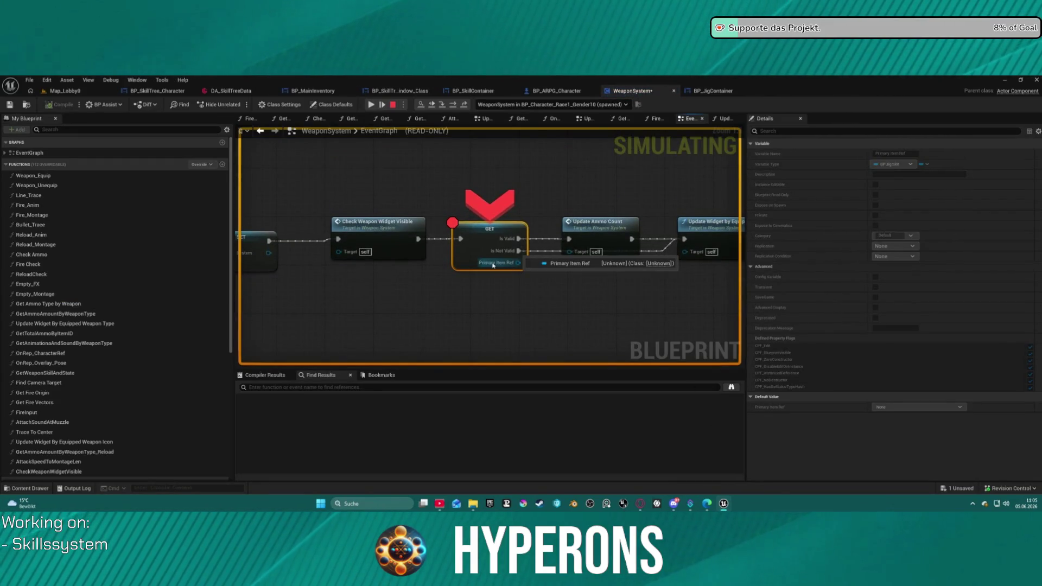
Step: Step over to Update Widget by Equipped Weapon Type and see Primary Item Ref reading Unknown
left_click(462, 107)
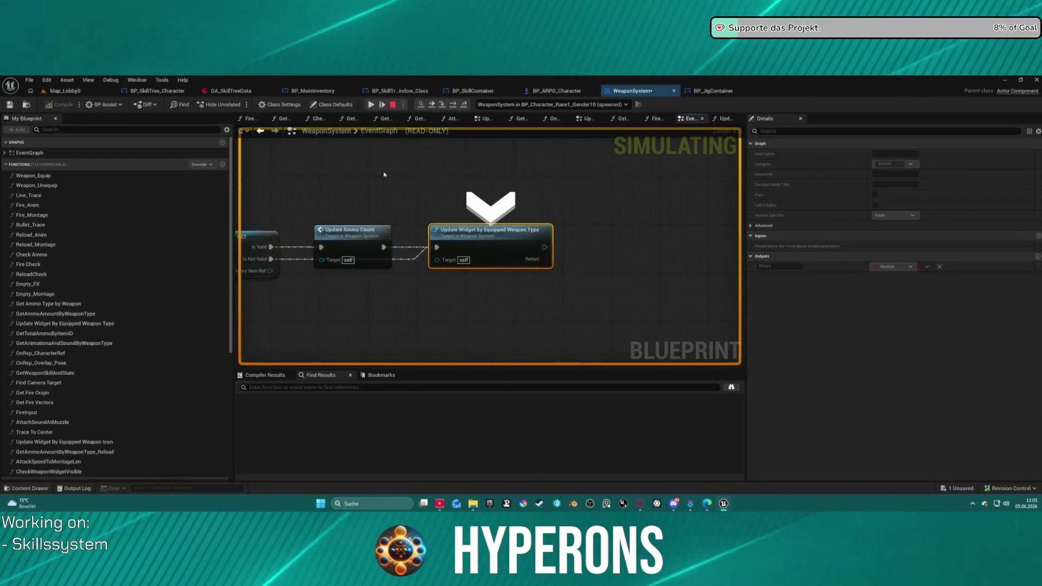
mouse_move(376, 250)
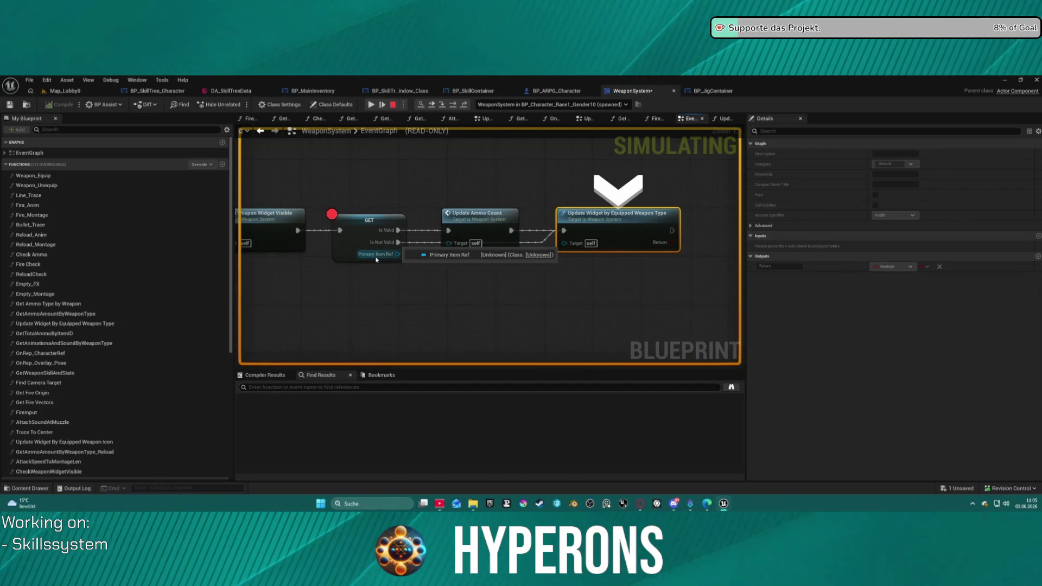
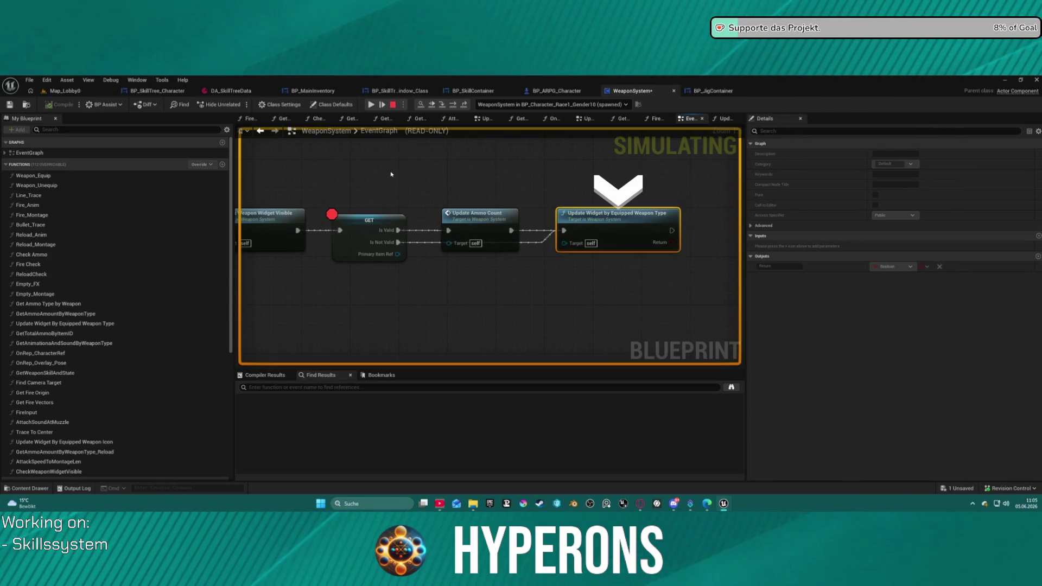
Step: Step past the breakpoint, resume execution, and stop the play-test with Esc
left_click(456, 104)
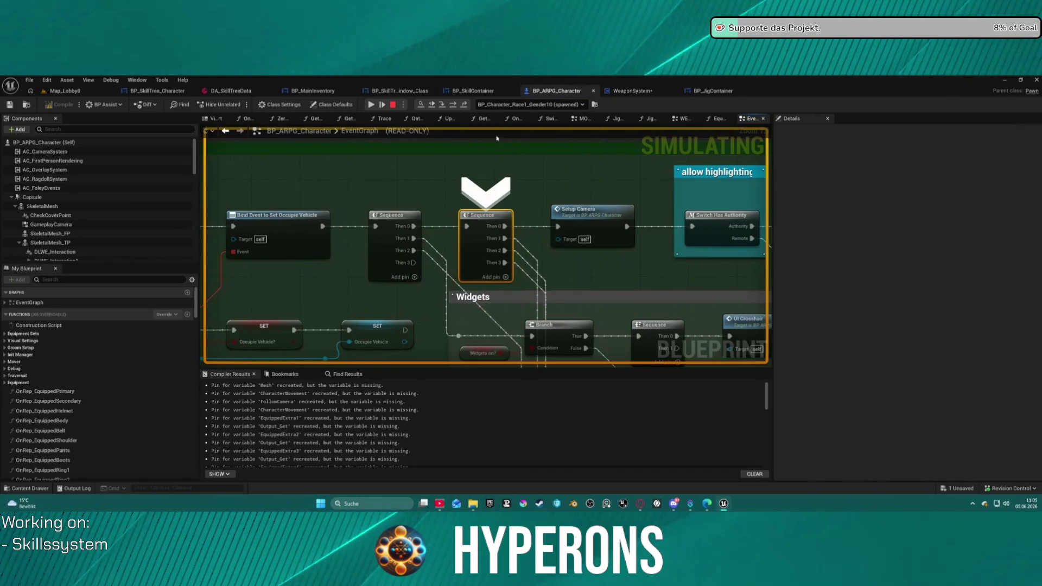
scroll(542, 228, "down", 3)
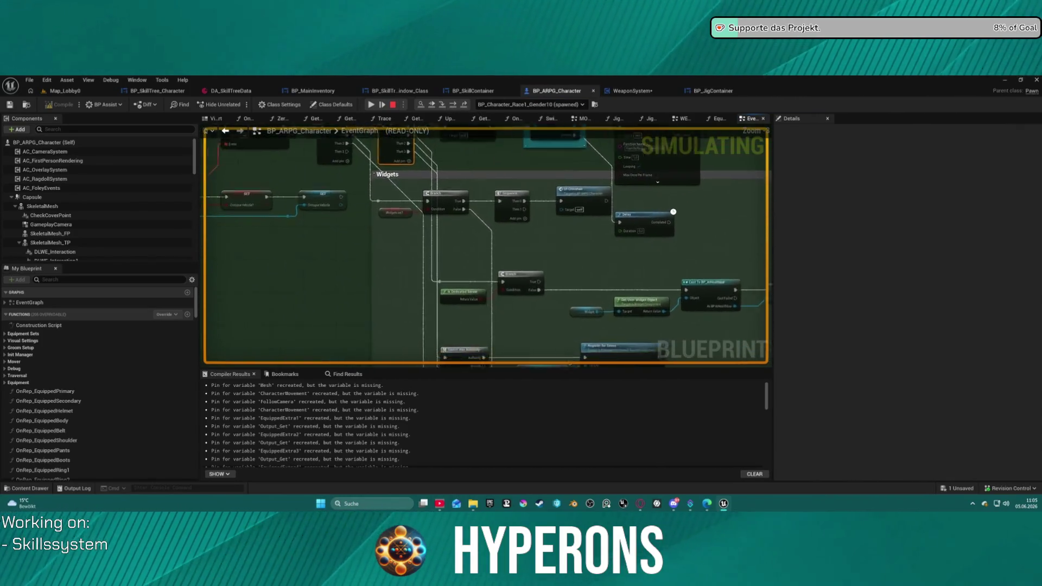
left_click(370, 105)
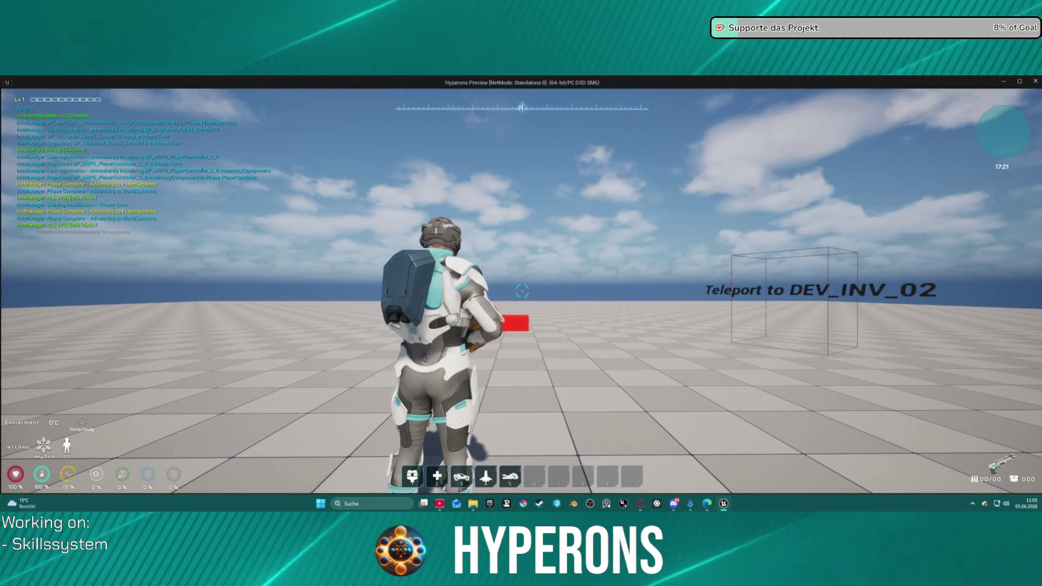
mouse_move(521, 294)
key("Escape")
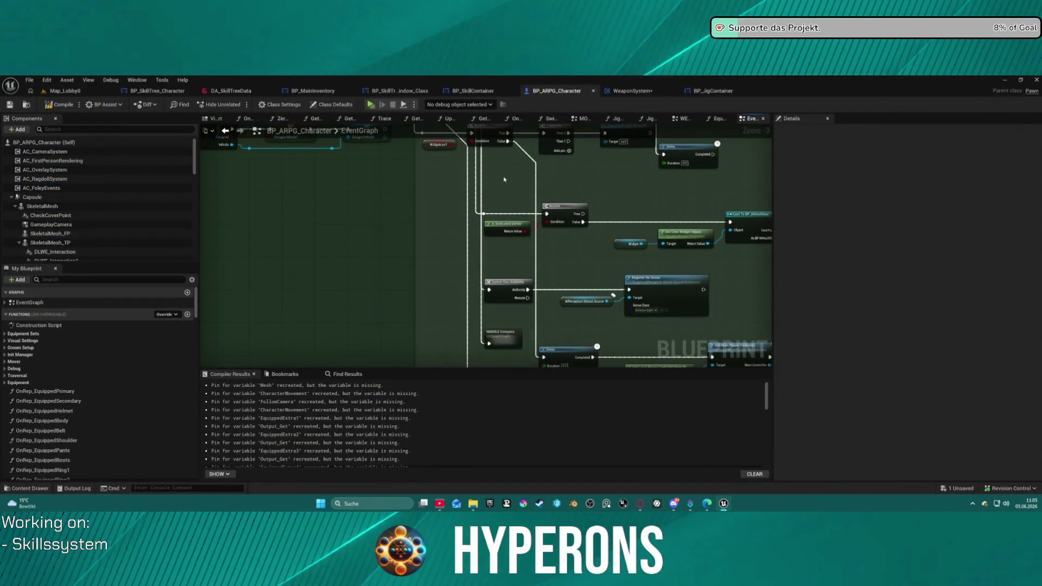
Step: Pan the BP_ARPG_Character graph, then switch to the WeaponSystem blueprint graph
left_click_drag(504, 199, 573, 328)
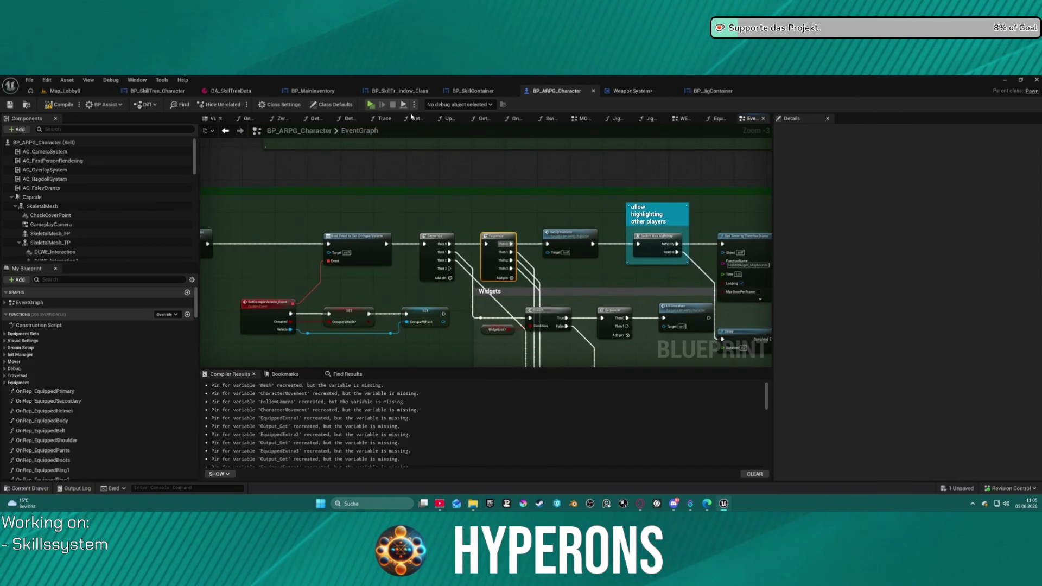
scroll(495, 171, "down", 4)
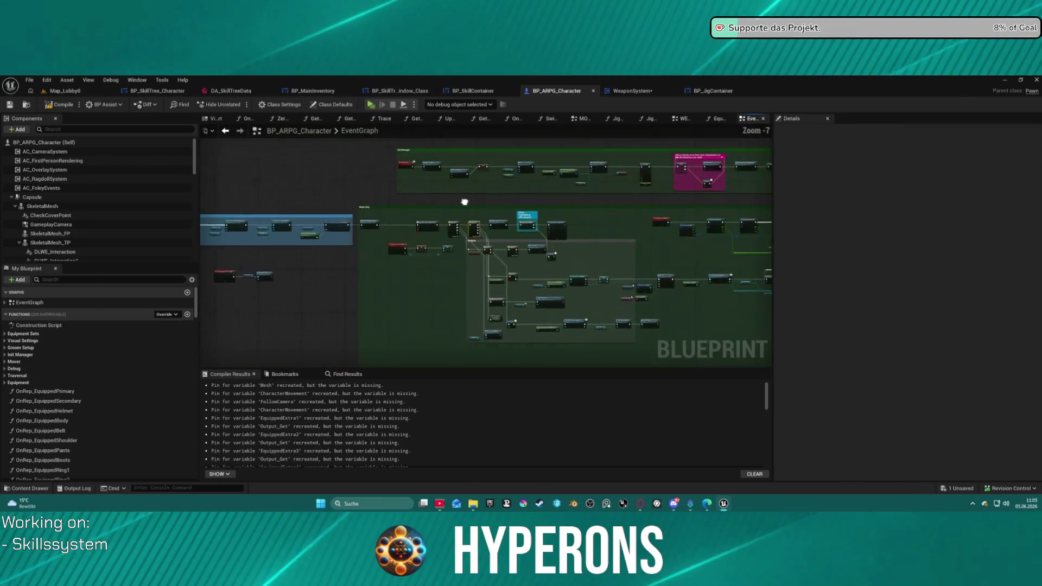
left_click(635, 91)
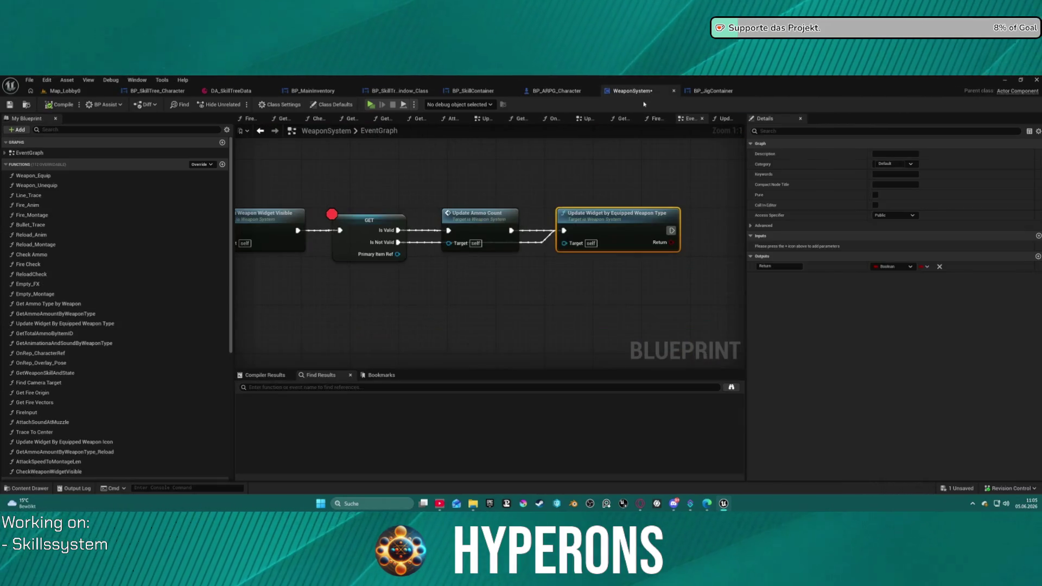
Step: Cut the GET, Update Ammo Count and Update Widget nodes from their current chain
mouse_move(328, 202)
left_mouse_down()
mouse_move(380, 228)
mouse_move(652, 302)
left_mouse_up()
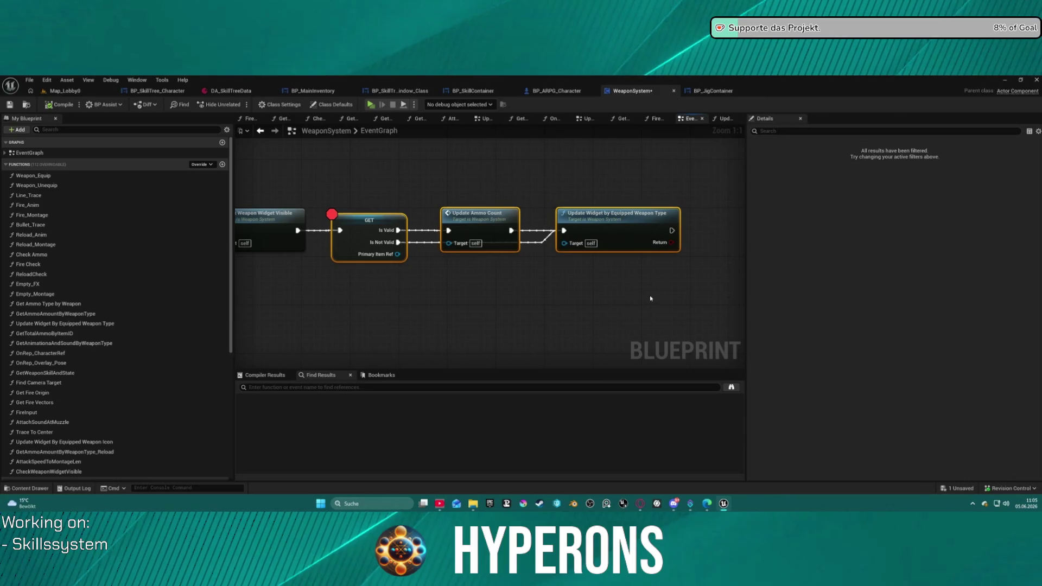
key("Delete")
scroll(593, 307, "down", 3)
scroll(593, 307, "down", 3)
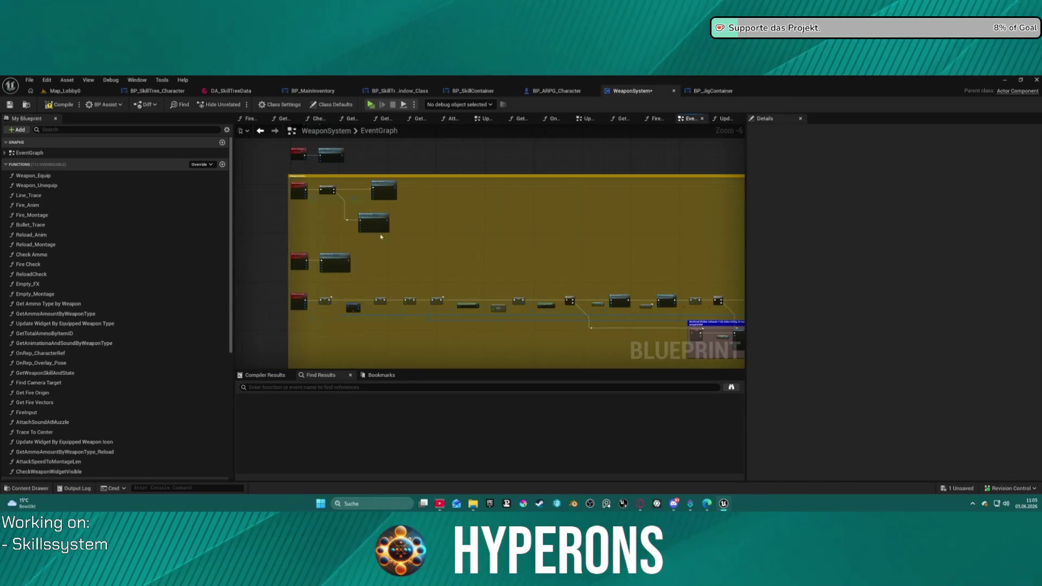
scroll(394, 237, "up", 5)
scroll(393, 237, "down", 2)
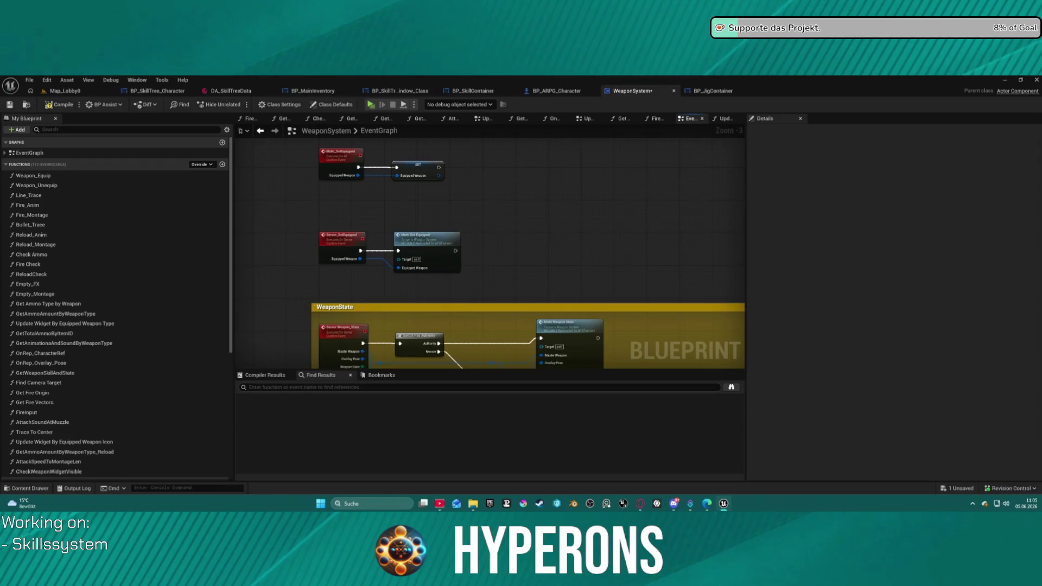
scroll(488, 250, "up", 3)
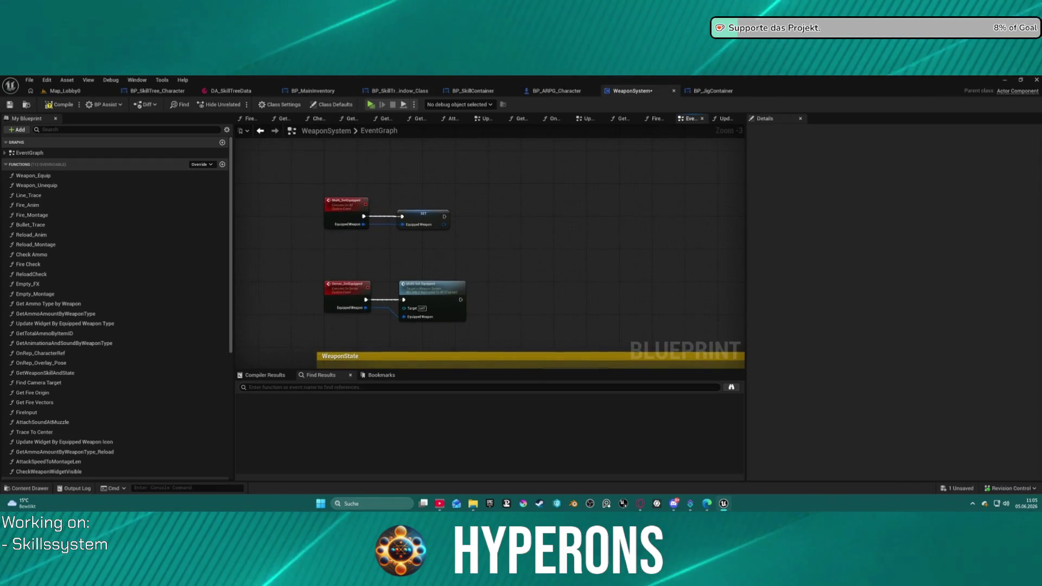
scroll(489, 249, "down", 2)
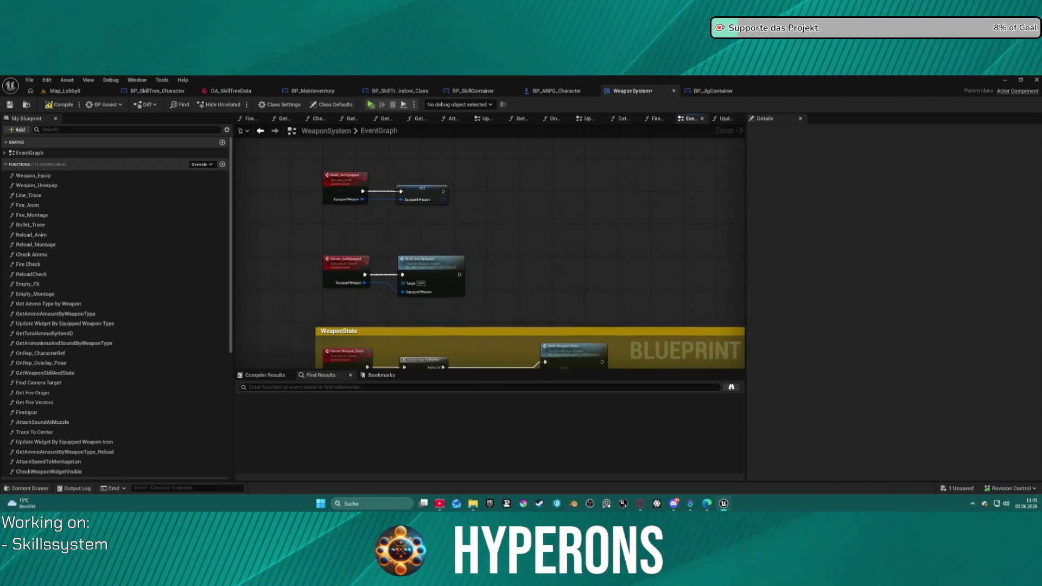
scroll(481, 261, "up", 3)
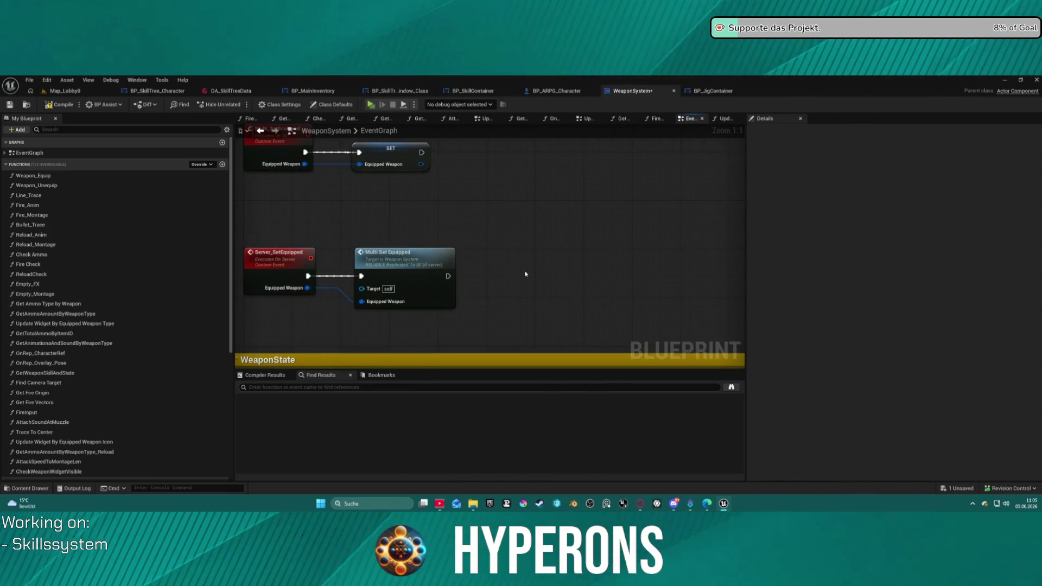
Step: Paste the nodes after Multi Set Equipped, wire its exec output to them, and launch the preview
key("ctrl+v")
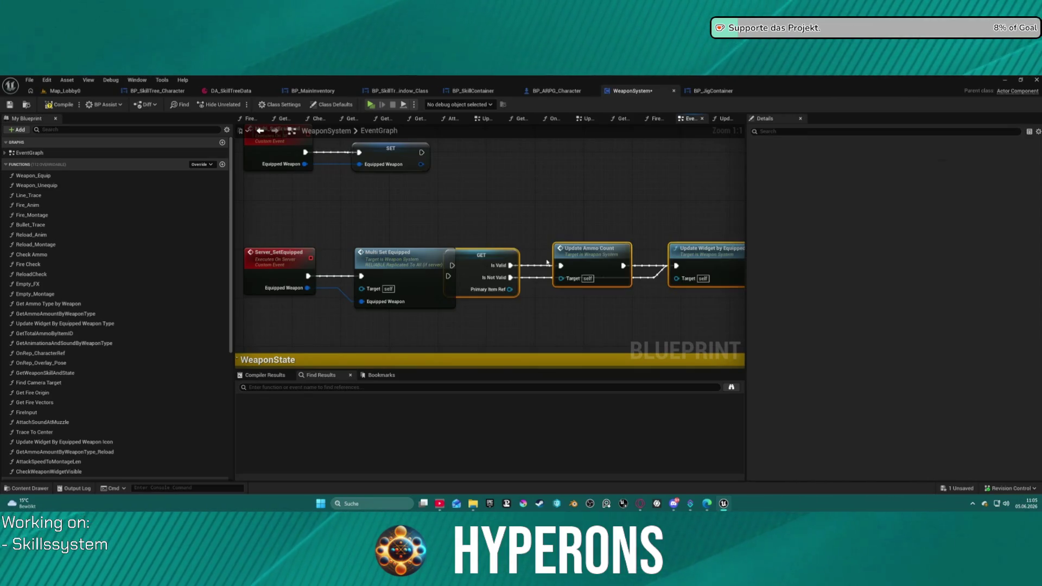
mouse_move(484, 256)
left_mouse_down()
mouse_move(531, 269)
mouse_move(512, 270)
left_mouse_up()
mouse_move(401, 253)
left_mouse_down()
mouse_move(425, 255)
mouse_move(411, 255)
left_mouse_up()
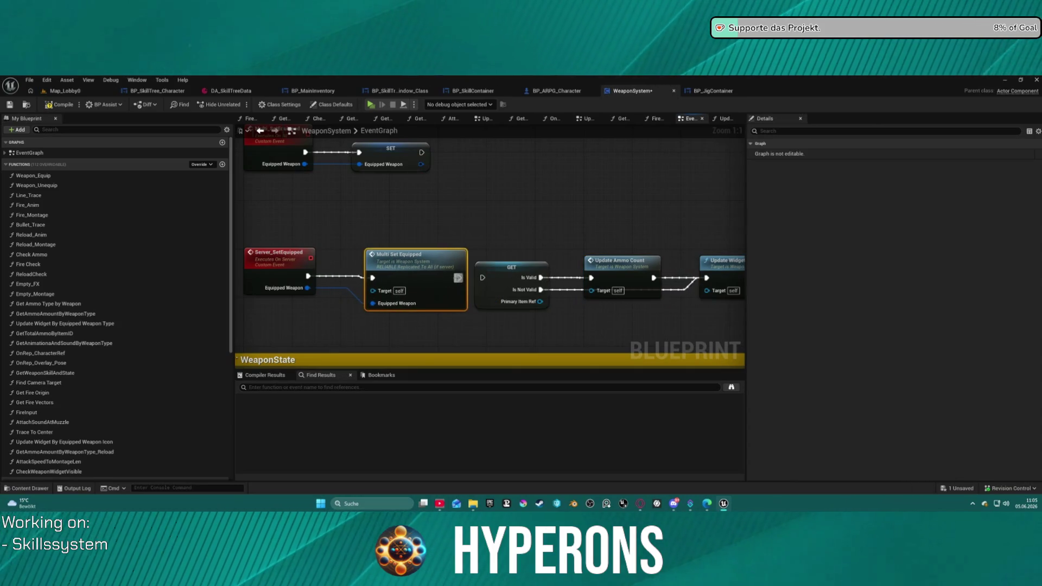
left_click_drag(459, 278, 494, 281)
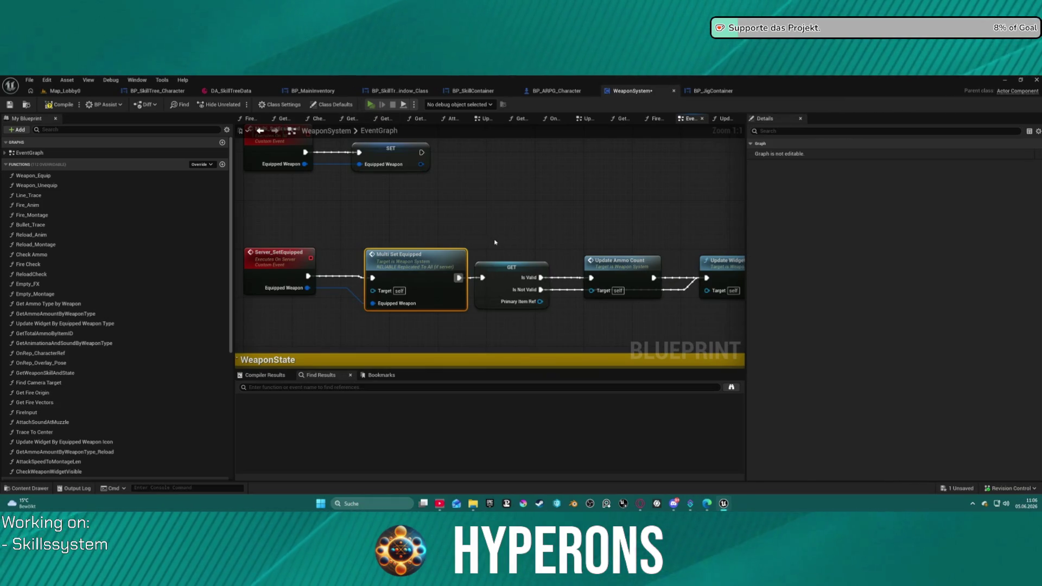
key("alt+p")
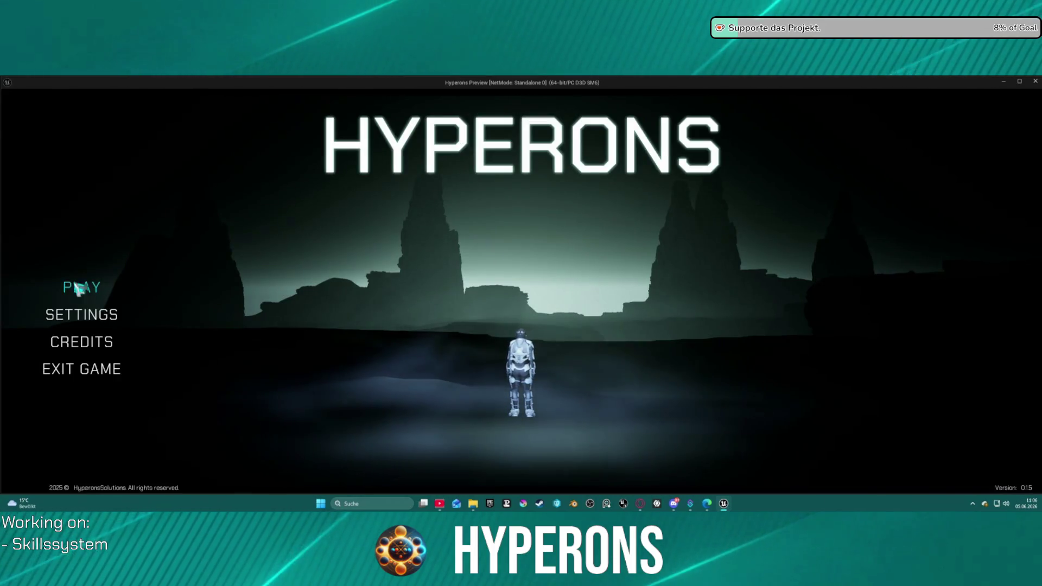
Step: Play as the inv character at Inv 1, exit the preview, and delete the three selected nodes
left_click(85, 287)
left_click(433, 322)
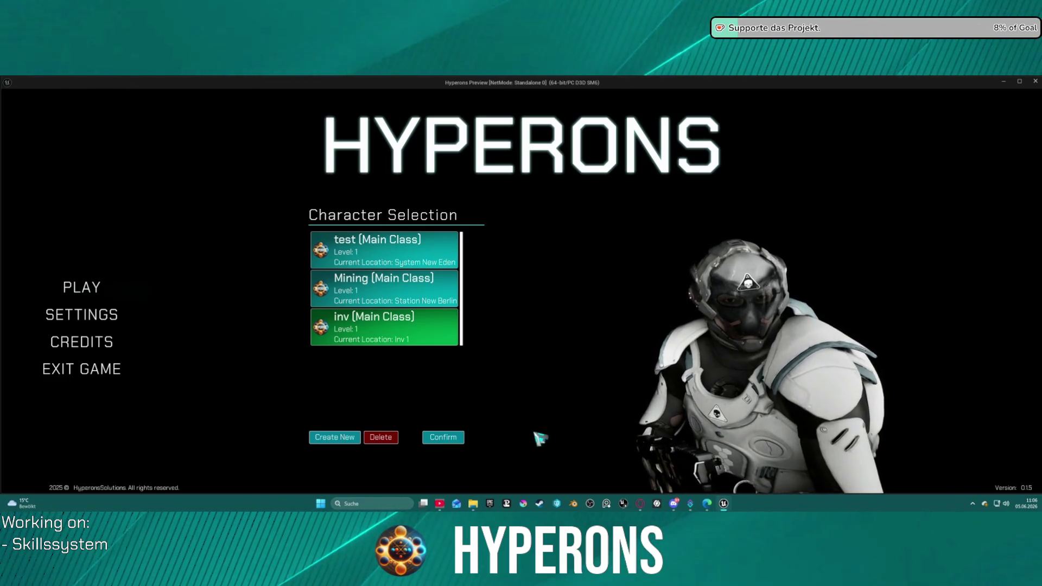
left_click(454, 438)
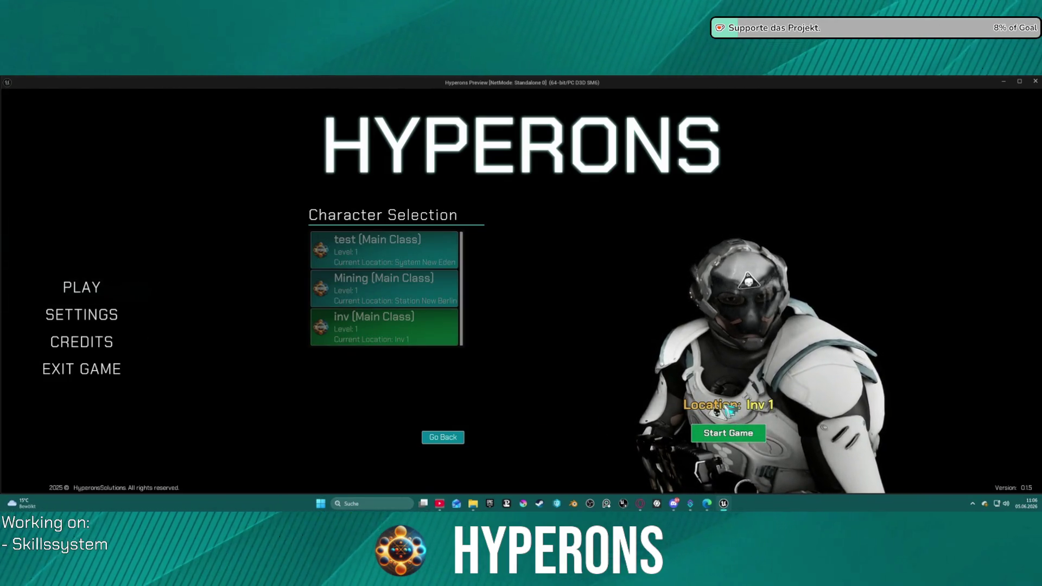
left_click(723, 438)
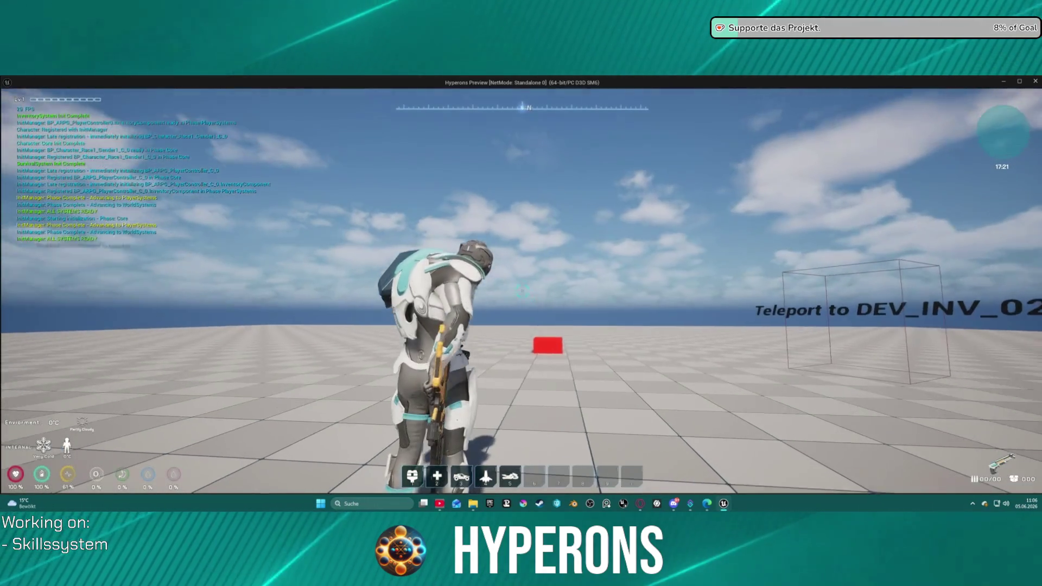
key("Escape")
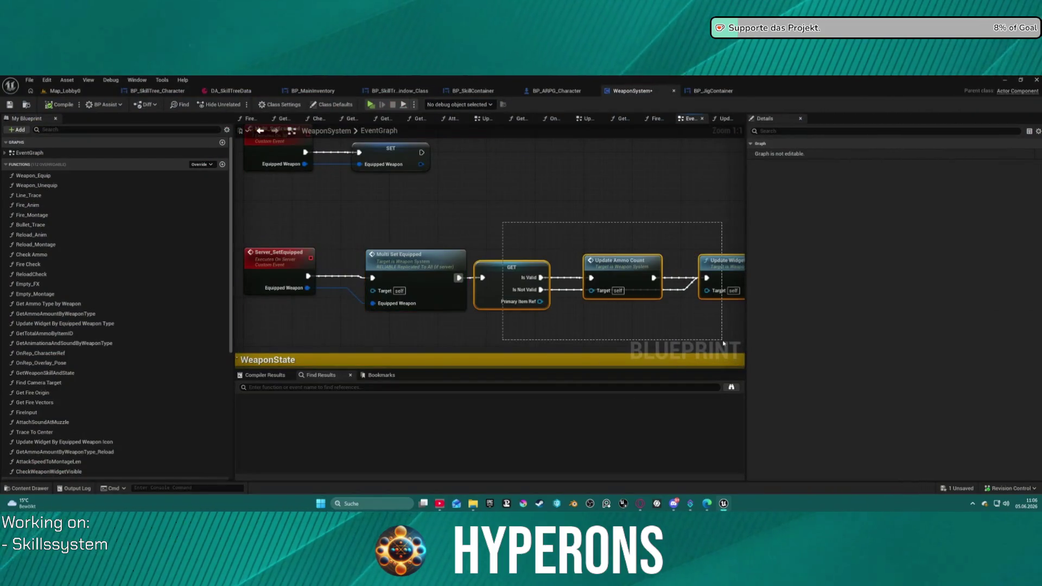
key("Delete")
Step: Pan the WeaponSystem graph across the WeaponState chain and the Cast To BP_HyperonsGameInstance section
scroll(618, 233, "down", 7)
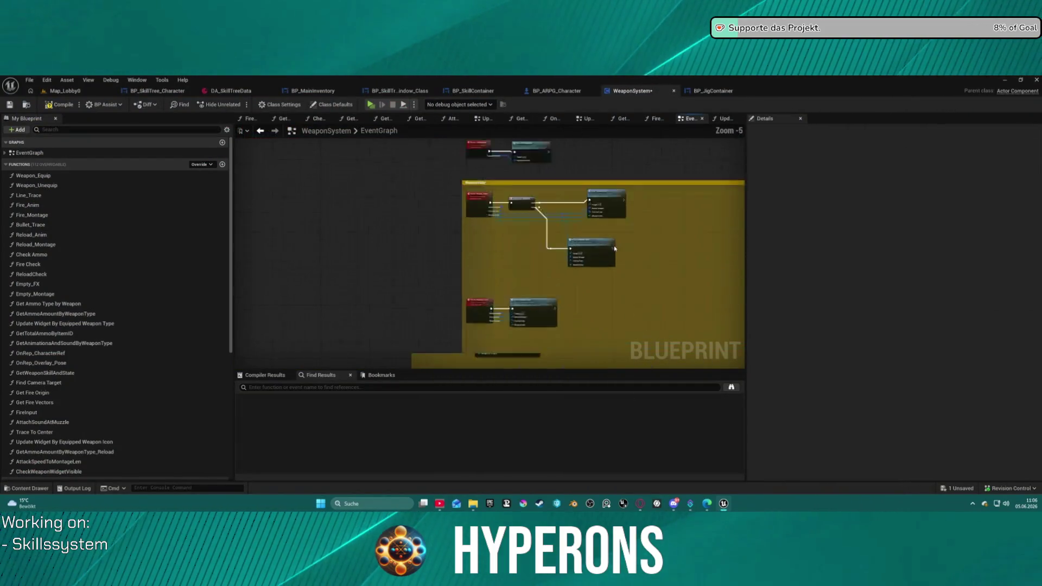
scroll(614, 248, "up", 4)
scroll(554, 268, "down", 2)
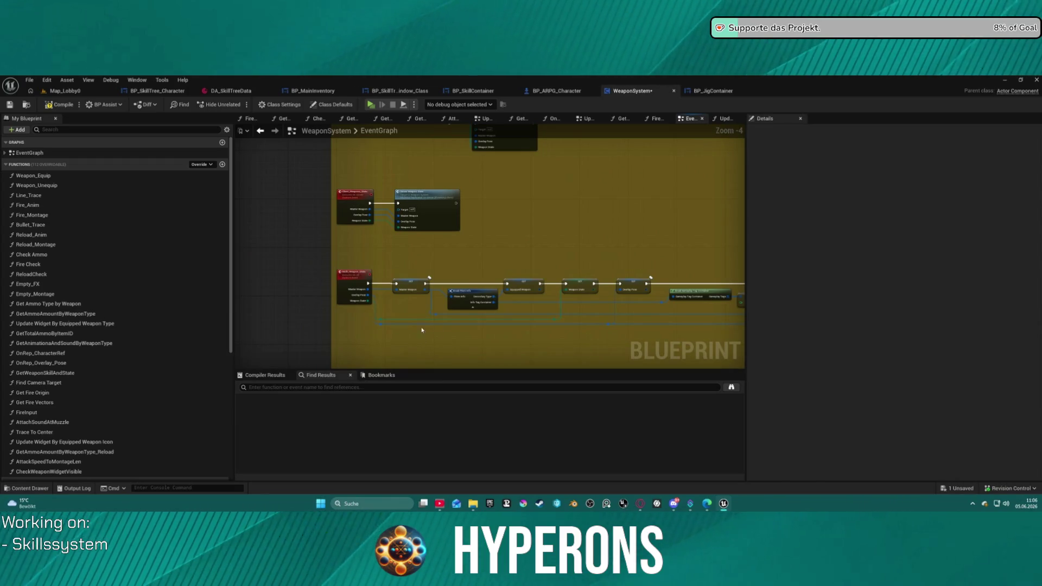
scroll(426, 325, "up", 4)
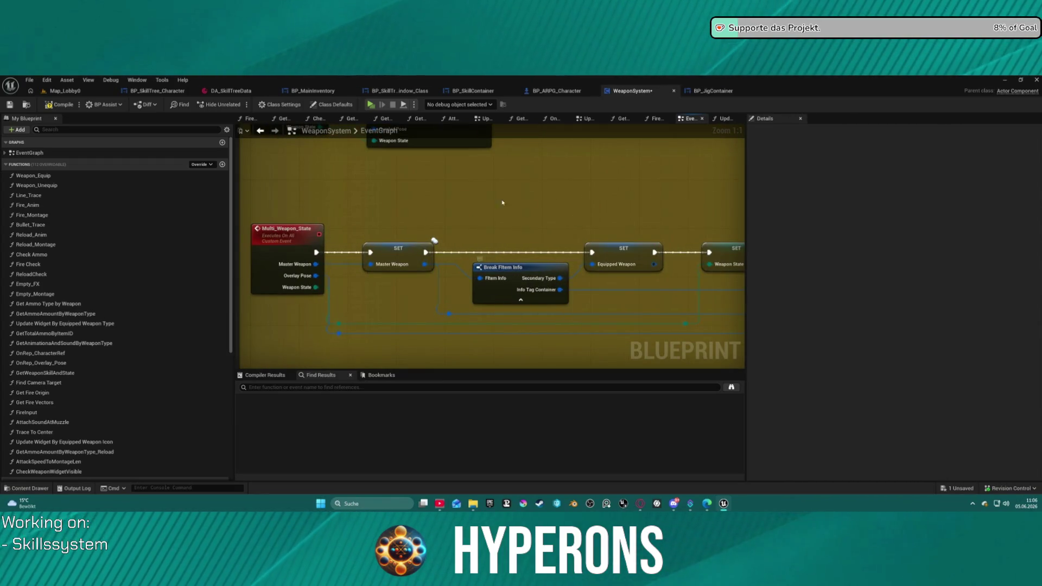
scroll(517, 222, "down", 4)
mouse_move(518, 190)
left_mouse_down()
mouse_move(345, 196)
mouse_move(373, 259)
left_mouse_up()
left_click_drag(541, 321, 373, 293)
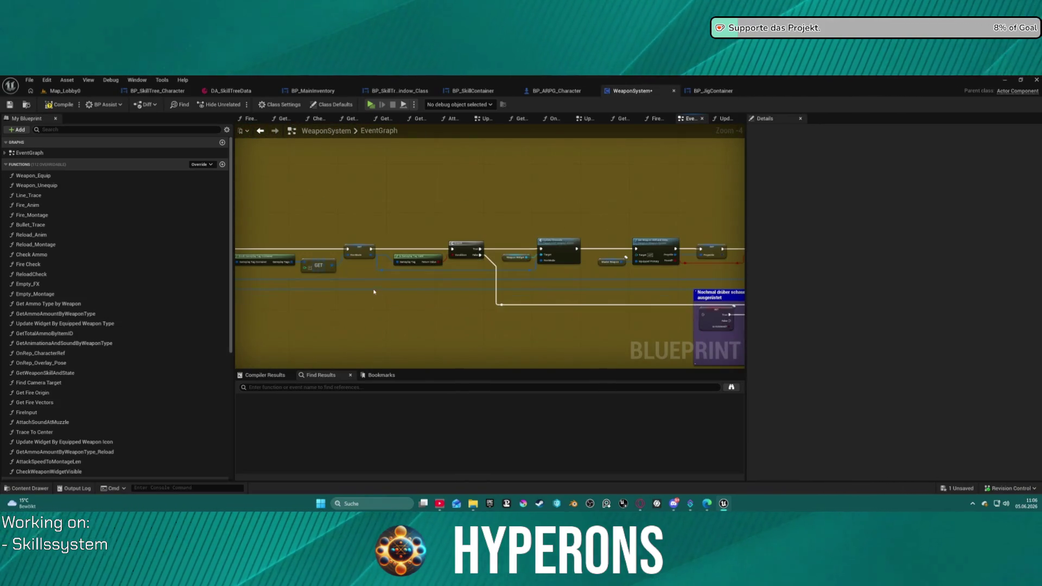
left_click_drag(393, 226, 634, 228)
scroll(532, 237, "up", 2)
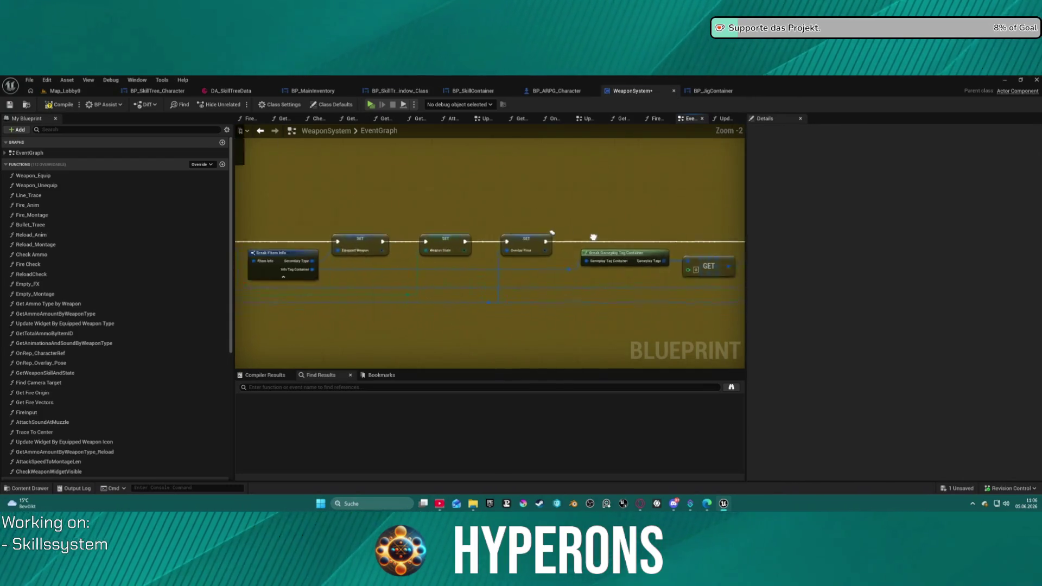
mouse_move(370, 216)
left_mouse_down()
mouse_move(533, 260)
mouse_move(364, 272)
left_mouse_up()
mouse_move(648, 274)
left_mouse_down()
mouse_move(363, 266)
mouse_move(238, 306)
mouse_move(512, 253)
left_mouse_up()
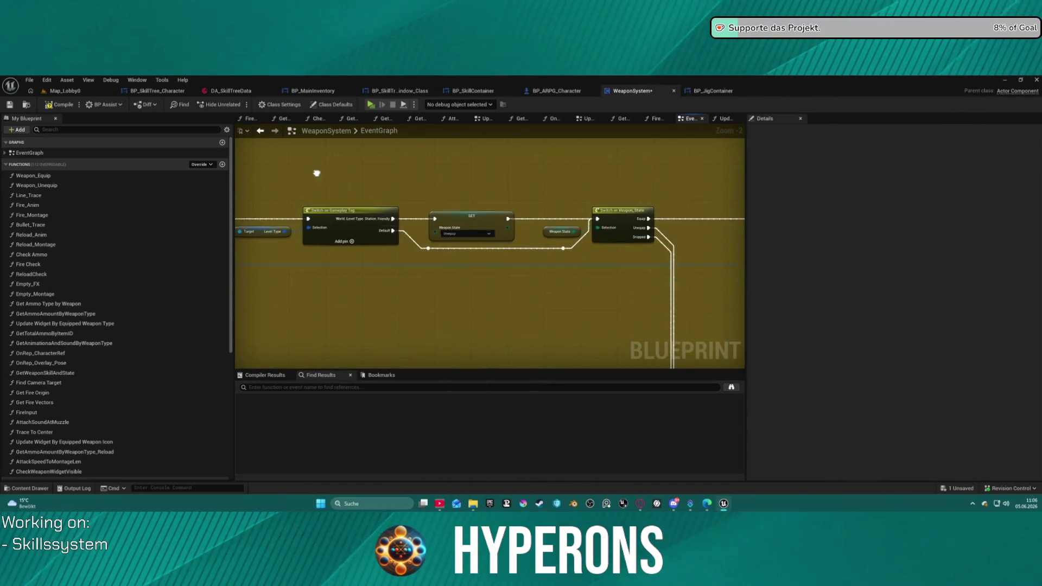
left_click_drag(317, 175, 435, 175)
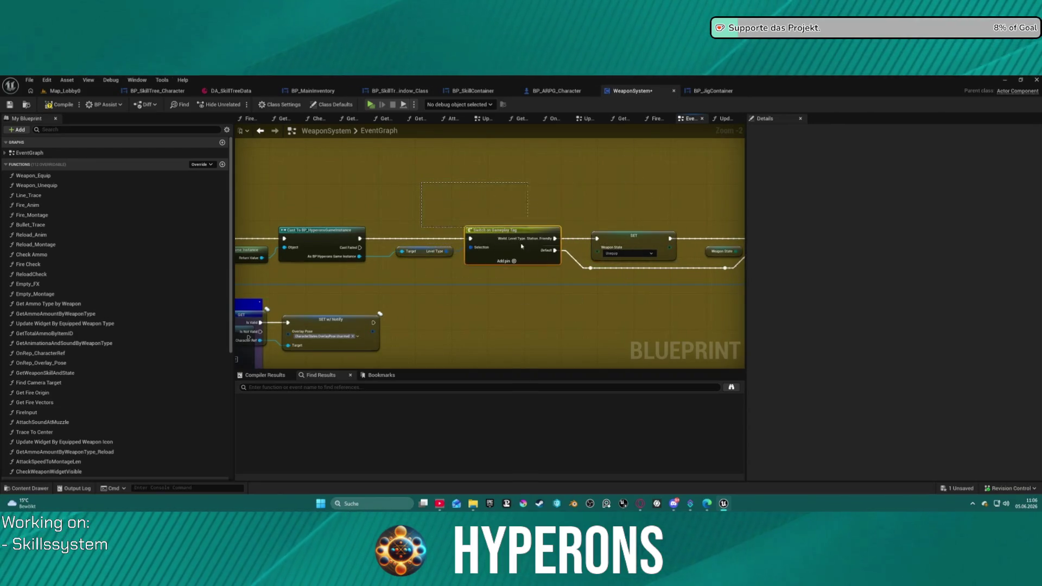
Step: Navigate past Switch on Gameplay Tag and Delay Until Next Tick to Check Weapon Widget Visible
left_click_drag(670, 269, 673, 271)
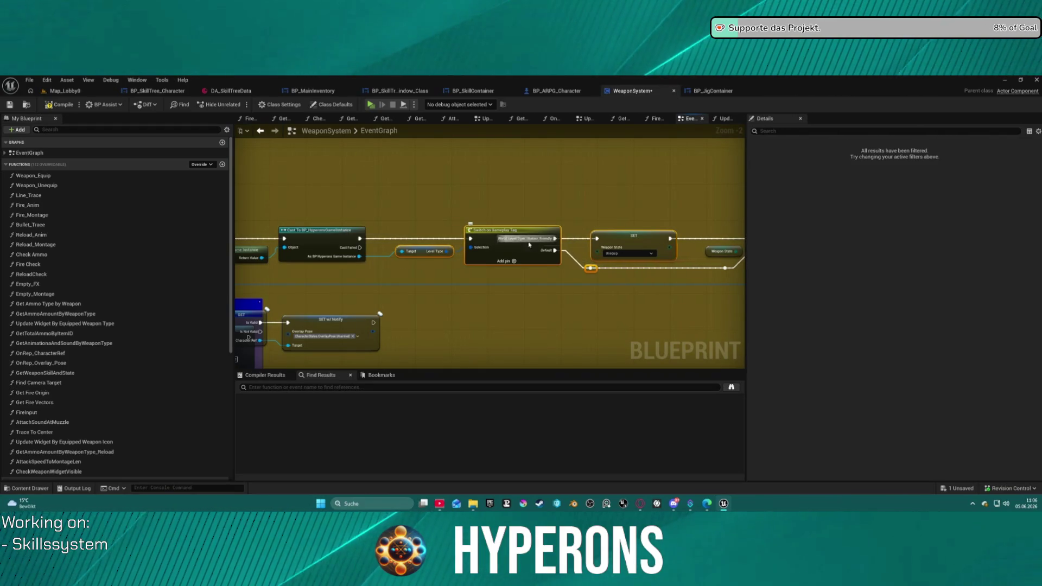
mouse_move(641, 242)
left_mouse_down()
mouse_move(500, 217)
mouse_move(436, 176)
mouse_move(461, 165)
mouse_move(451, 204)
left_mouse_up()
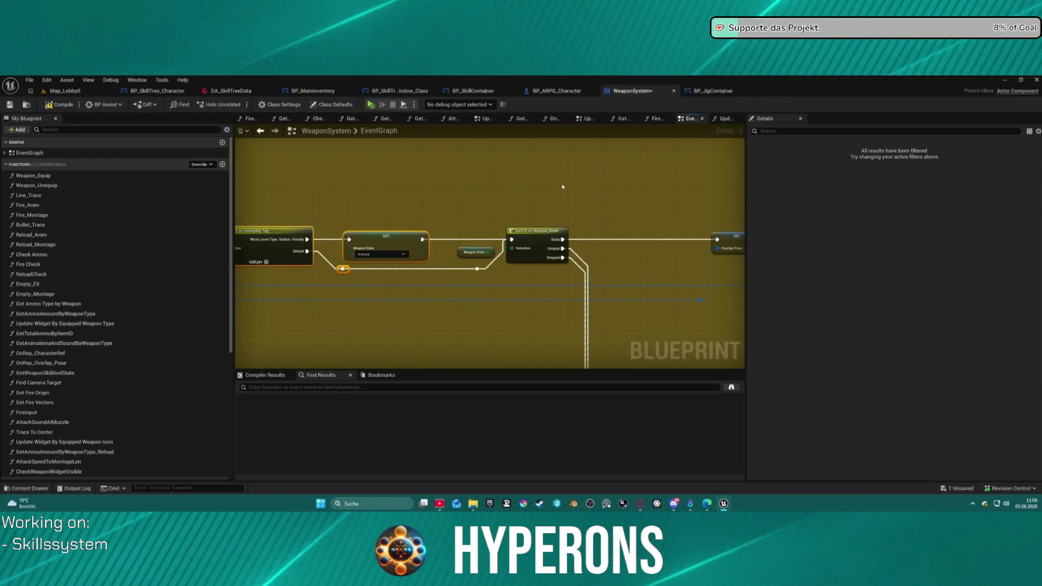
left_click_drag(542, 216, 455, 166)
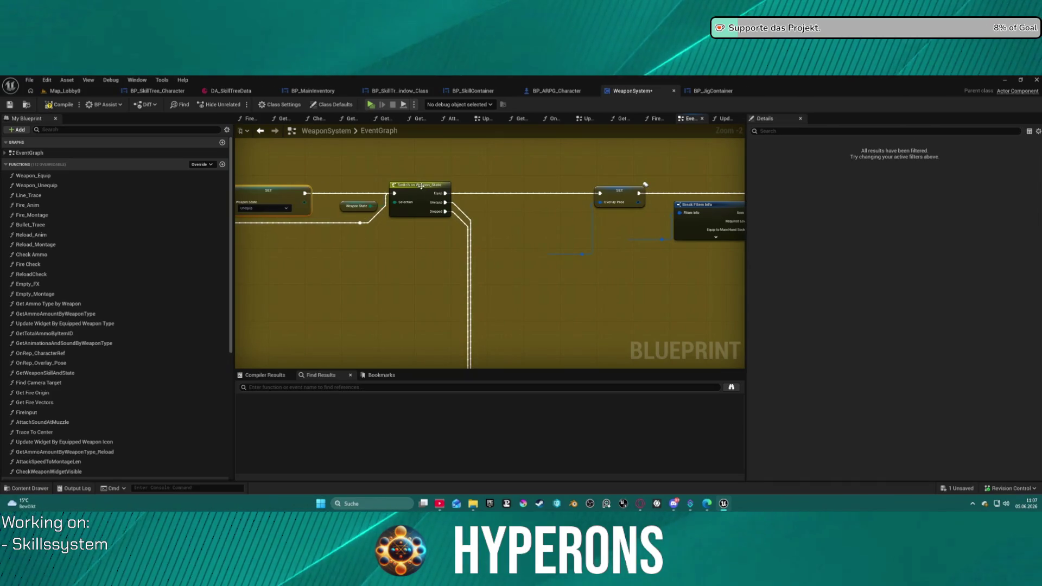
mouse_move(530, 201)
left_mouse_down()
mouse_move(445, 188)
mouse_move(495, 200)
mouse_move(412, 206)
mouse_move(347, 228)
left_mouse_up()
mouse_move(629, 262)
left_mouse_down()
mouse_move(312, 280)
mouse_move(232, 300)
mouse_move(88, 300)
mouse_move(457, 261)
mouse_move(105, 294)
left_mouse_up()
mouse_move(672, 228)
left_mouse_down()
mouse_move(212, 213)
mouse_move(225, 212)
left_mouse_up()
mouse_move(526, 153)
left_mouse_down()
mouse_move(678, 161)
mouse_move(668, 160)
left_mouse_up()
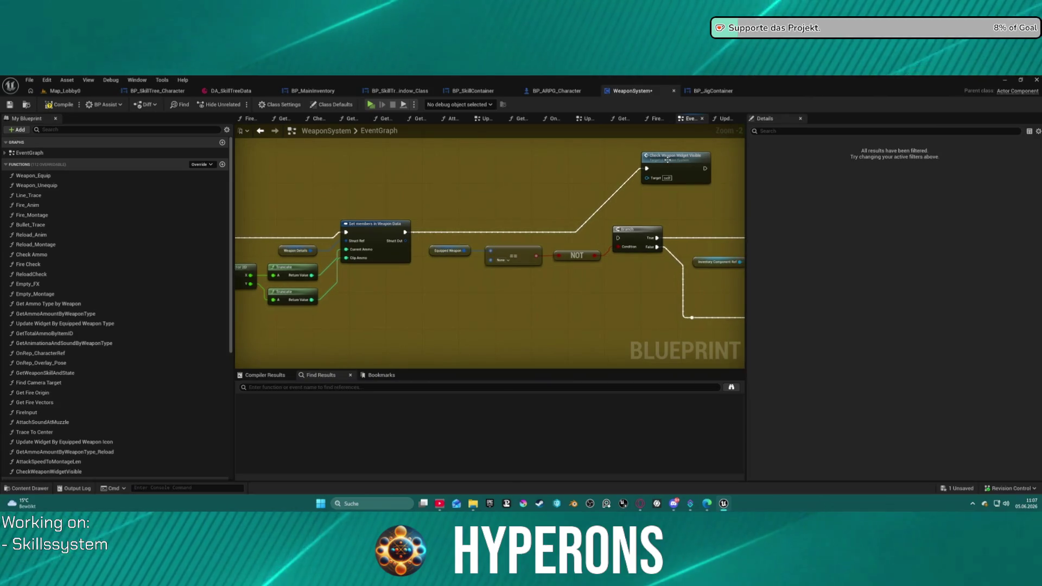
Step: Add a breakpoint to Check Weapon Widget Visible and open the preview's character selection
right_click(666, 169)
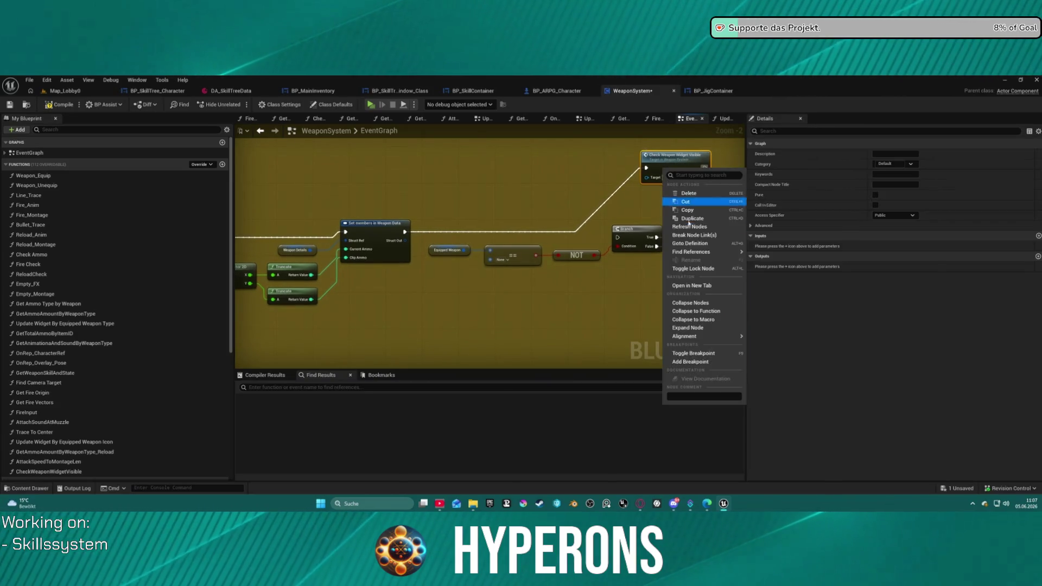
left_click(705, 363)
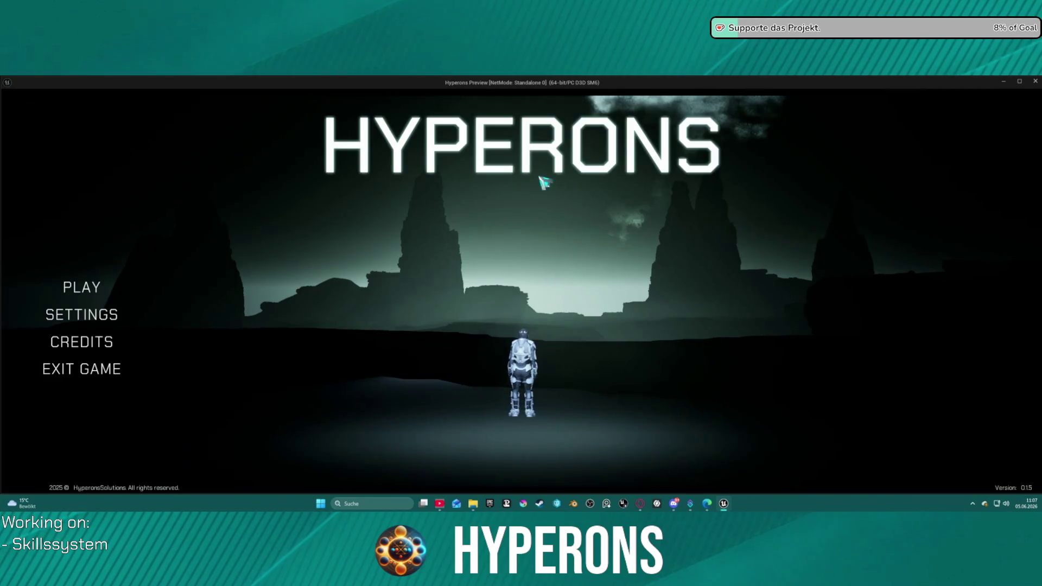
left_click(83, 287)
Step: Start the game as the inv character and step into CheckWeaponWidgetVisible at the breakpoint
left_click(404, 339)
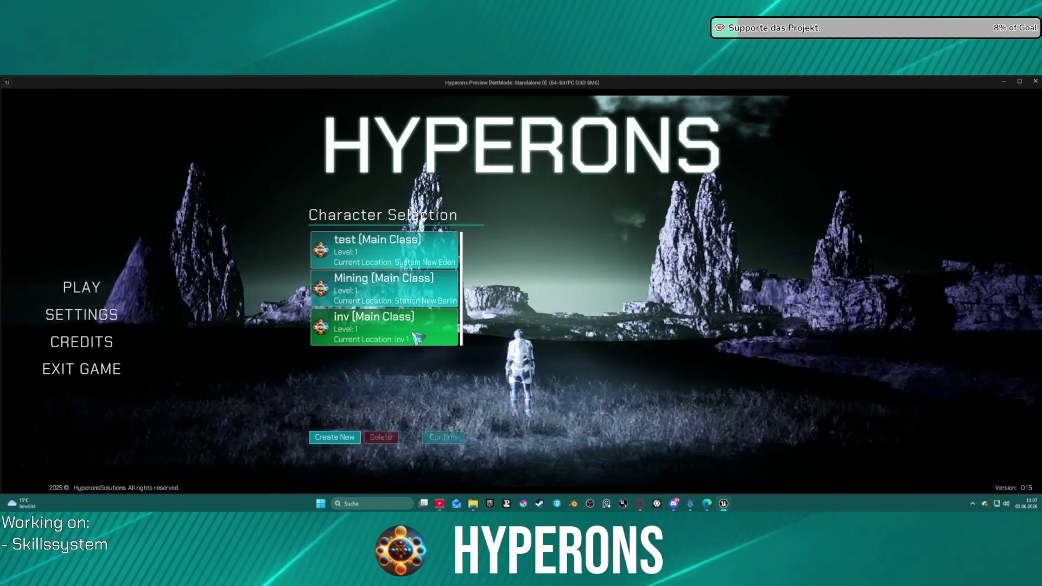
left_click(763, 440)
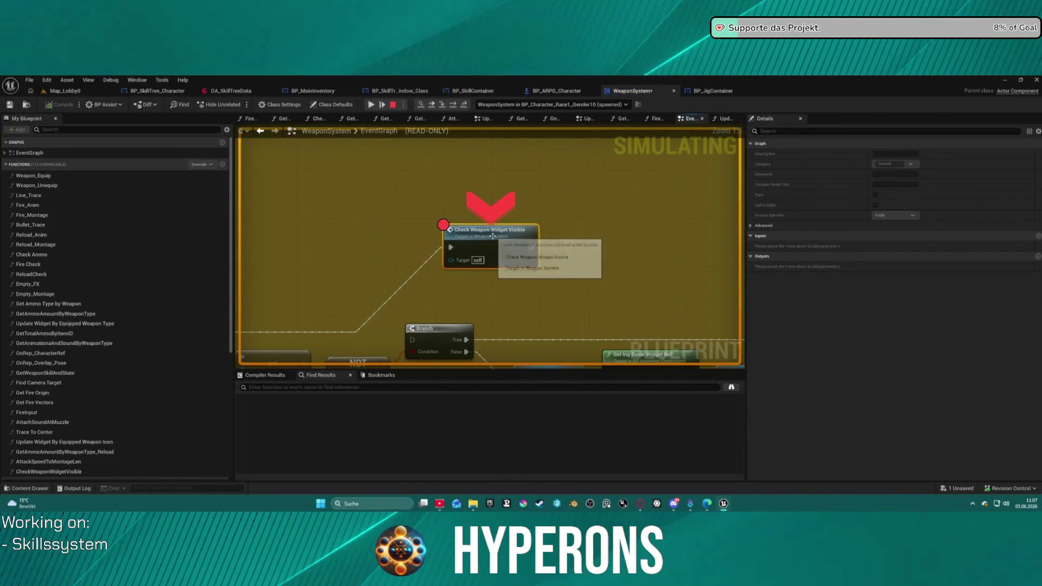
left_click(440, 106)
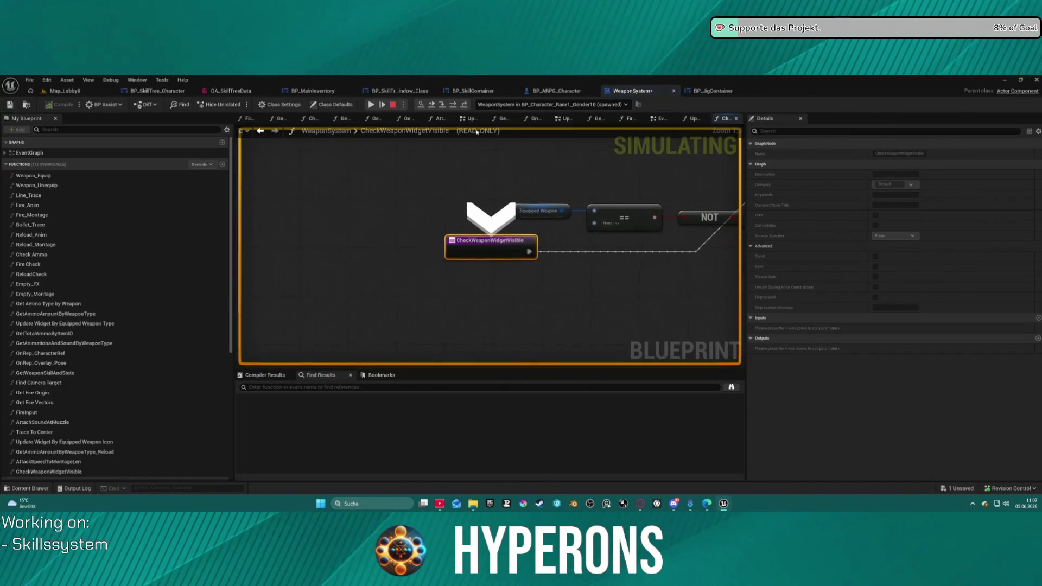
Step: Inspect the Equipped Weapon values, step over to the Branch, review Check Ammo, then stop playing
mouse_move(556, 212)
mouse_move(660, 230)
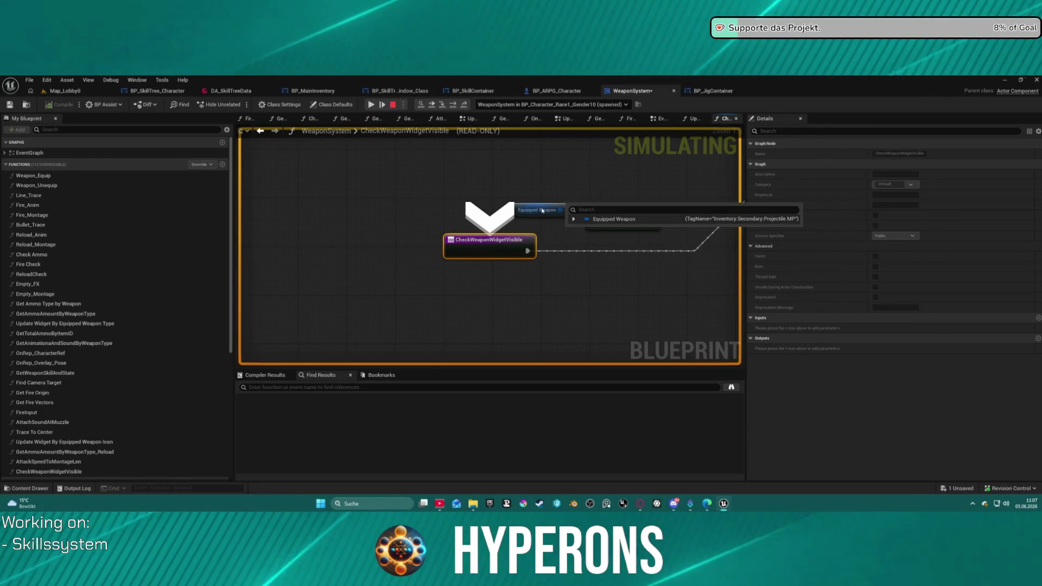
left_click_drag(543, 210, 394, 199)
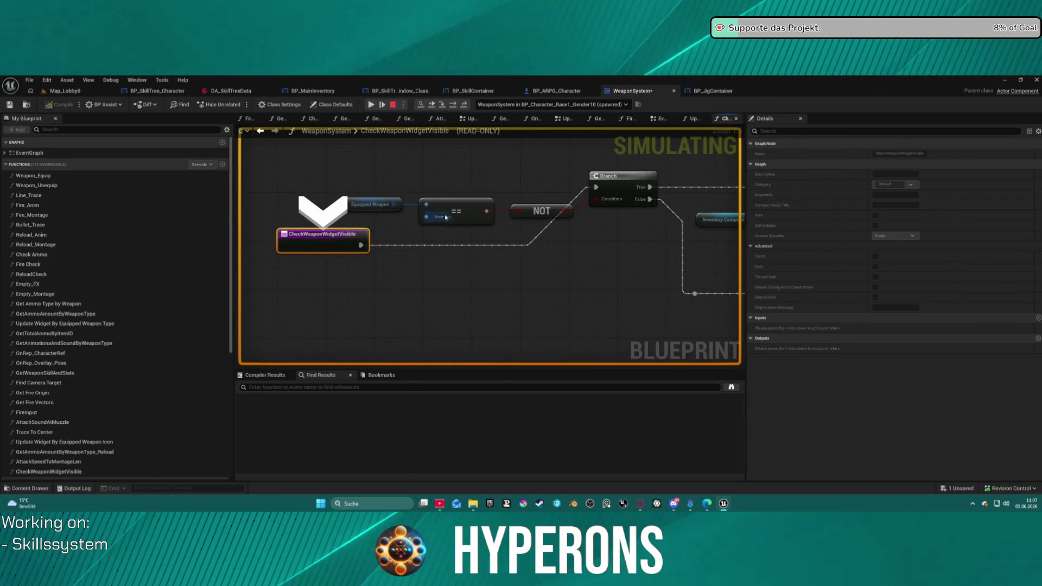
left_click(453, 105)
mouse_move(479, 259)
mouse_move(479, 258)
left_mouse_down()
mouse_move(544, 216)
mouse_move(320, 200)
left_mouse_up()
mouse_move(675, 242)
left_mouse_down()
mouse_move(331, 198)
mouse_move(277, 186)
mouse_move(251, 162)
mouse_move(275, 154)
mouse_move(384, 168)
mouse_move(314, 158)
mouse_move(372, 188)
left_mouse_up()
scroll(372, 188, "down", 2)
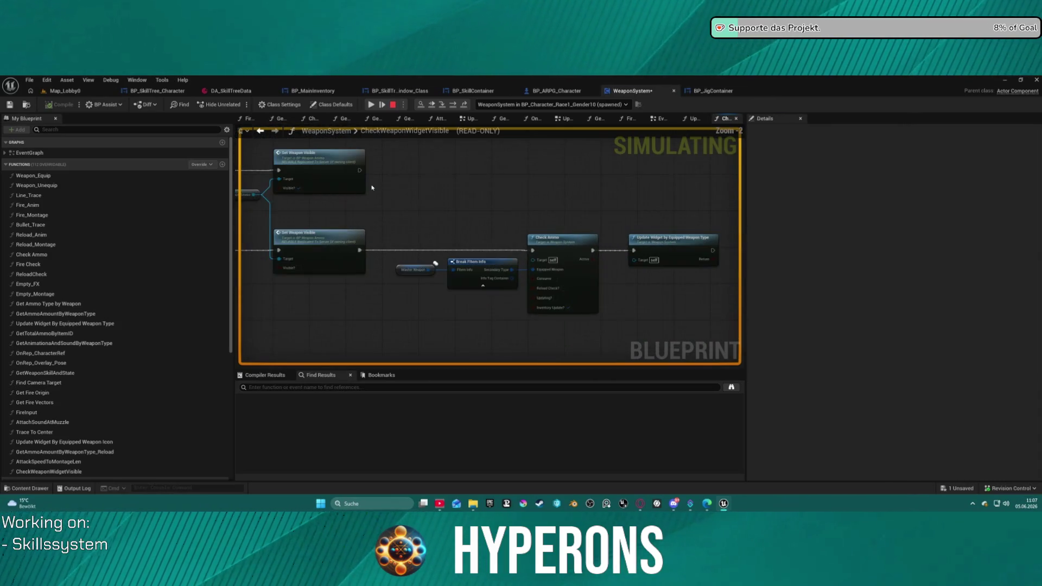
left_click(393, 104)
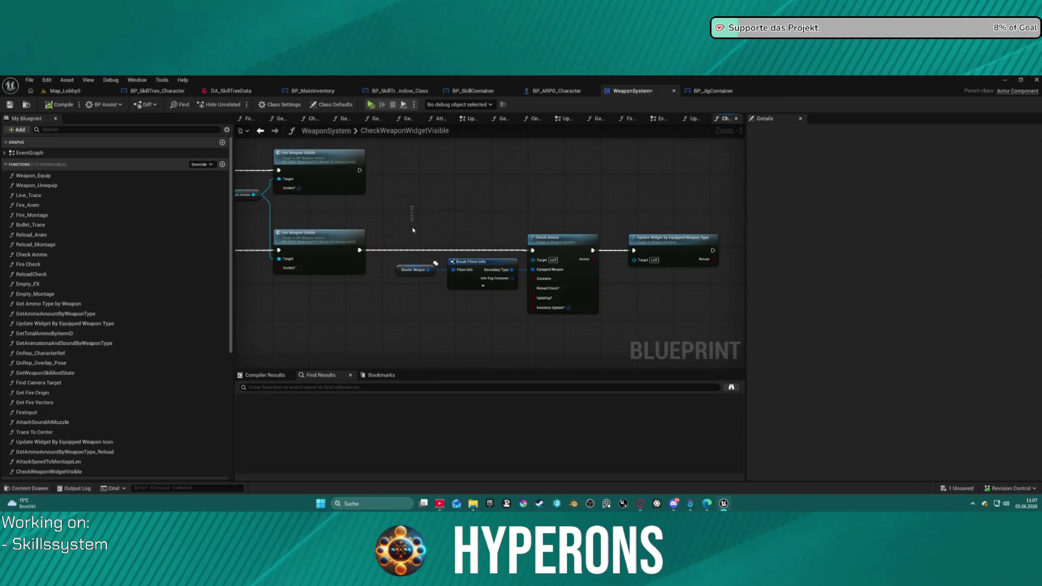
Step: Paste a copy of the Set Weapon Visible through Update Widget nodes and wire it up
left_click_drag(695, 335, 700, 338)
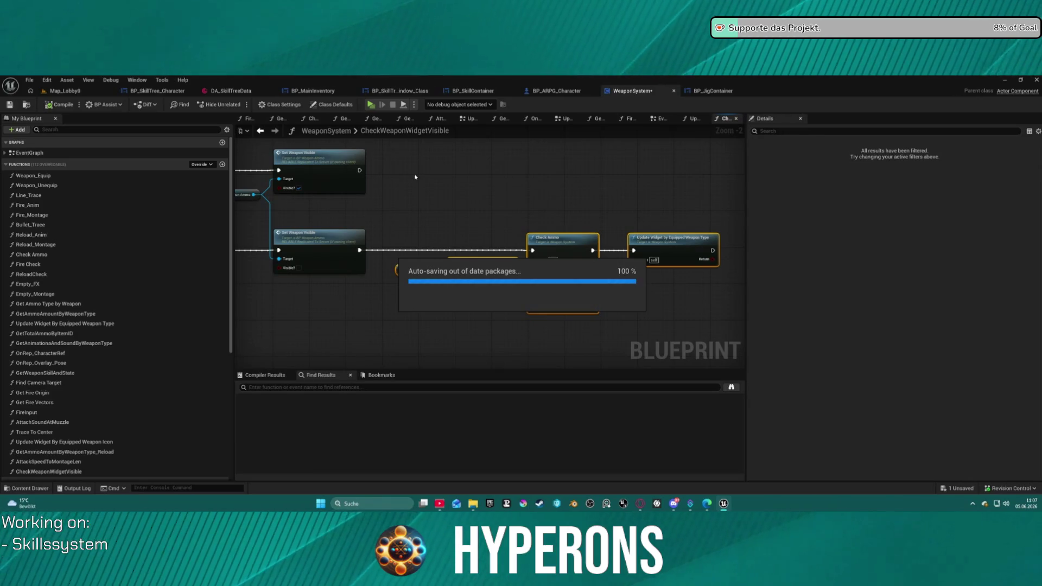
key("ctrl+v")
left_click_drag(360, 170, 474, 170)
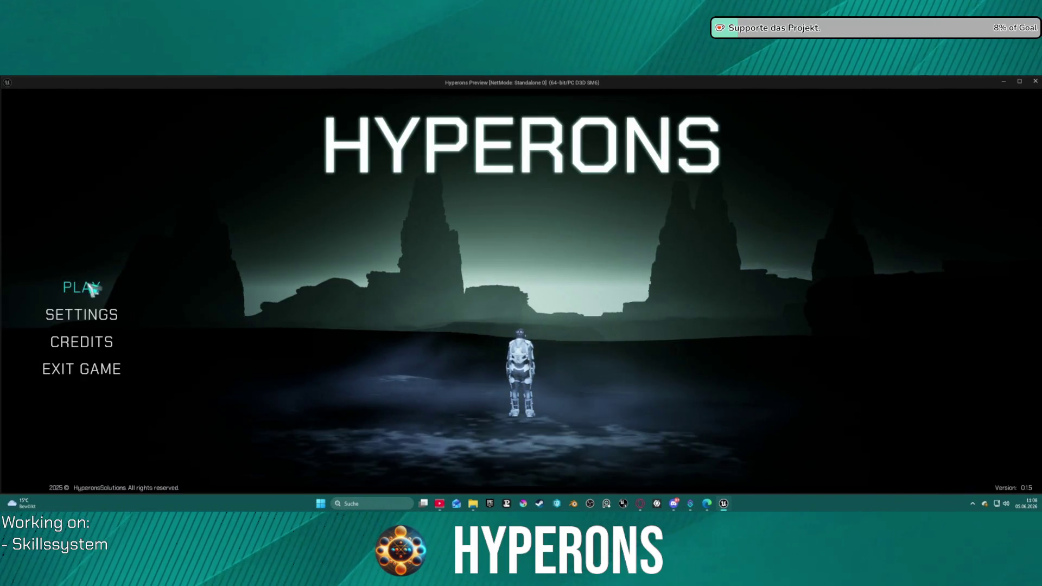
Step: Start the game as the inv character and resume past the breakpoint
left_click(82, 286)
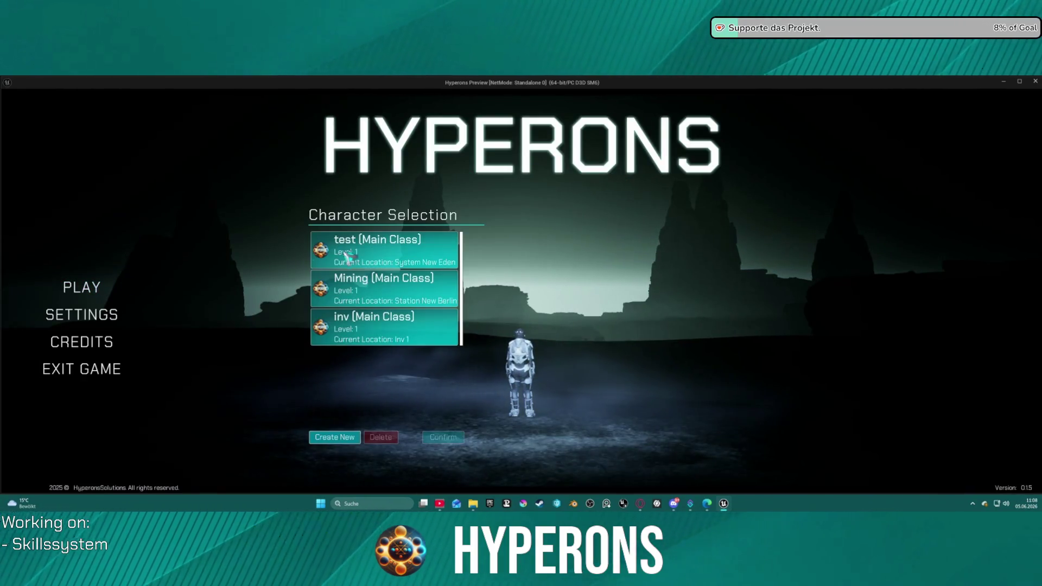
left_click(412, 325)
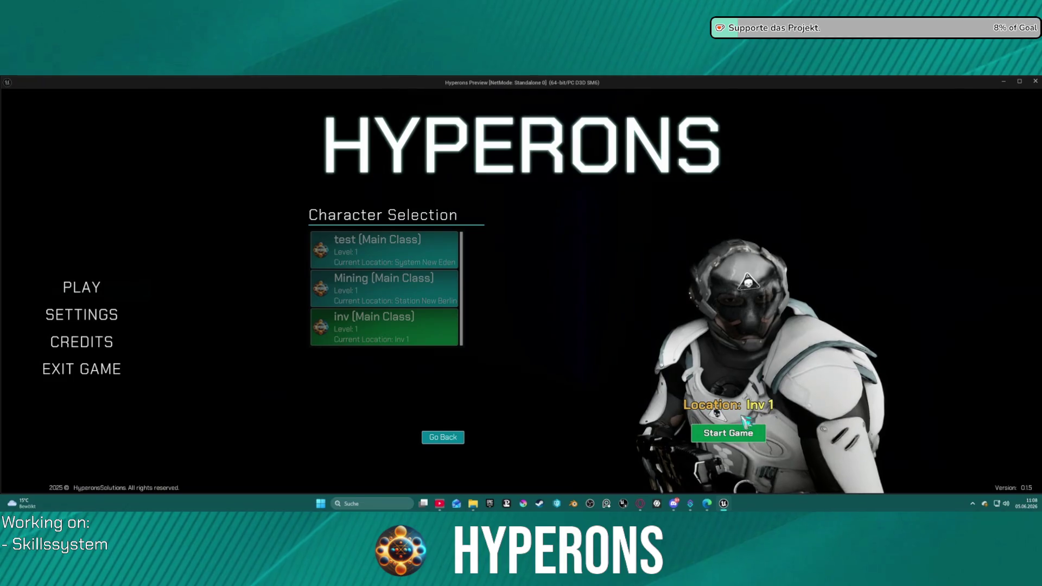
left_click(727, 433)
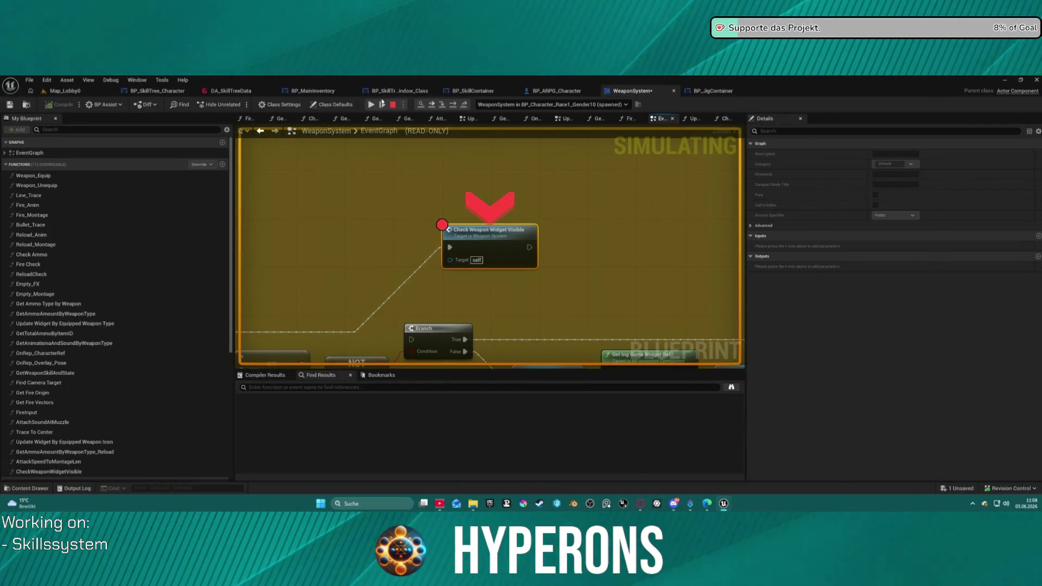
left_click(373, 105)
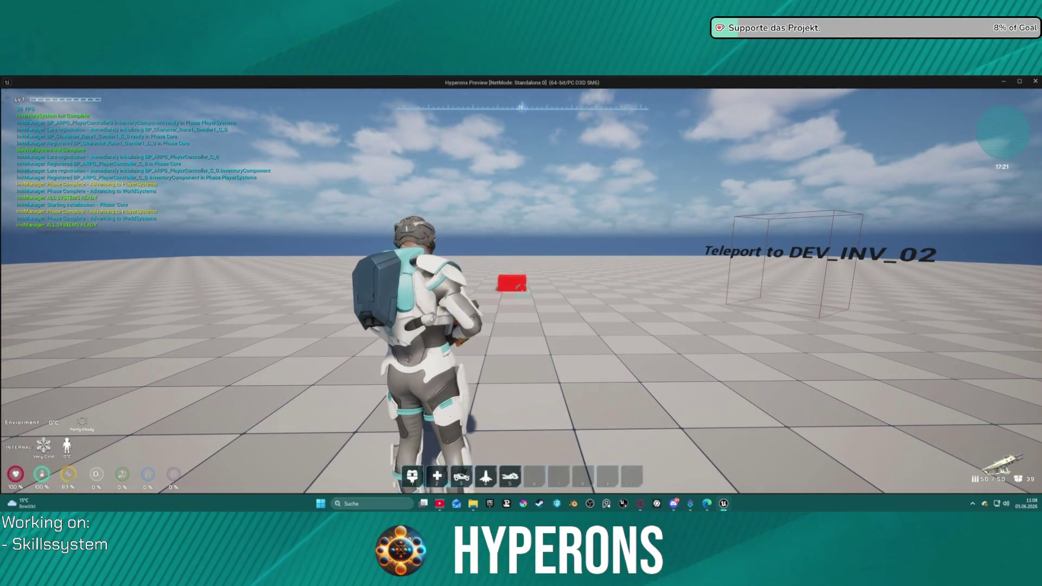
Step: Check the inventory and equipment view, enter the DEV_INV_02 teleport box, and resume from the breakpoint
key("i")
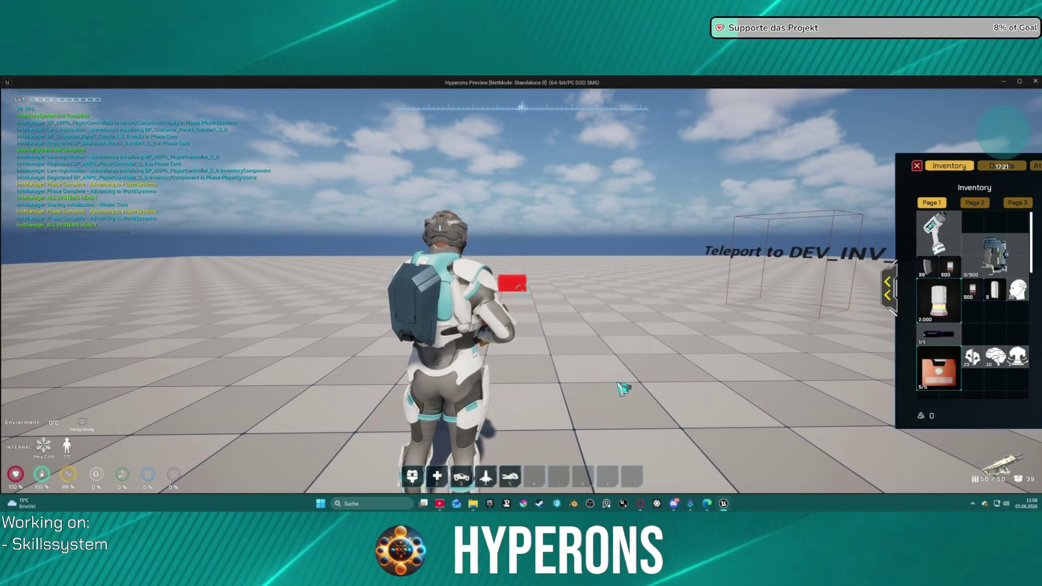
key("i")
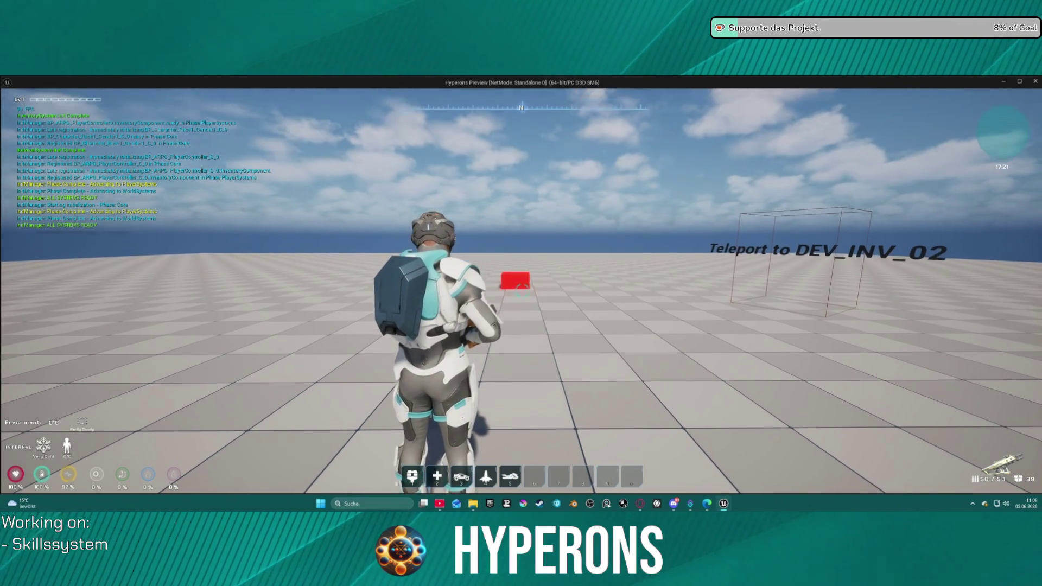
key("i")
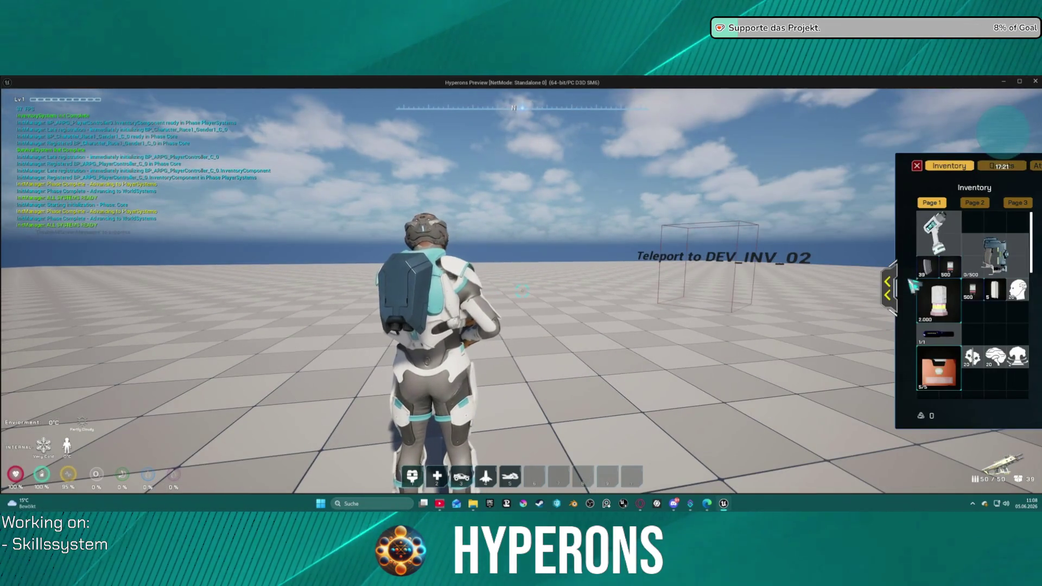
left_click(888, 289)
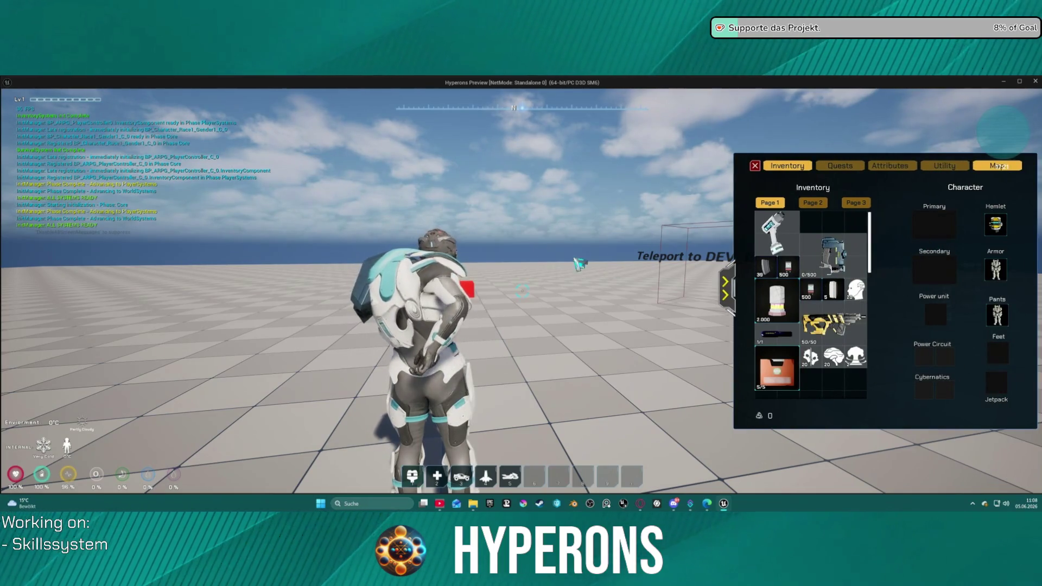
key("i")
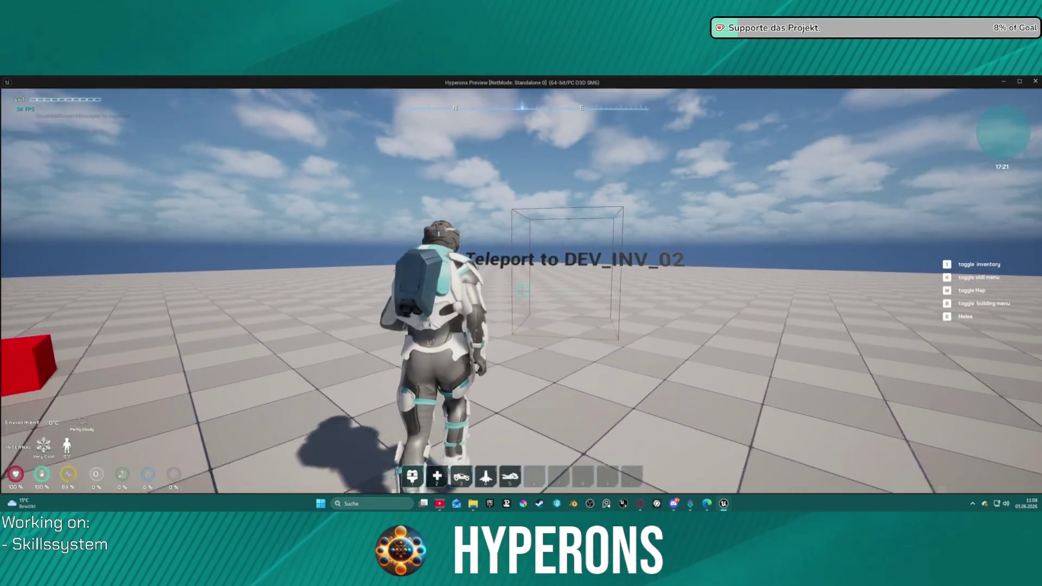
key("w")
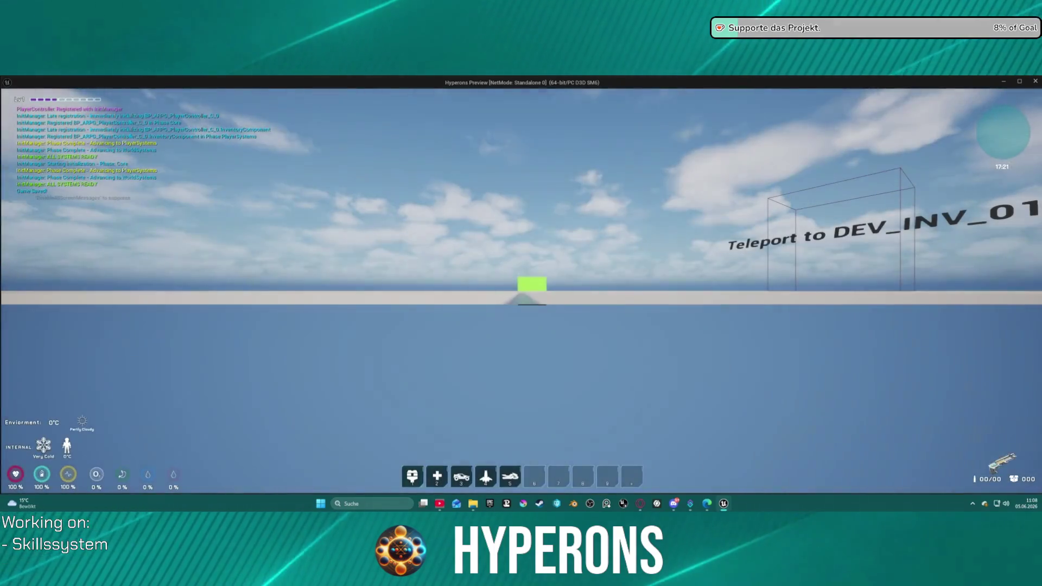
key("i")
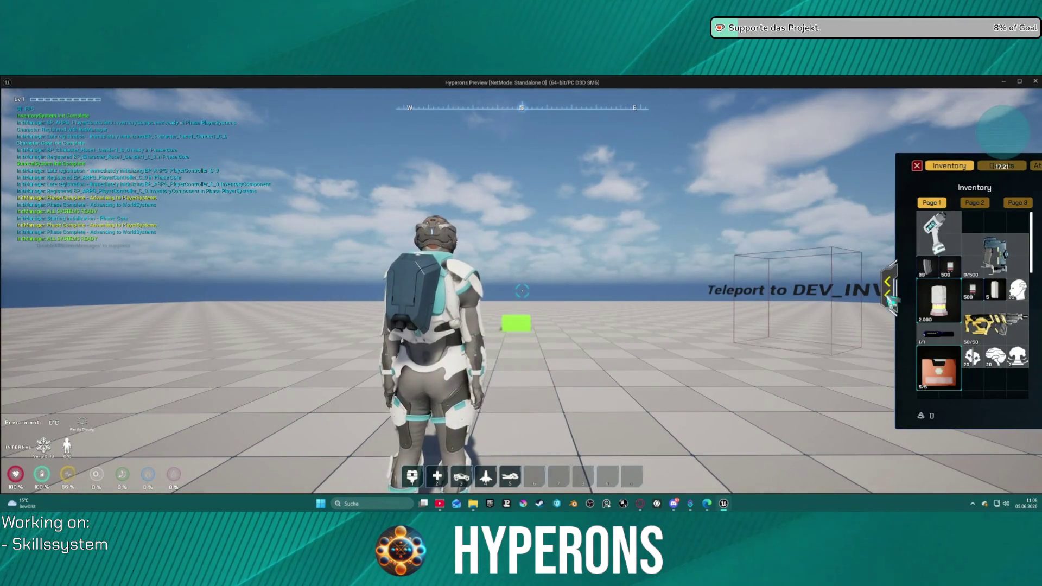
key("i")
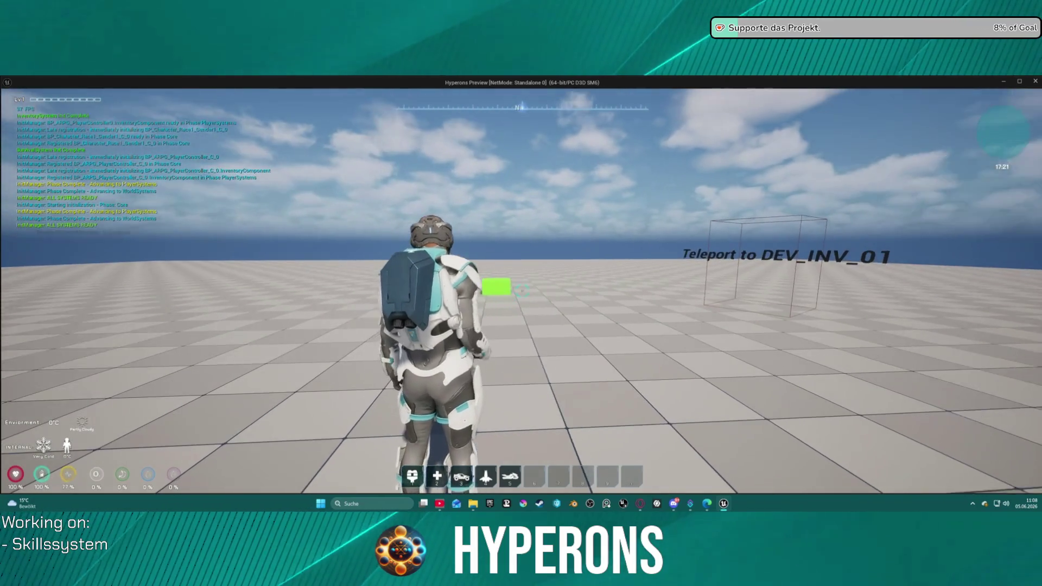
key("i")
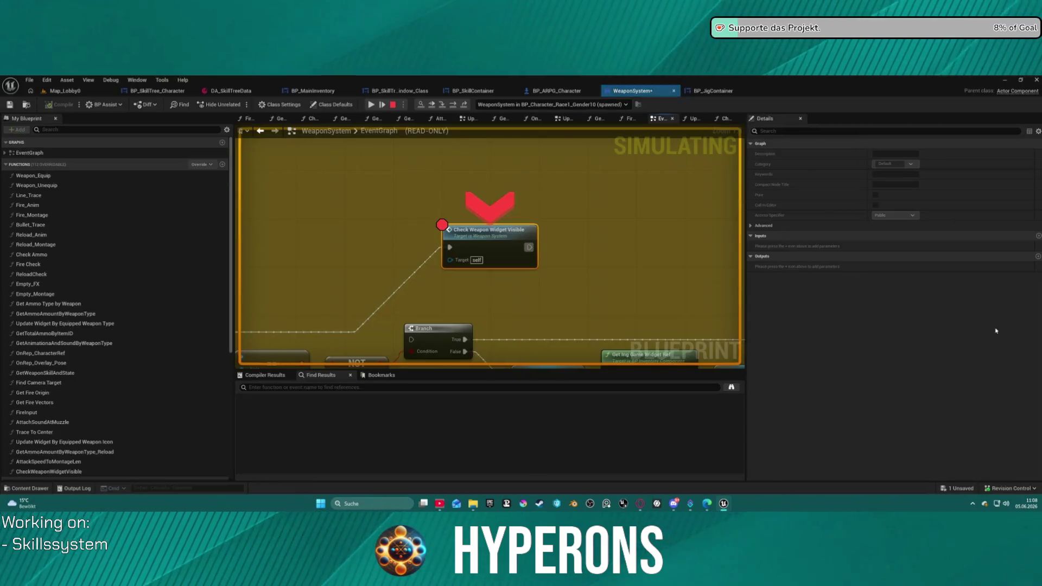
left_click(371, 104)
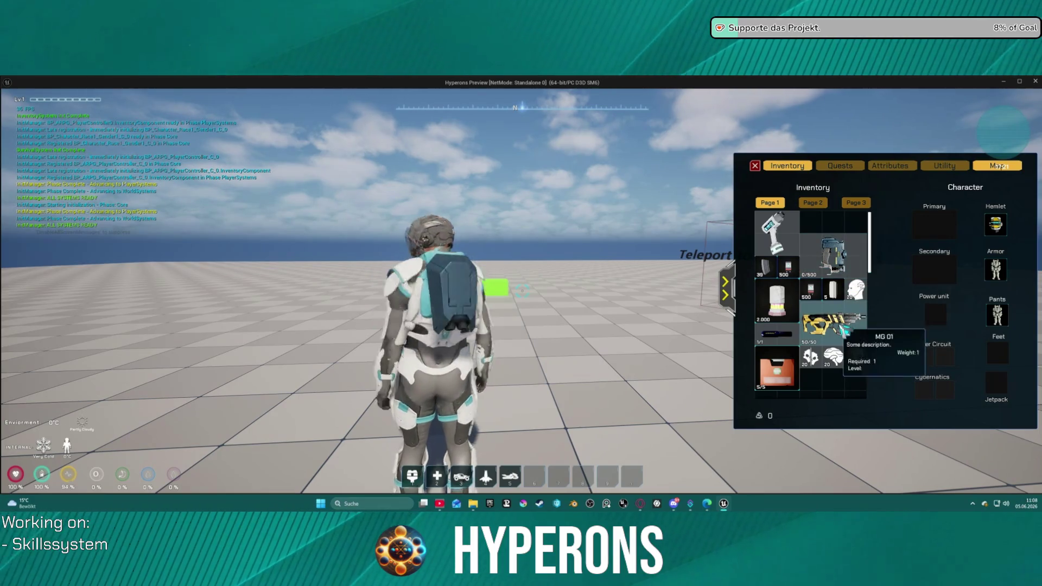
Step: Back in game, close the inventory, fire the weapon, and walk into the DEV_INV_01 teleporter
key("F5")
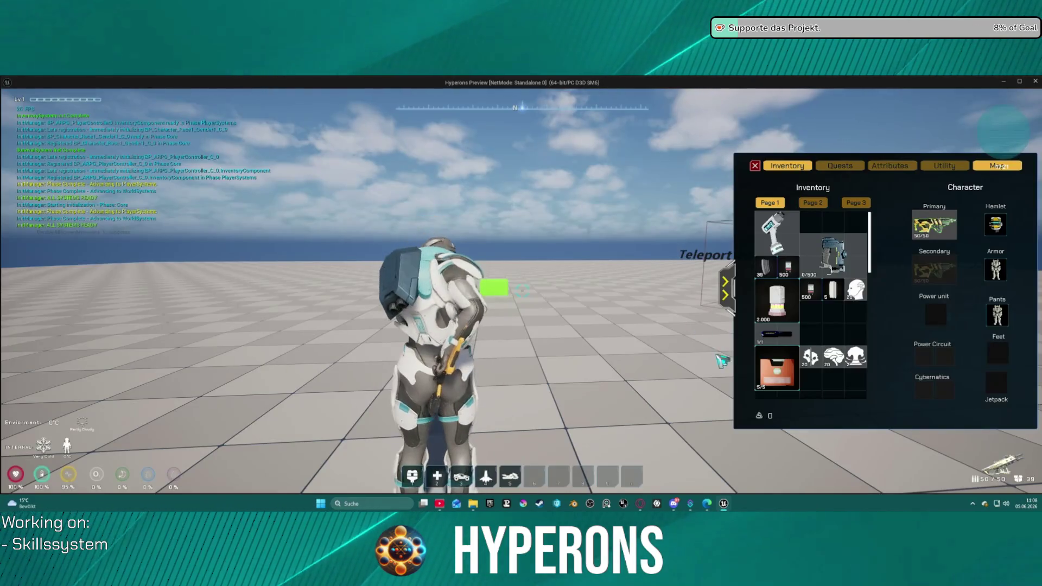
key("i")
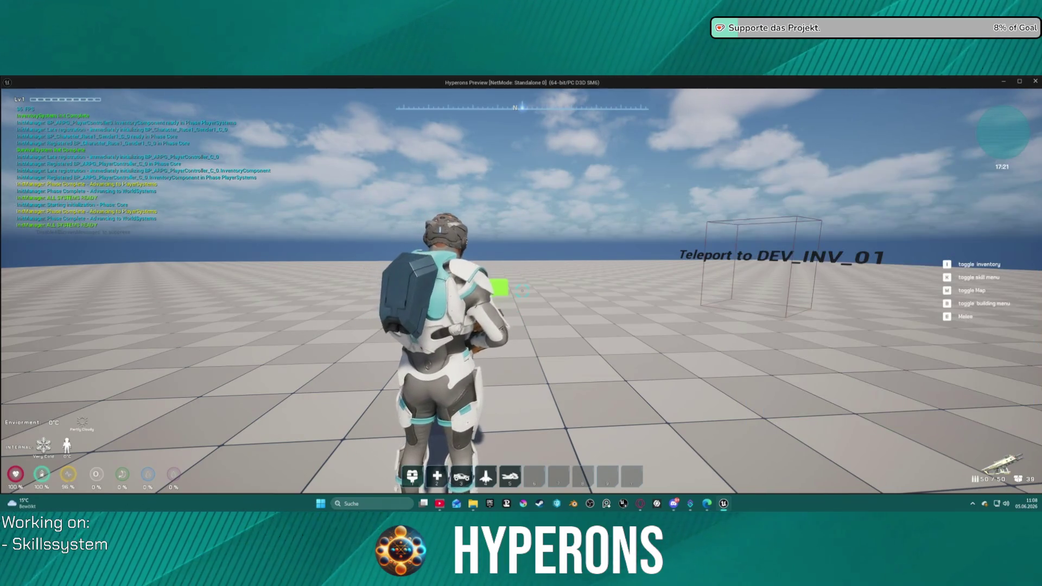
left_click(521, 291)
left_click(521, 292)
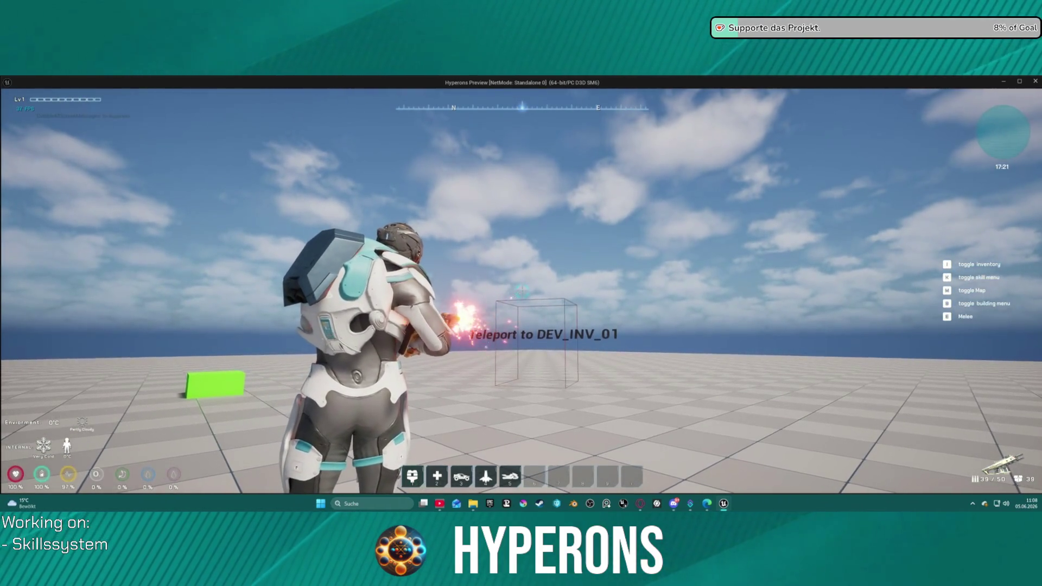
key("w")
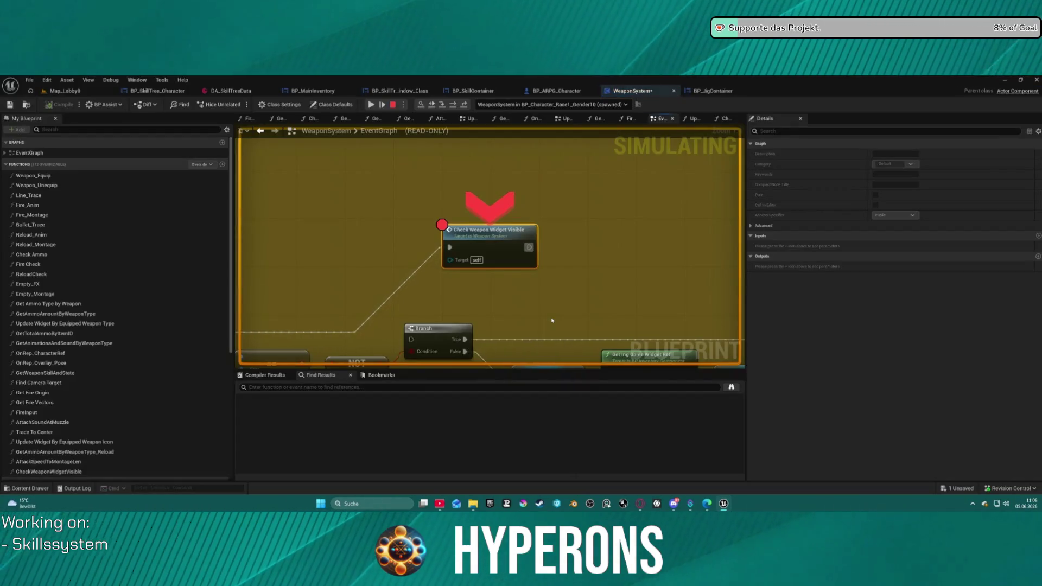
Step: Remove the breakpoint from Check Weapon Widget Visible, resume, and stop the play session
right_click(476, 238)
left_click(506, 300)
left_click(384, 105)
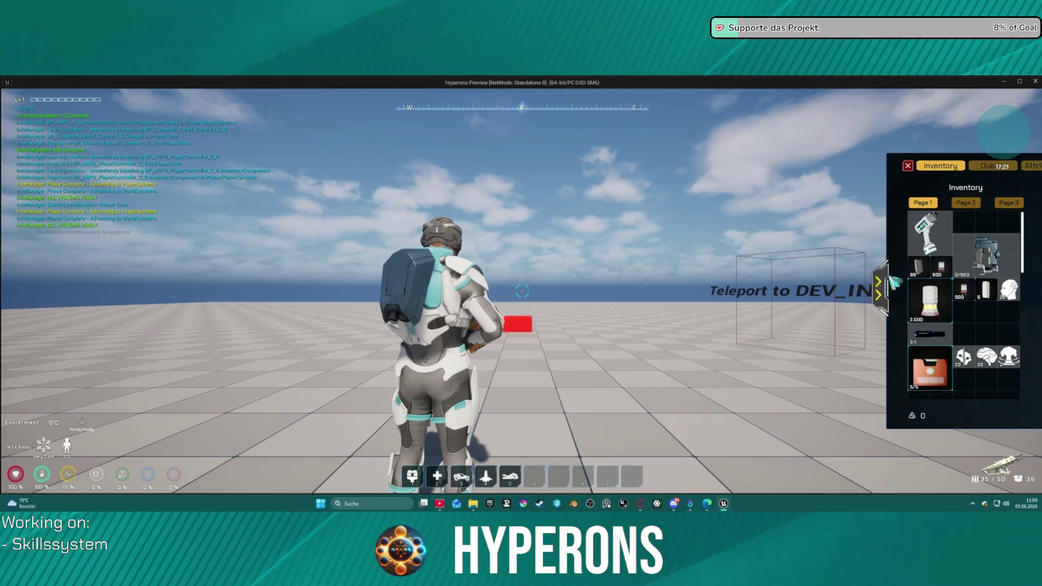
key("i")
key("Escape")
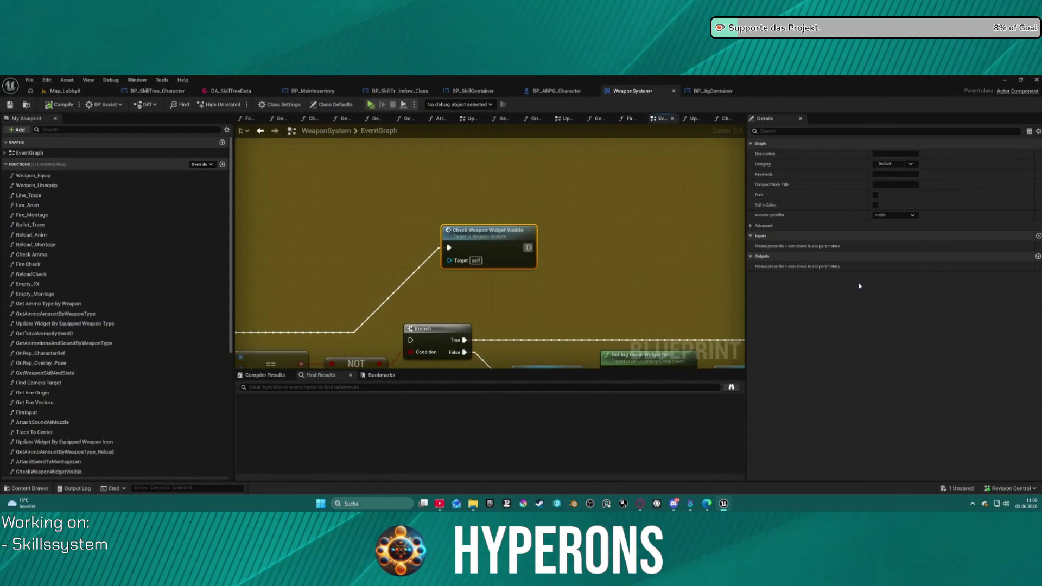
Step: Save the WeaponSystem blueprint
key("ctrl+s")
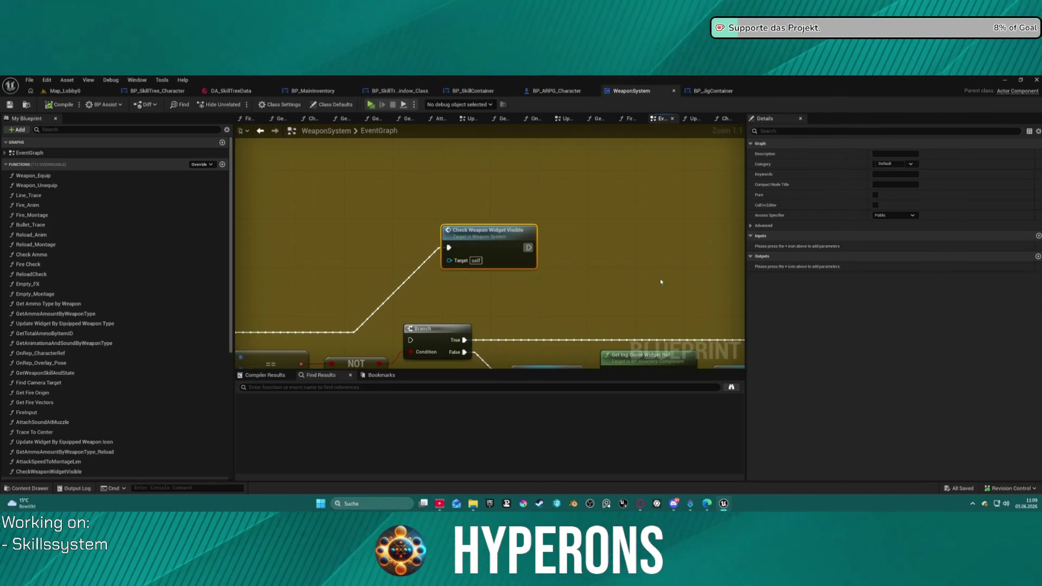
scroll(680, 212, "down", 8)
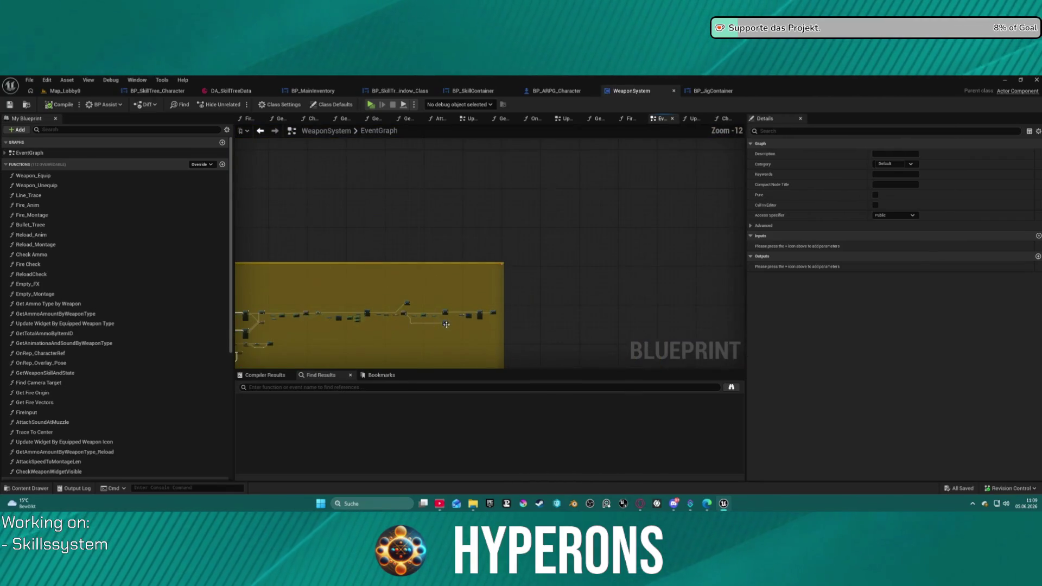
scroll(532, 343, "up", 1)
Step: Delete the node chain in the comment box, then undo to restore it
left_click_drag(259, 310, 267, 296)
key("Delete")
left_click_drag(349, 278, 295, 297)
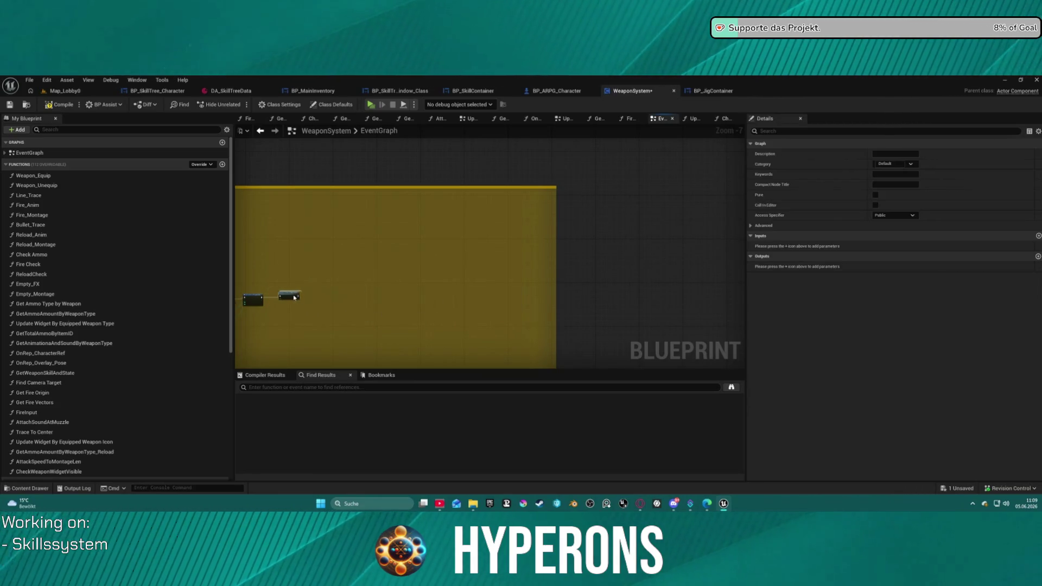
key("ctrl+z")
key("ctrl+z")
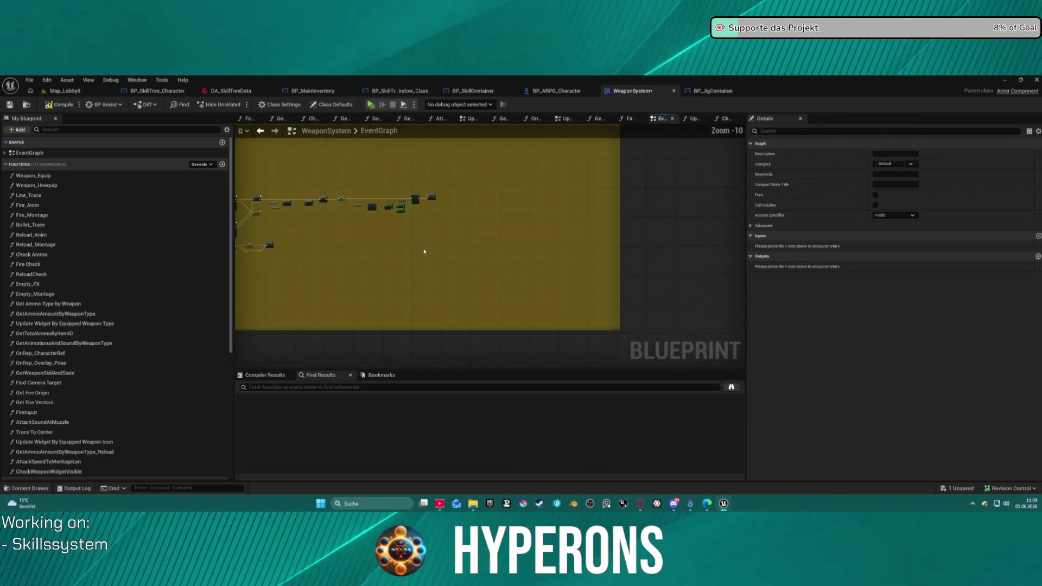
Step: Bring the Play Montage nodes back into view and launch the game to character selection
scroll(460, 216, "up", 2)
scroll(460, 216, "up", 4)
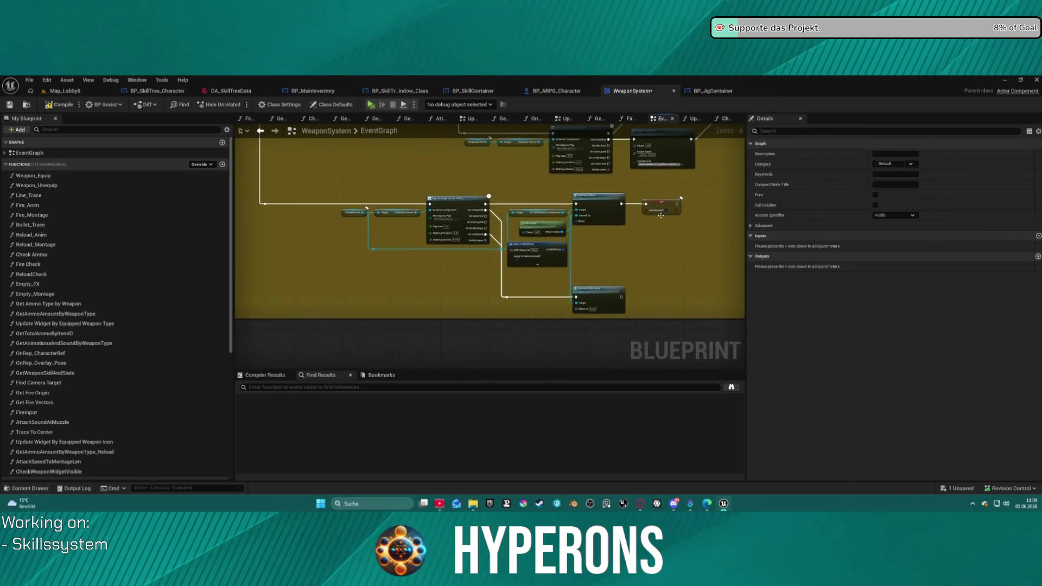
mouse_move(609, 253)
left_mouse_down()
mouse_move(666, 273)
mouse_move(912, 288)
mouse_move(542, 271)
mouse_move(488, 337)
mouse_move(699, 342)
mouse_move(666, 179)
mouse_move(489, 183)
mouse_move(489, 221)
mouse_move(446, 209)
mouse_move(491, 212)
mouse_move(478, 239)
mouse_move(380, 195)
mouse_move(304, 217)
mouse_move(420, 329)
left_mouse_up()
left_click_drag(615, 281, 531, 252)
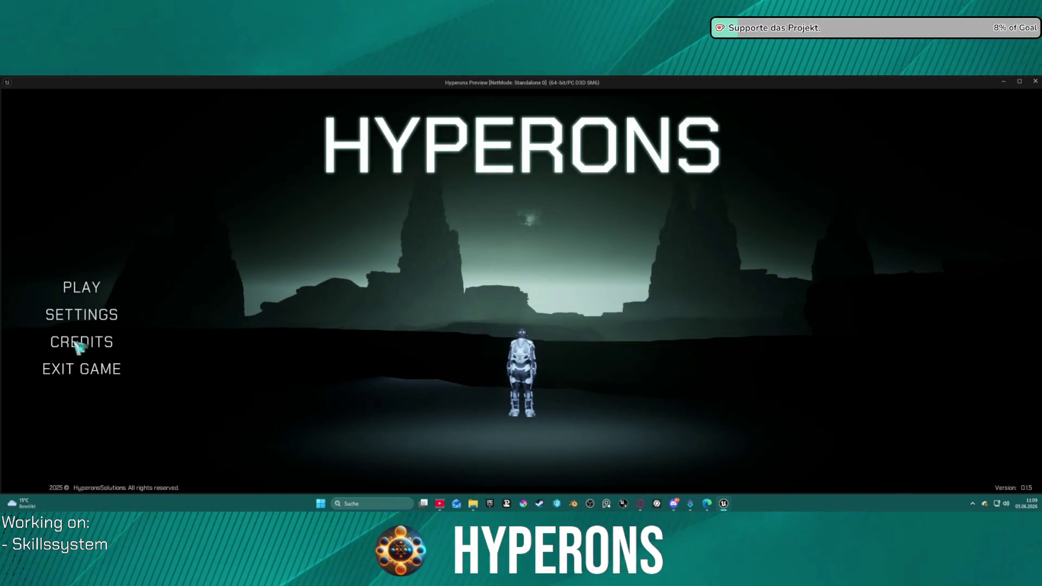
left_click(80, 288)
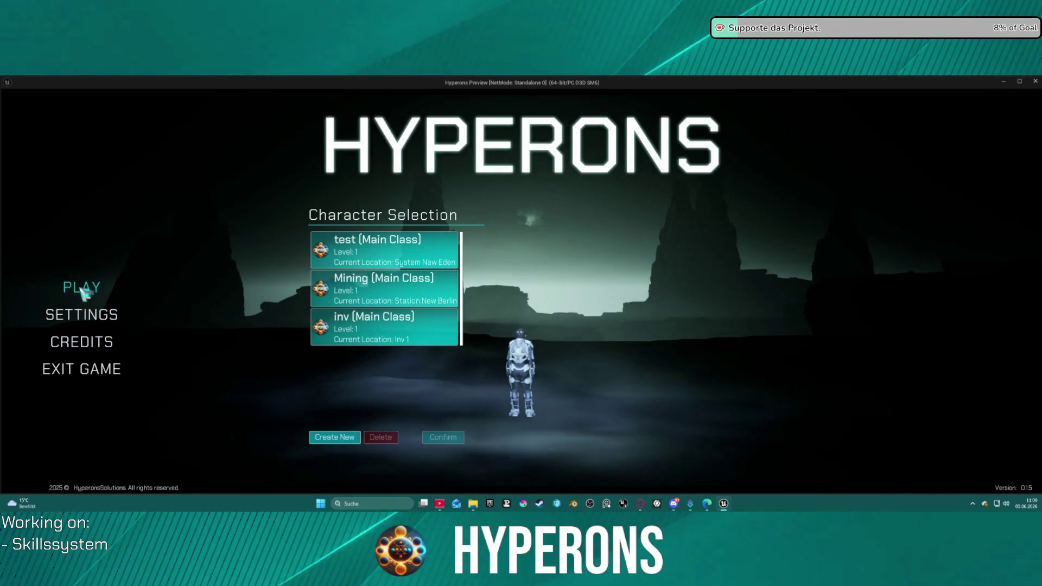
Step: Start as the inv character and drop the equipped MG-01 primary weapon from the inventory
left_click(421, 337)
left_click(727, 433)
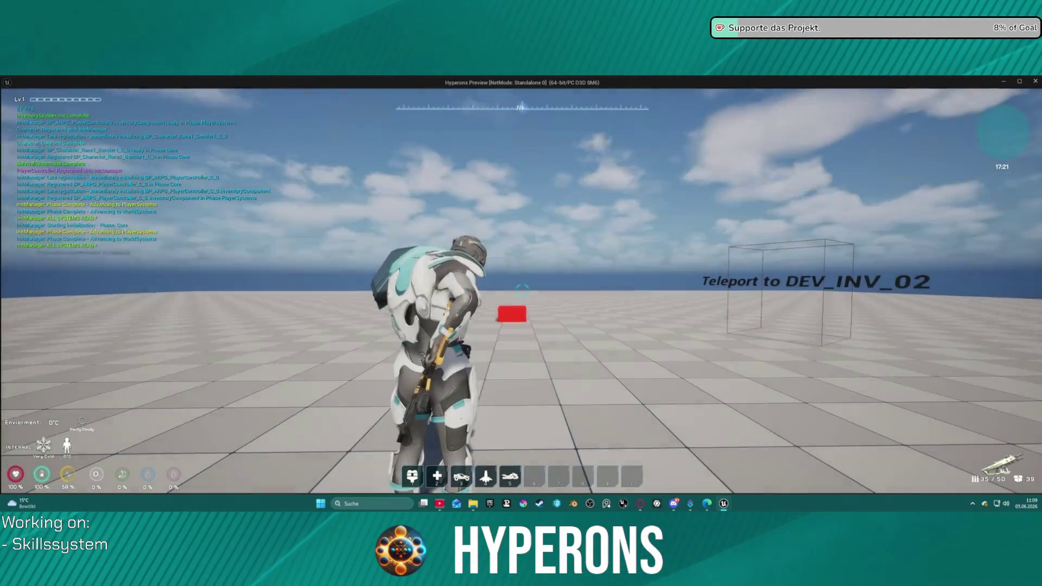
key("i")
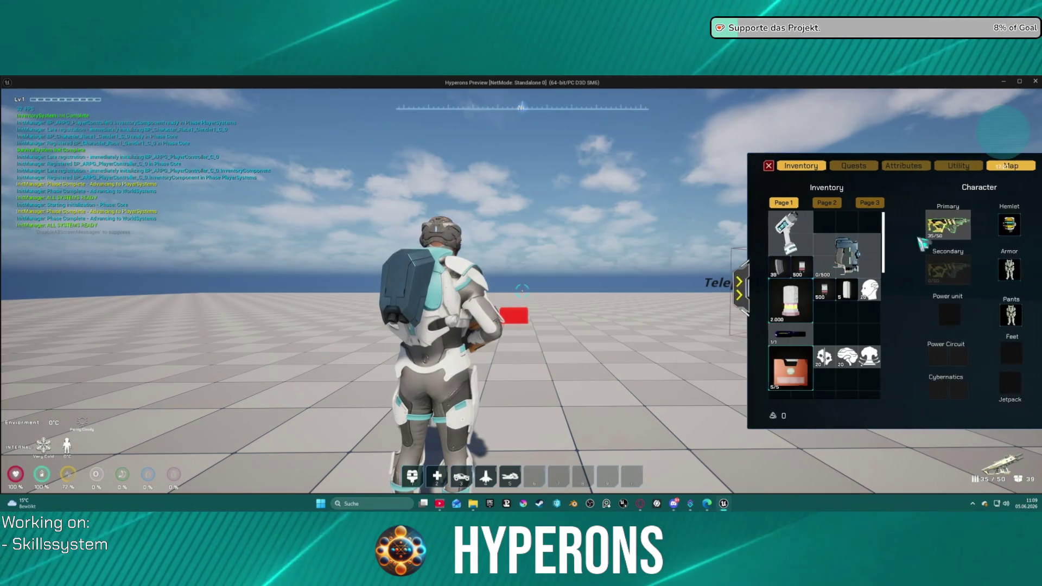
mouse_move(821, 227)
left_mouse_down()
mouse_move(609, 272)
mouse_move(571, 261)
mouse_move(515, 331)
mouse_move(555, 288)
left_mouse_up()
key("i")
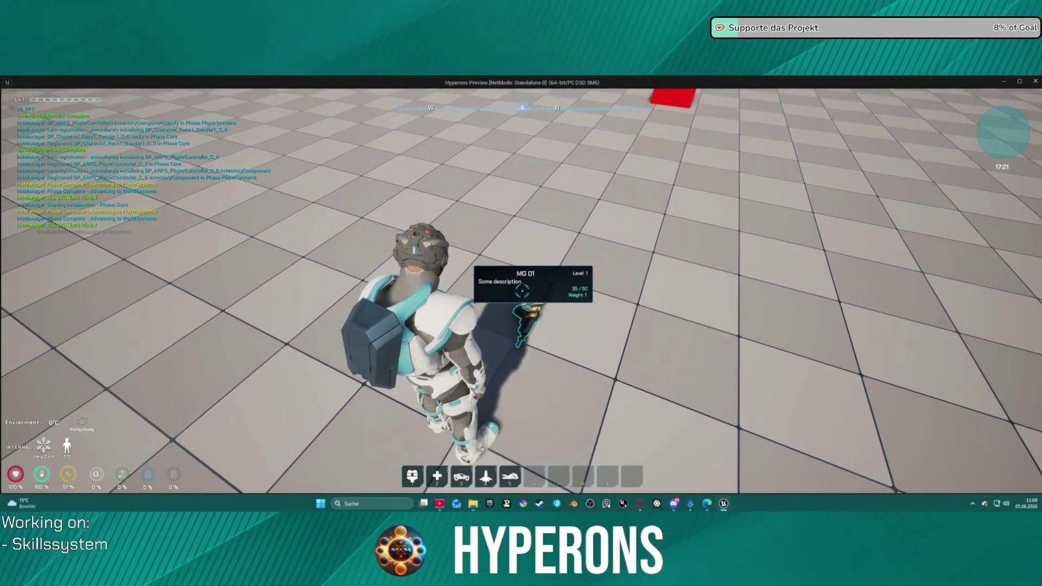
Step: Turn toward the teleport sign and walk the character into the teleport box
mouse_move(522, 291)
left_mouse_down()
mouse_move(597, 228)
mouse_move(657, 217)
left_mouse_up()
key("i")
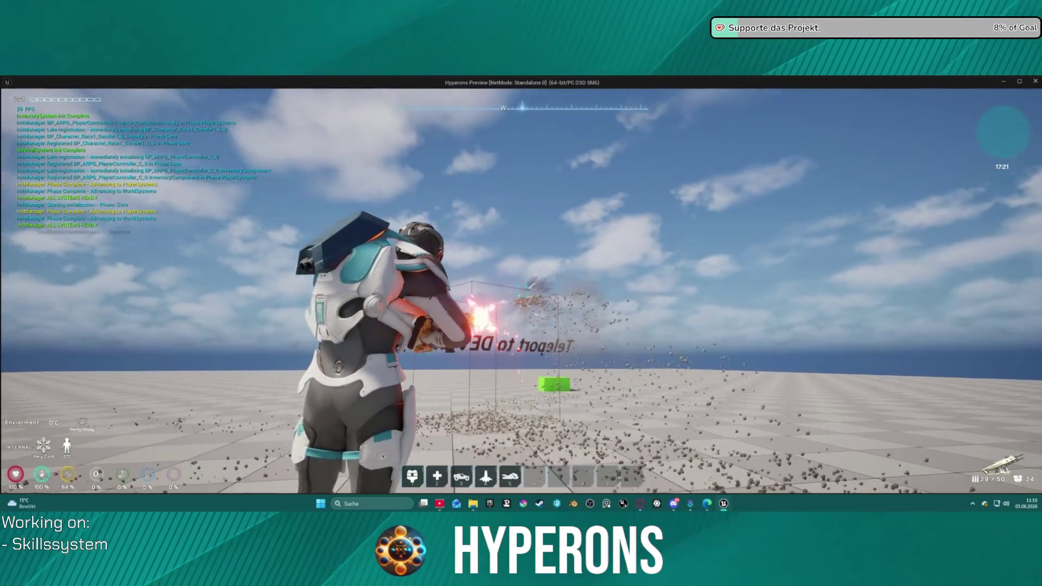
key("w")
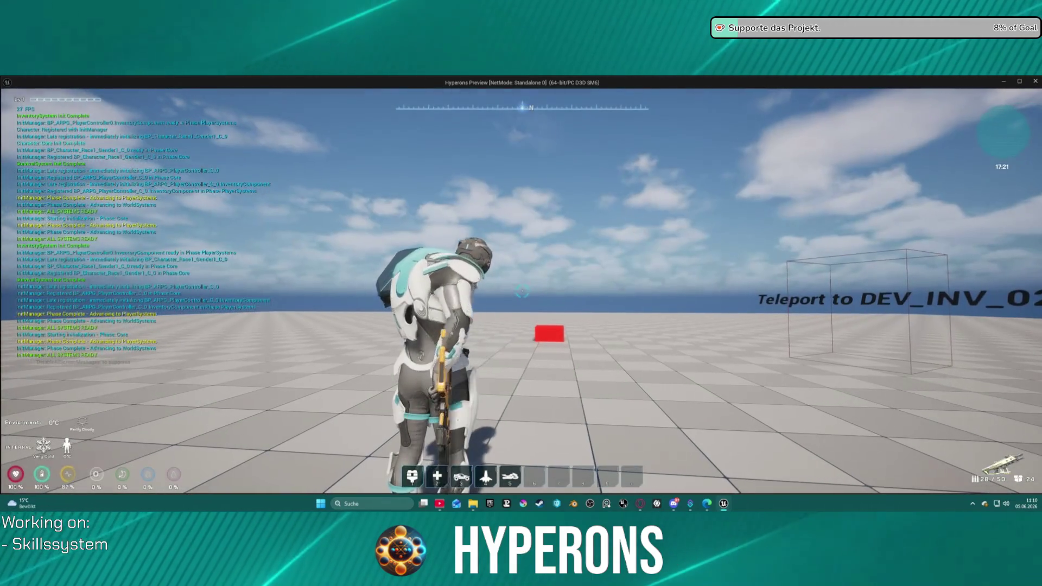
key("i")
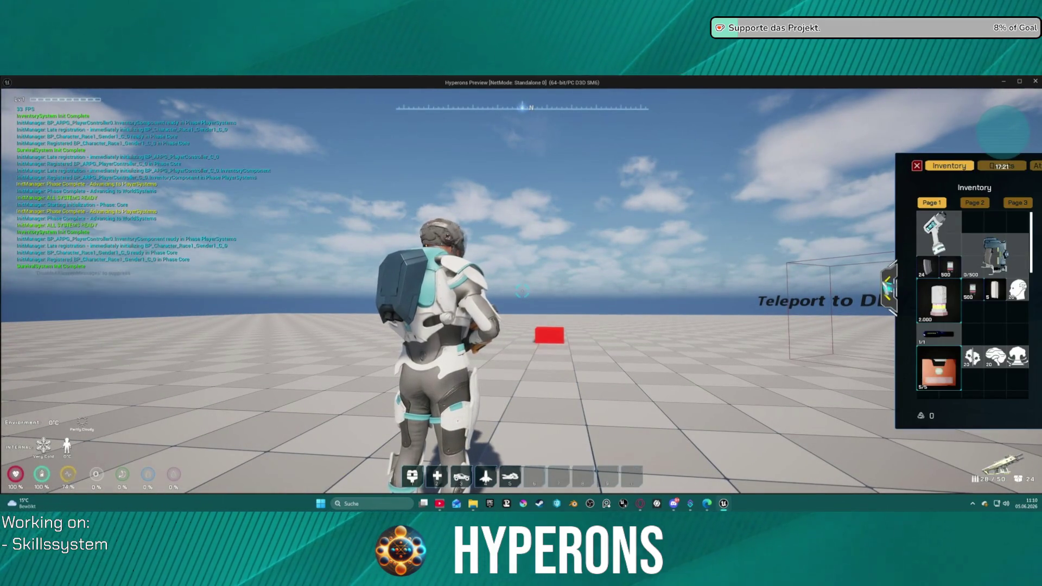
key("i")
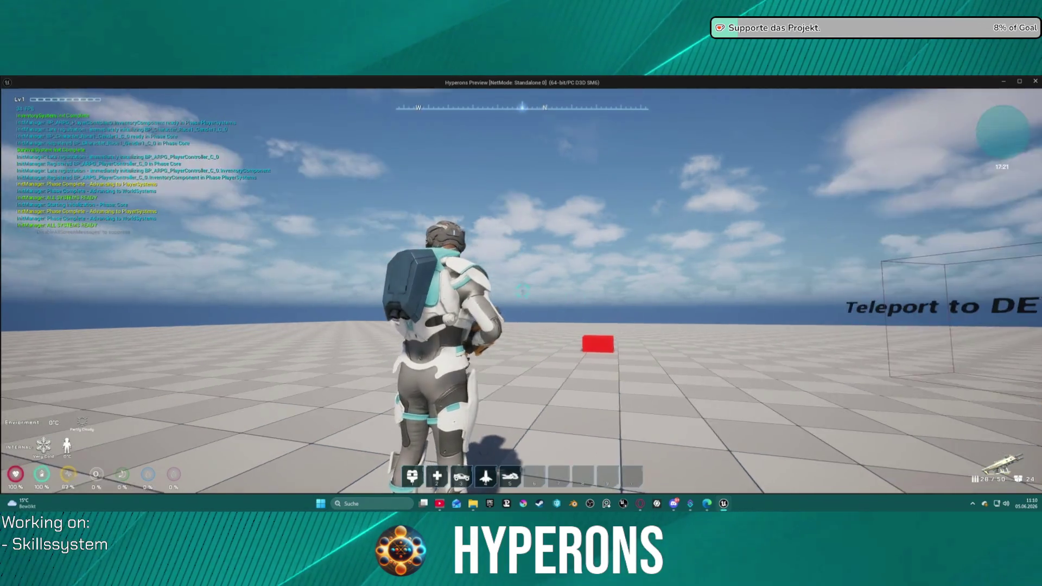
Step: Fire a burst, run toward the DEV_INV_02 teleporter, then leave the game and stop the simulation
left_click(522, 292)
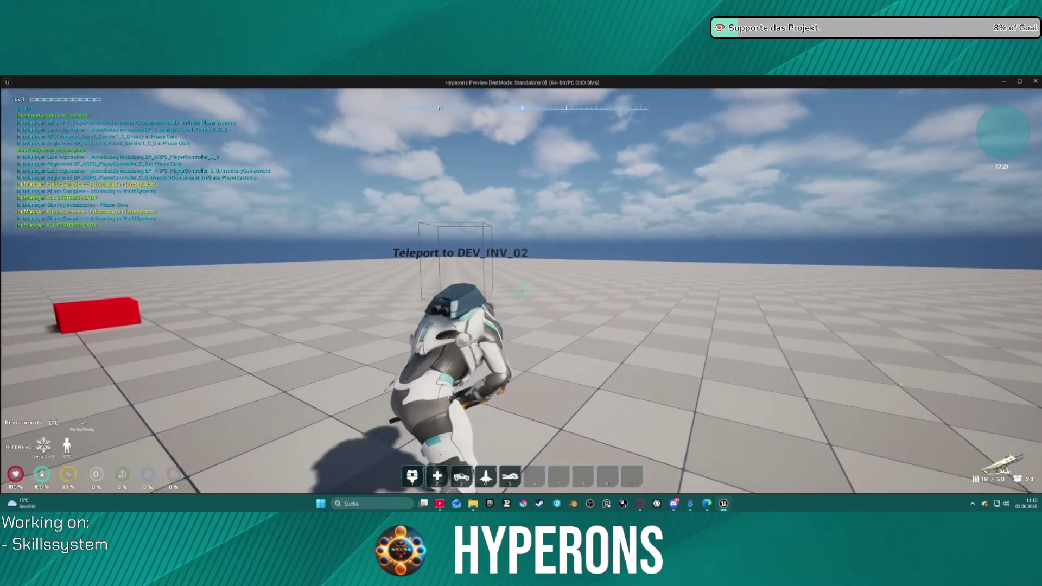
key("w")
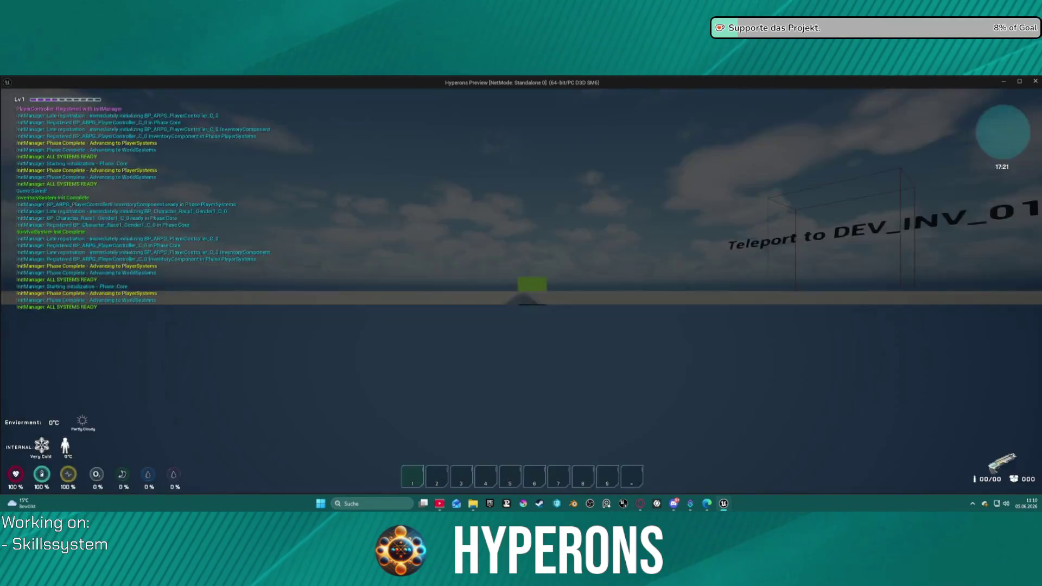
key("alt+Tab")
key("Escape")
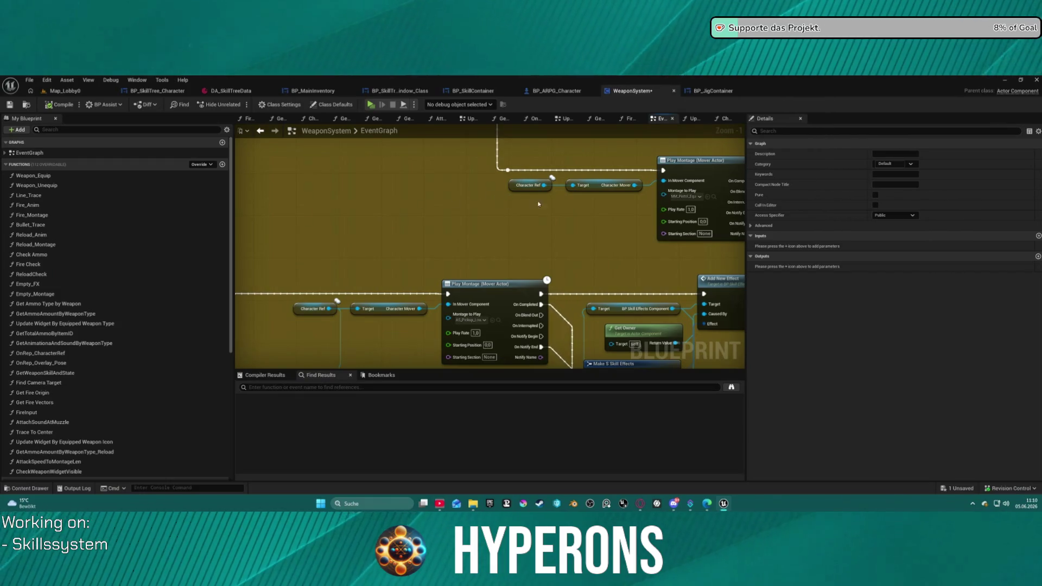
Step: Save, close the WeaponSystem and BP_JigContainer tabs, and switch to BP_SkillContainer
key("ctrl+s")
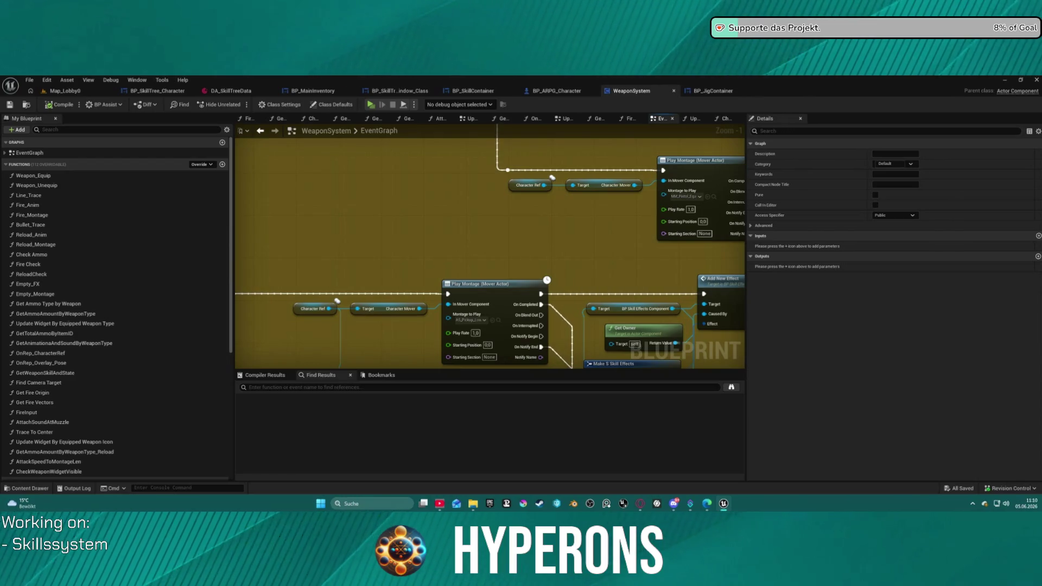
middle_click(635, 101)
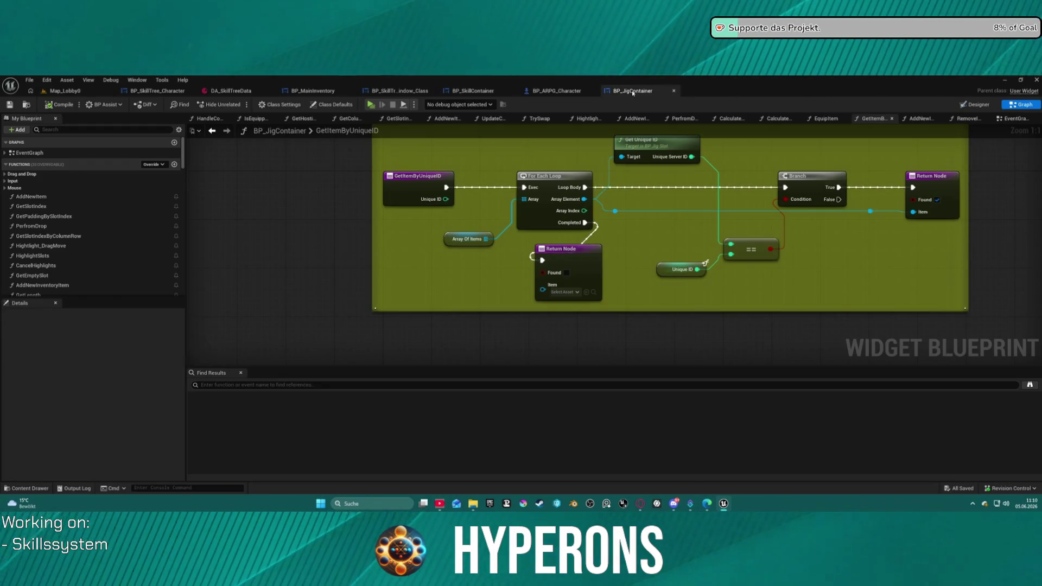
middle_click(632, 93)
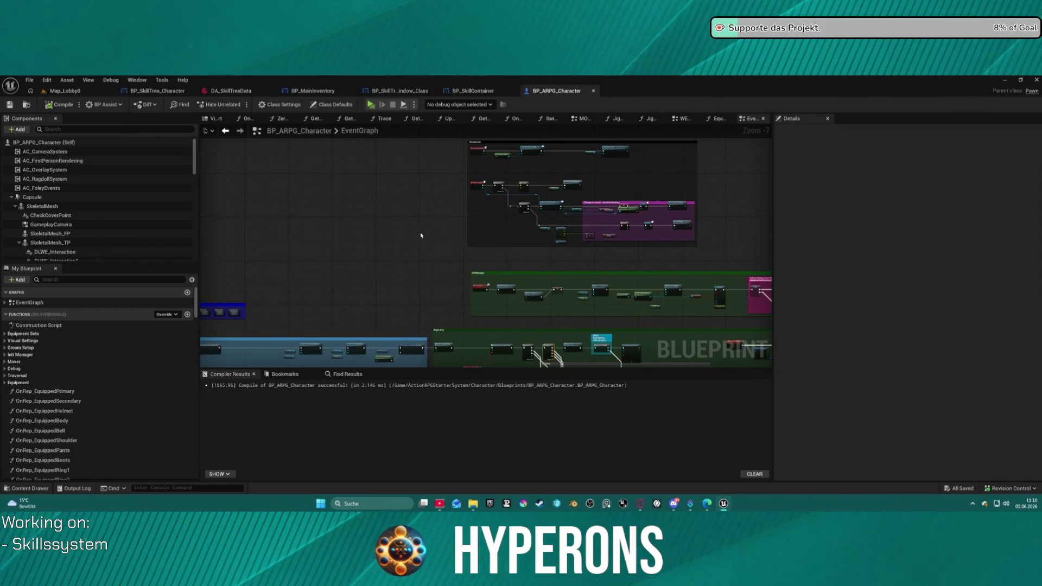
left_click(472, 92)
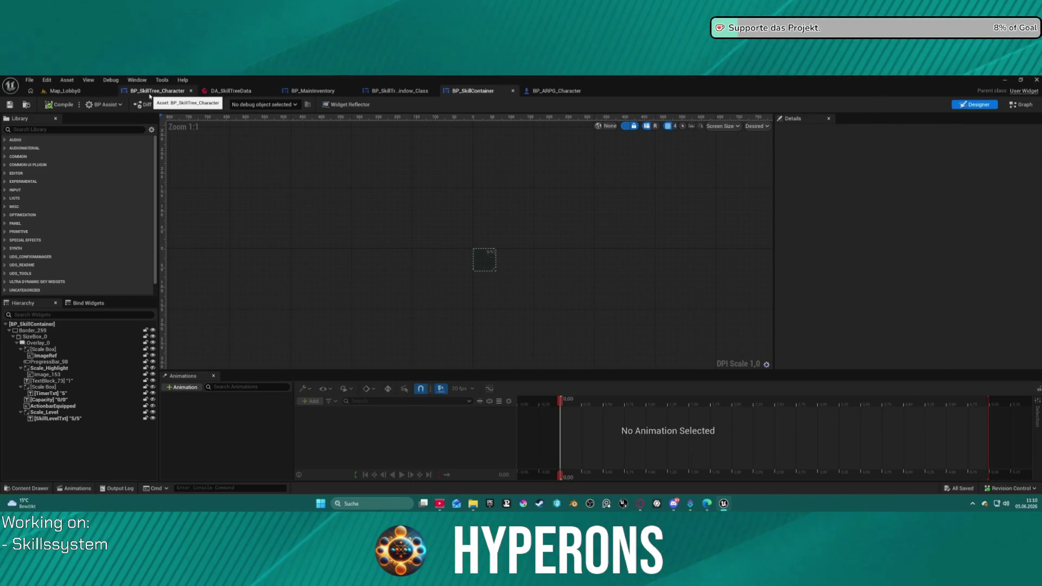
Step: Zoom and pan around the BP_SkillTree_Character skill-tree canvas, then switch to Map_Lobby0
left_click(150, 94)
scroll(554, 263, "up", 6)
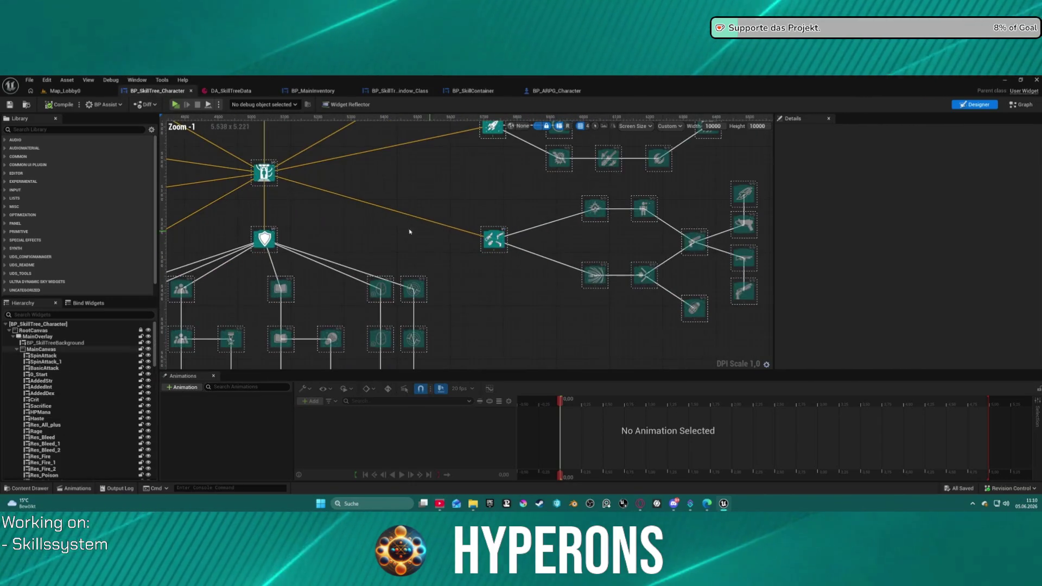
scroll(526, 314, "down", 4)
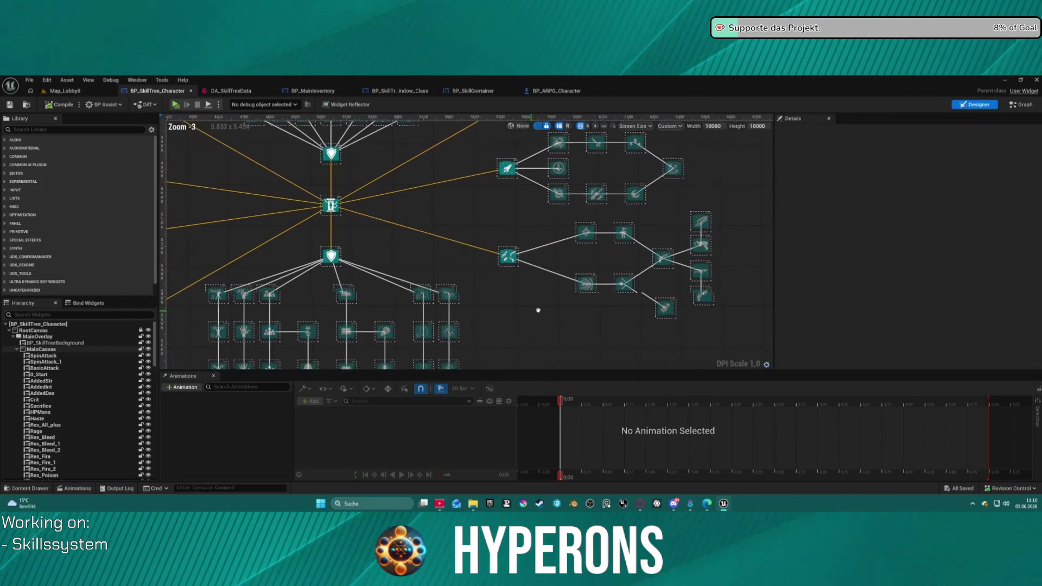
scroll(620, 323, "up", 3)
scroll(708, 350, "down", 3)
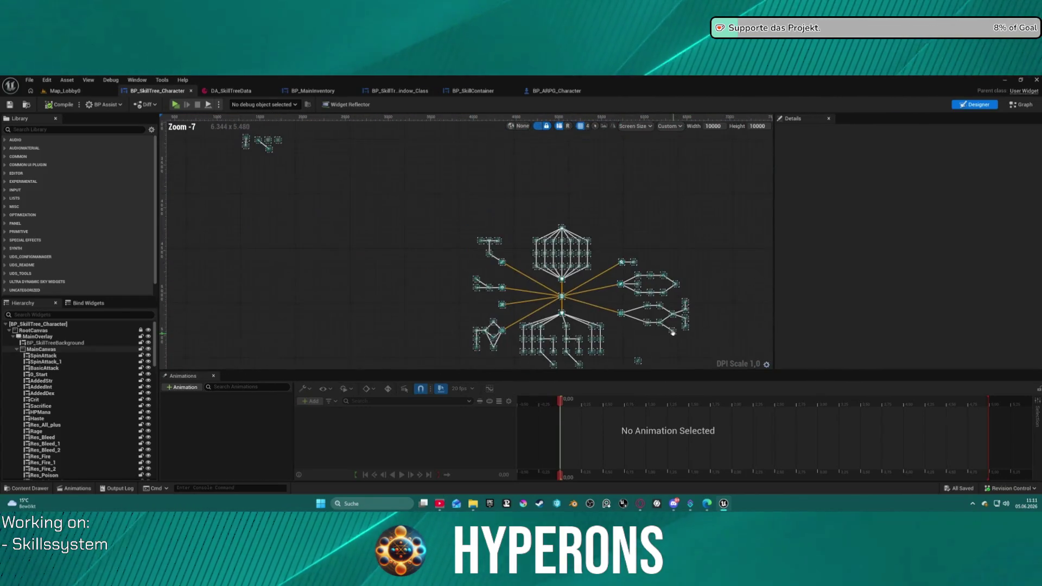
scroll(640, 309, "up", 3)
mouse_move(533, 248)
left_mouse_down()
mouse_move(618, 251)
mouse_move(640, 261)
mouse_move(657, 293)
mouse_move(540, 272)
mouse_move(537, 291)
mouse_move(447, 303)
mouse_move(450, 285)
left_mouse_up()
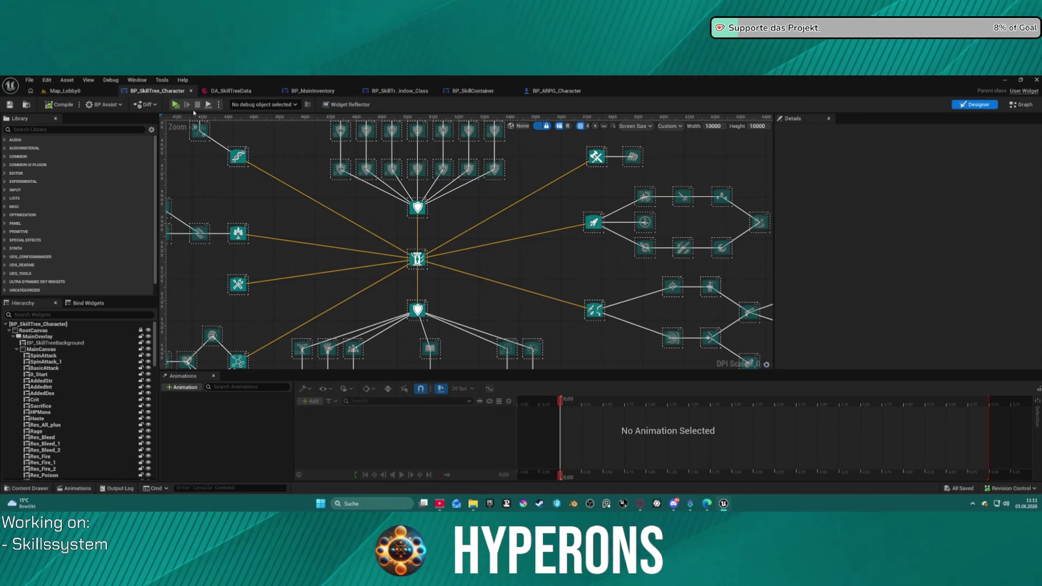
left_click(65, 92)
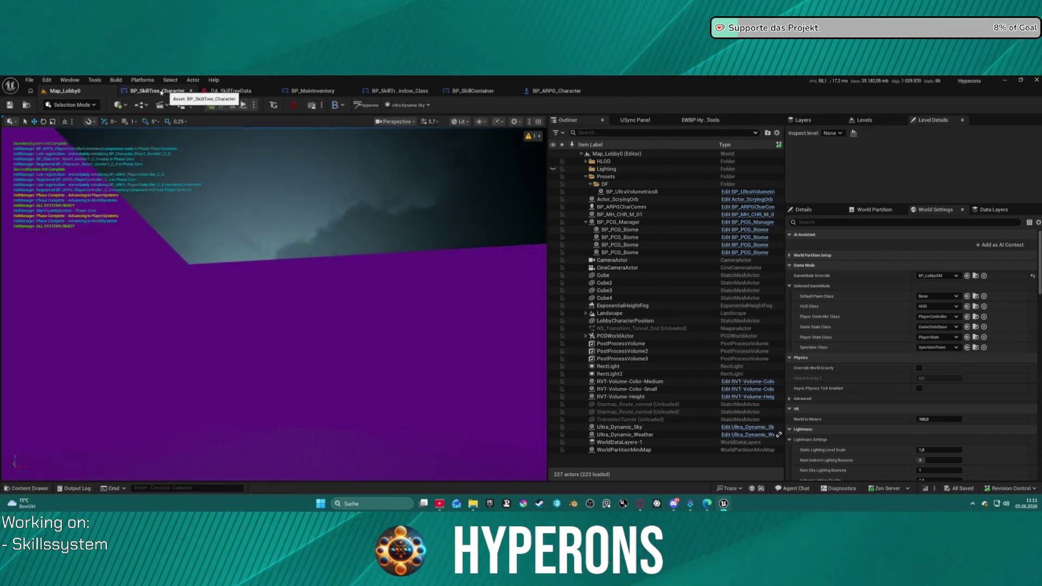
Step: Open BP_ARPG_Character and its JigOnItemConsumed function, found by searching 'consum'
key("ctrl+space")
key("ctrl+space")
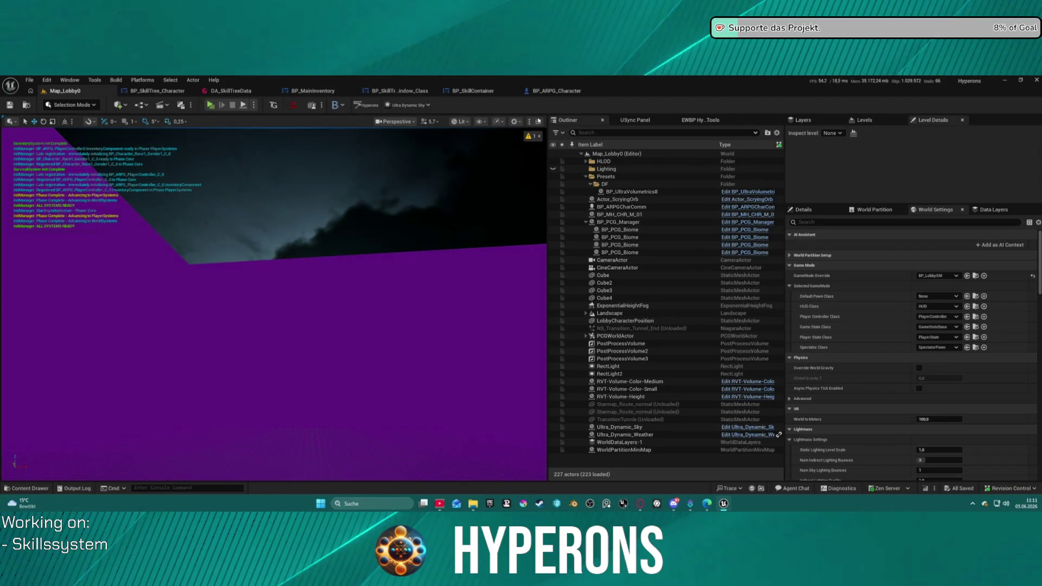
left_click(552, 92)
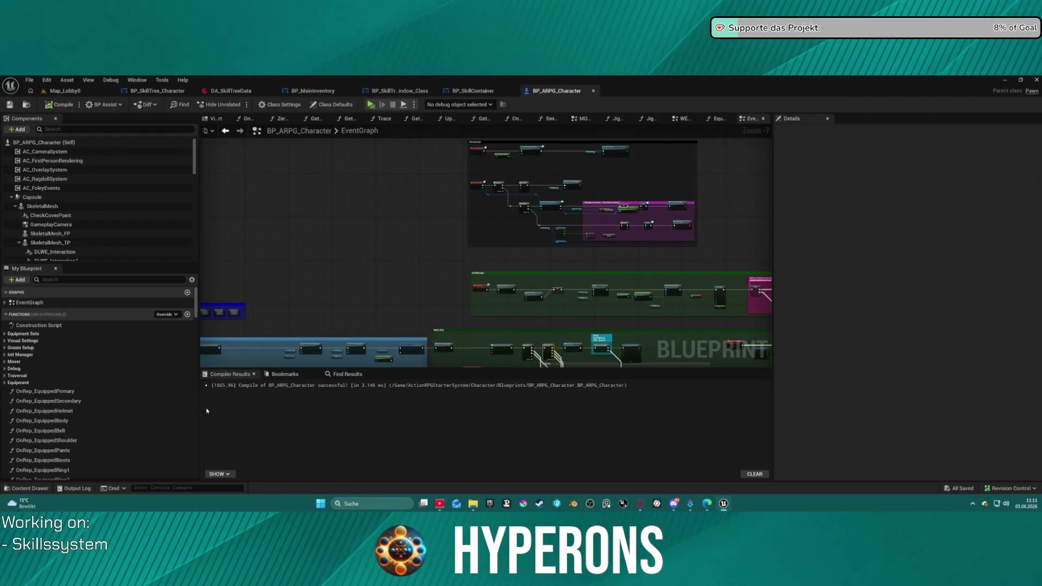
scroll(418, 211, "down", 5)
left_click(76, 279)
type("consum")
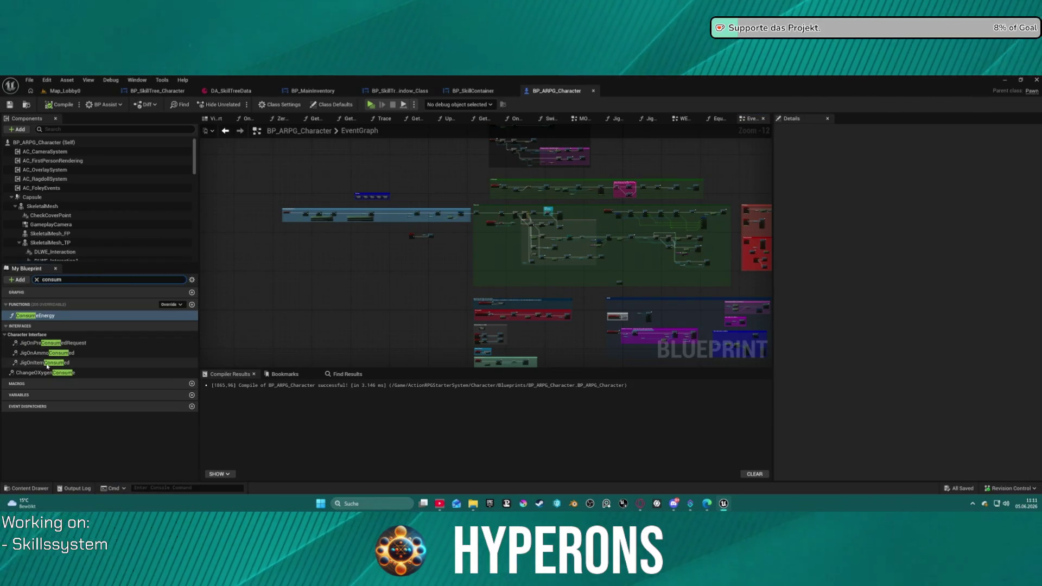
double_click(44, 363)
Step: Bring the Sequence and Break FItem Info nodes into view and select Break FItem Info
scroll(486, 244, "down", 9)
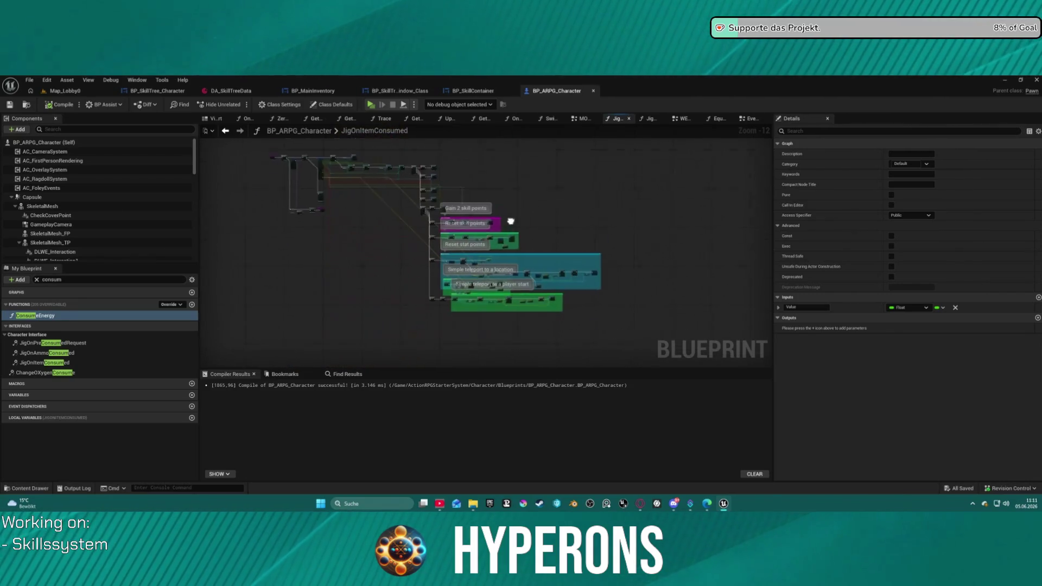
scroll(318, 201, "up", 13)
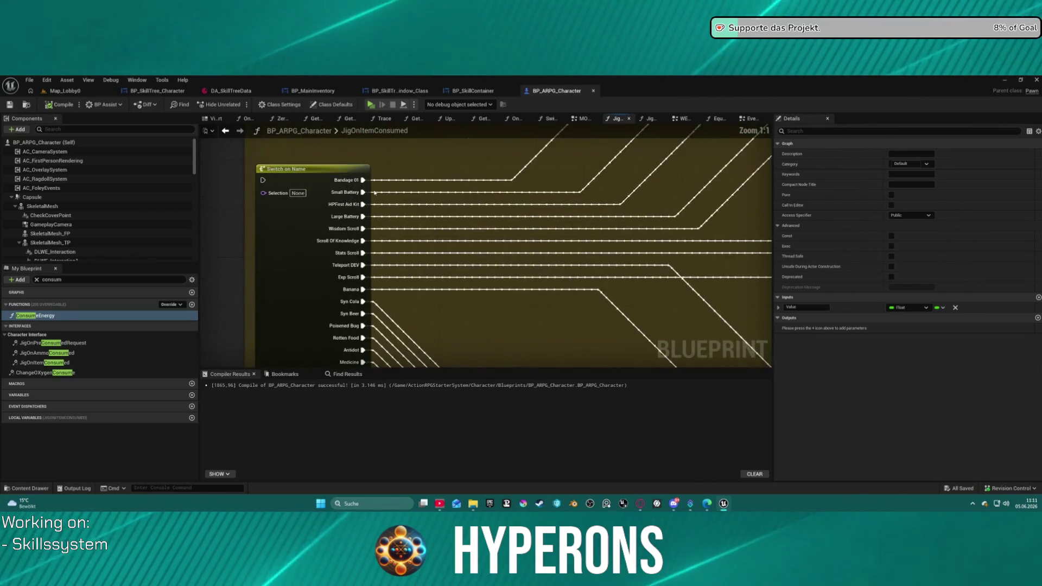
scroll(318, 201, "down", 10)
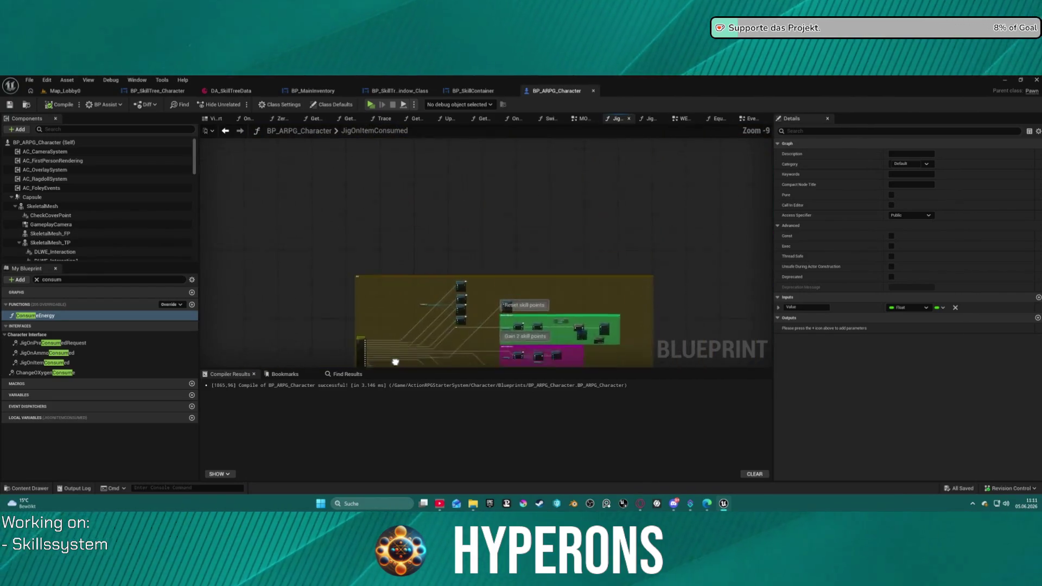
scroll(396, 342, "up", 10)
scroll(422, 253, "down", 7)
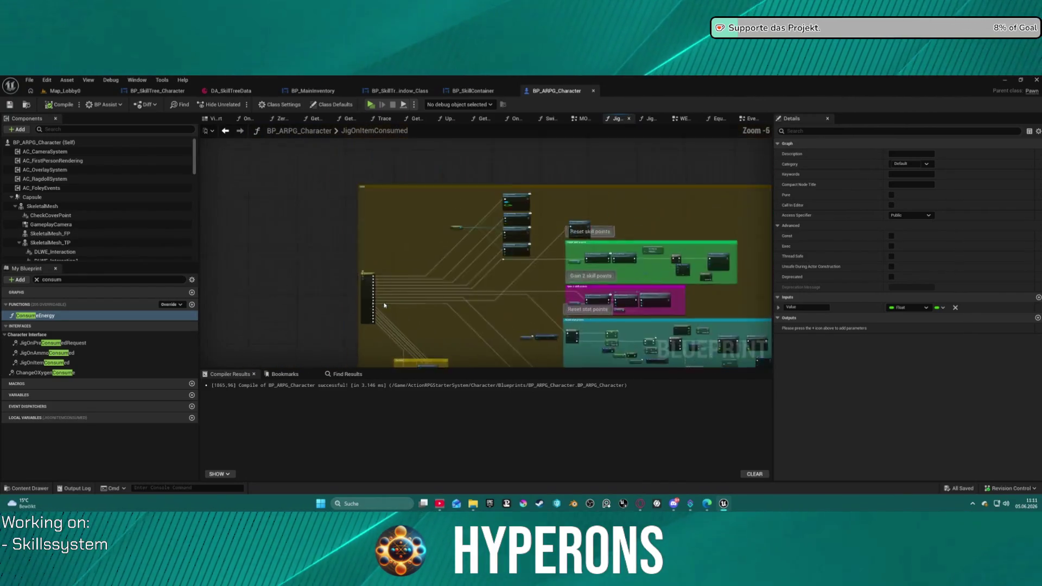
mouse_move(561, 348)
left_mouse_down()
mouse_move(414, 226)
mouse_move(462, 163)
mouse_move(490, 228)
mouse_move(477, 370)
left_mouse_up()
scroll(330, 252, "up", 7)
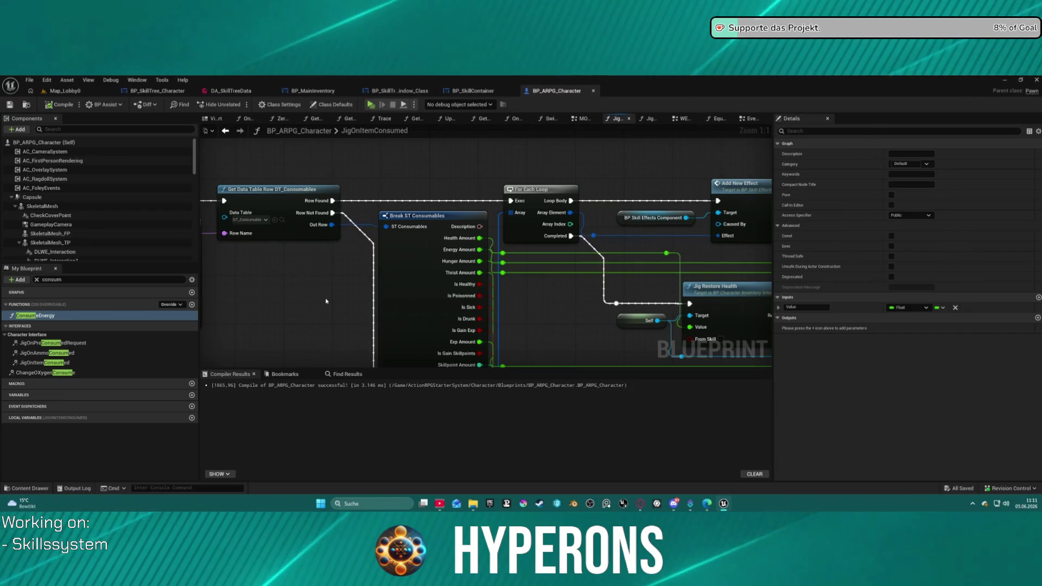
mouse_move(301, 313)
left_mouse_down()
mouse_move(474, 260)
mouse_move(532, 291)
mouse_move(720, 308)
left_mouse_up()
left_click_drag(578, 235, 580, 244)
Step: Hide the unconnected pins on Break FItem Info, then select the For Each Loop node
left_click_drag(709, 300, 521, 293)
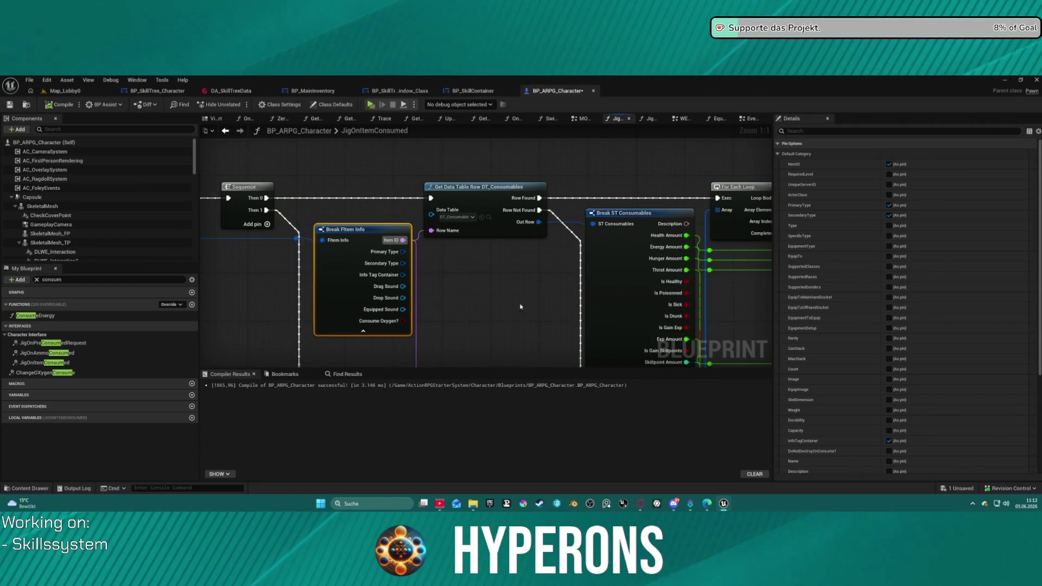
left_click(363, 332)
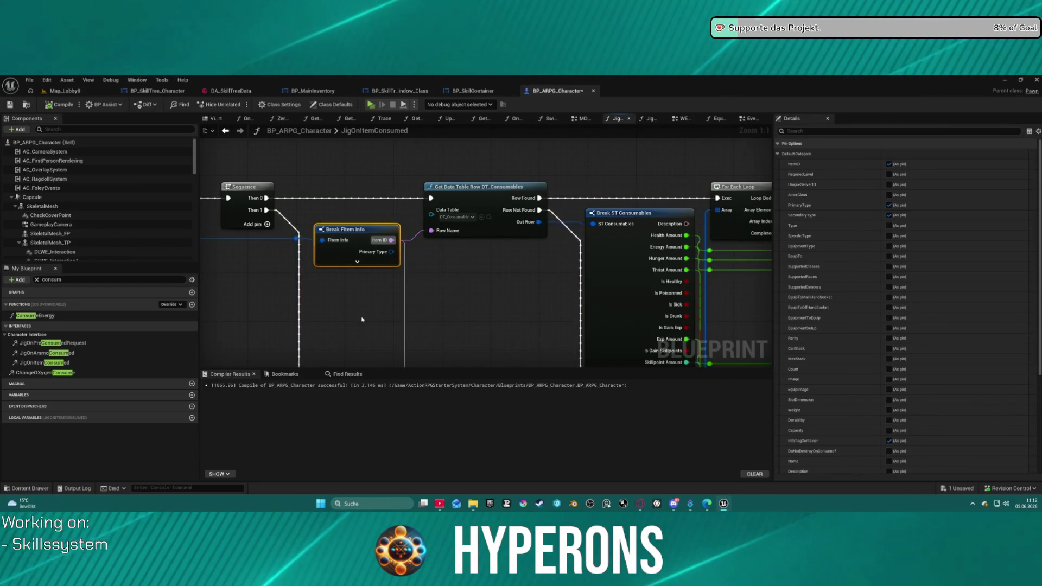
scroll(904, 434, "down", 5)
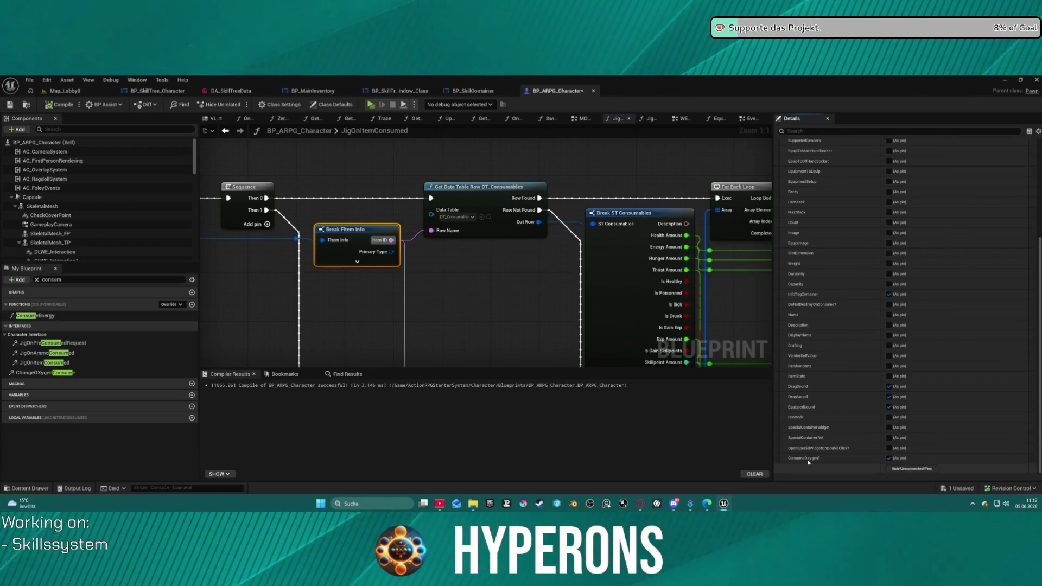
left_click(911, 469)
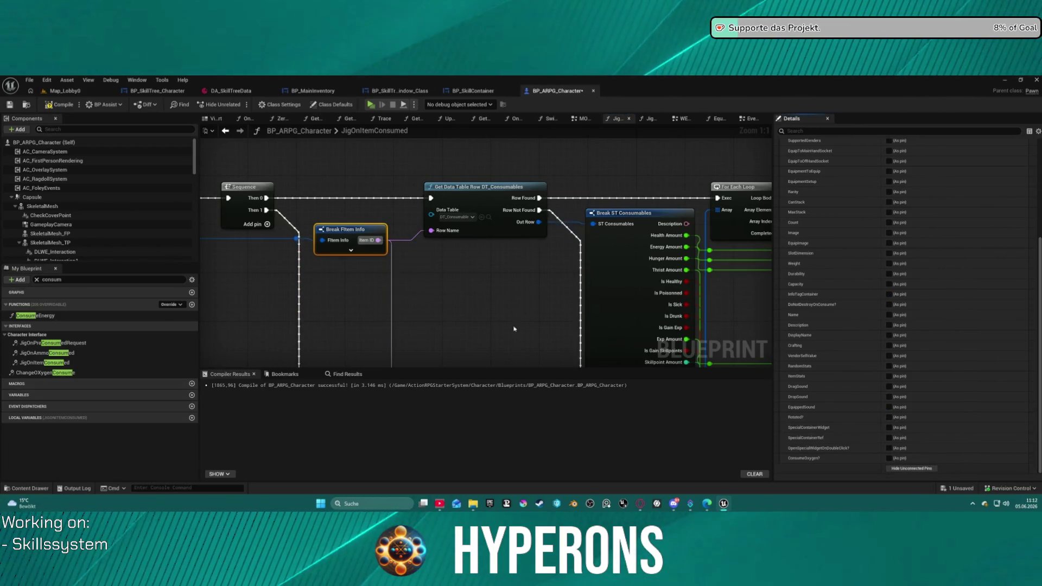
left_click(746, 211)
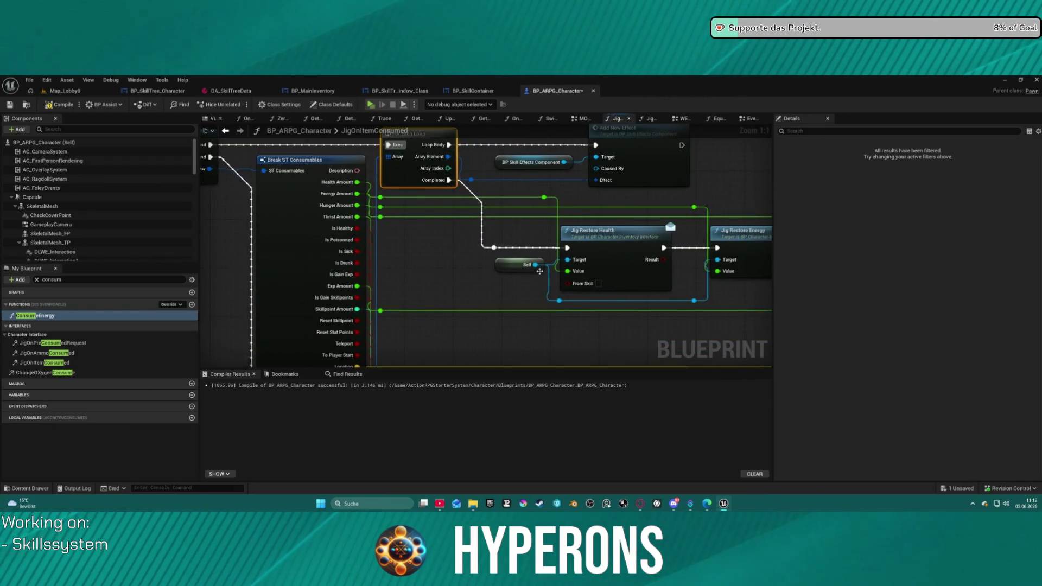
Step: Pan across the coloured comment groups to review the Gain 2 skill points logic
scroll(539, 271, "down", 6)
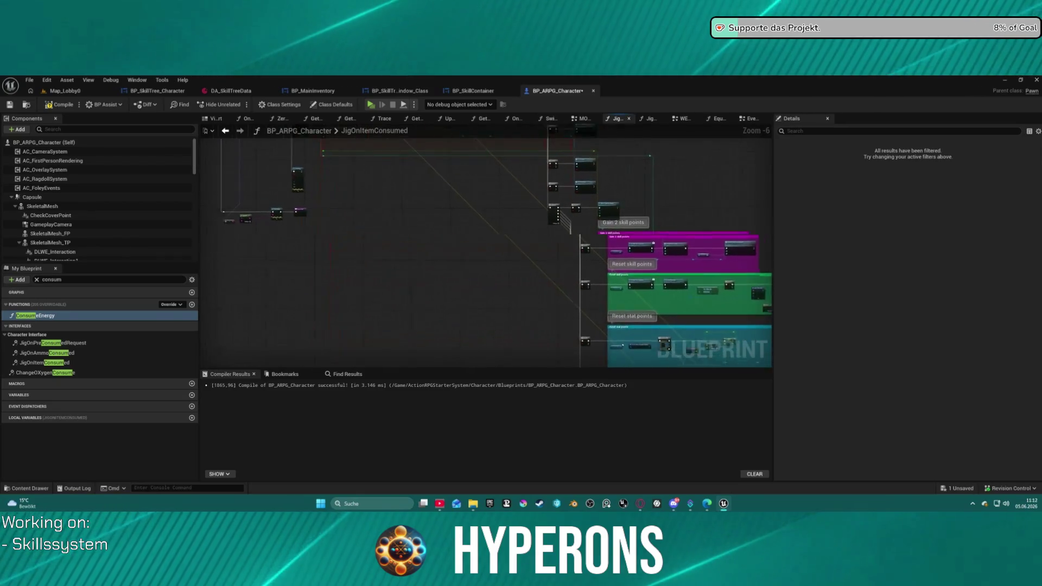
left_click_drag(380, 163, 434, 207)
mouse_move(417, 154)
left_mouse_down()
mouse_move(459, 226)
mouse_move(550, 279)
left_mouse_up()
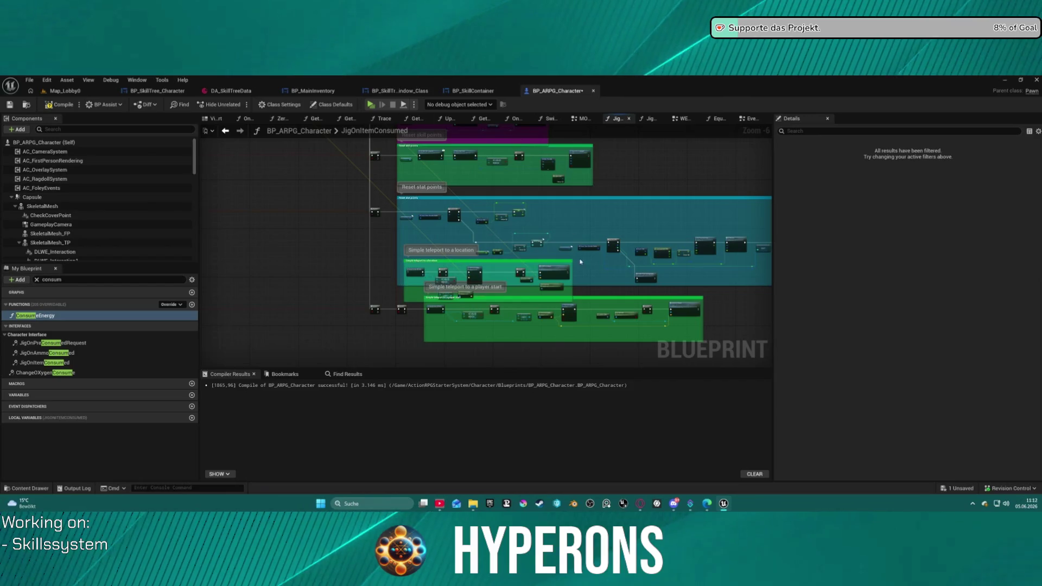
scroll(541, 250, "up", 6)
mouse_move(474, 302)
left_mouse_down()
mouse_move(436, 178)
mouse_move(397, 235)
mouse_move(392, 315)
mouse_move(396, 249)
left_mouse_up()
scroll(393, 315, "down", 5)
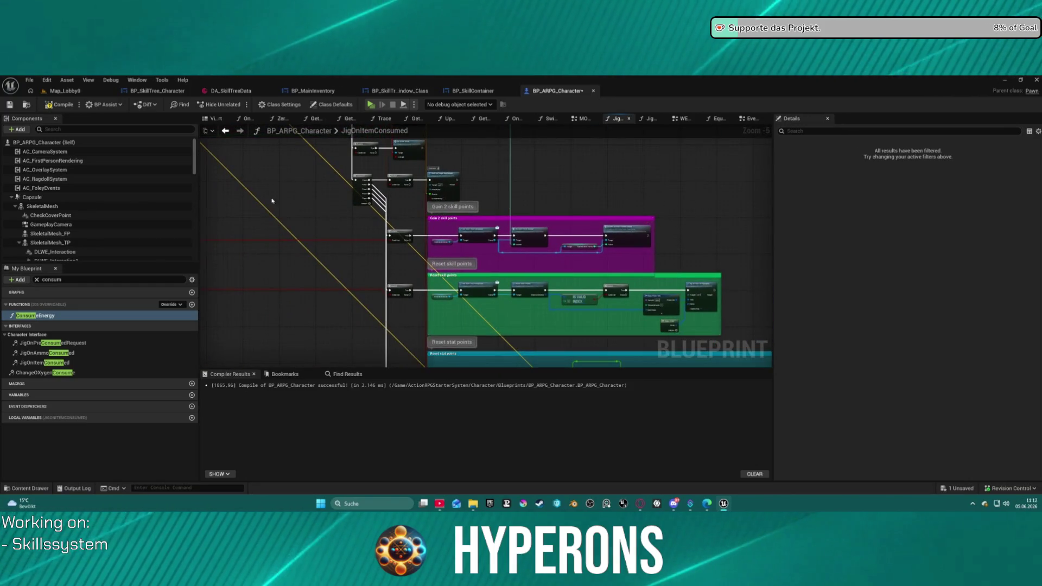
scroll(293, 199, "up", 1)
Step: Review the Reset skill points nodes, select its green comment, then switch to BP_SkillTree_Character
mouse_move(293, 200)
left_mouse_down()
mouse_move(315, 171)
mouse_move(232, 177)
left_mouse_up()
scroll(232, 177, "up", 2)
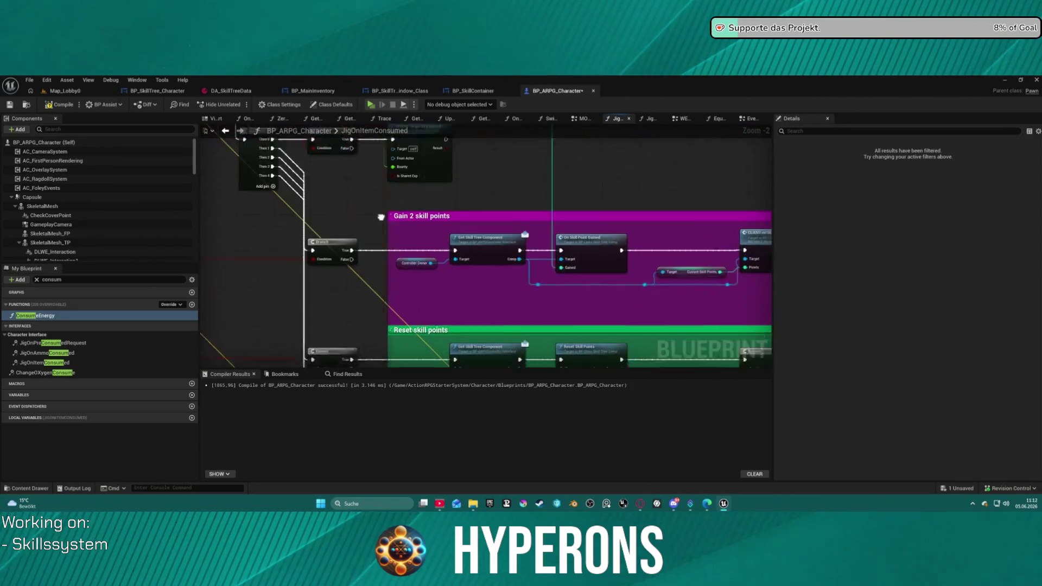
mouse_move(383, 207)
left_mouse_down()
mouse_move(350, 184)
mouse_move(287, 209)
left_mouse_up()
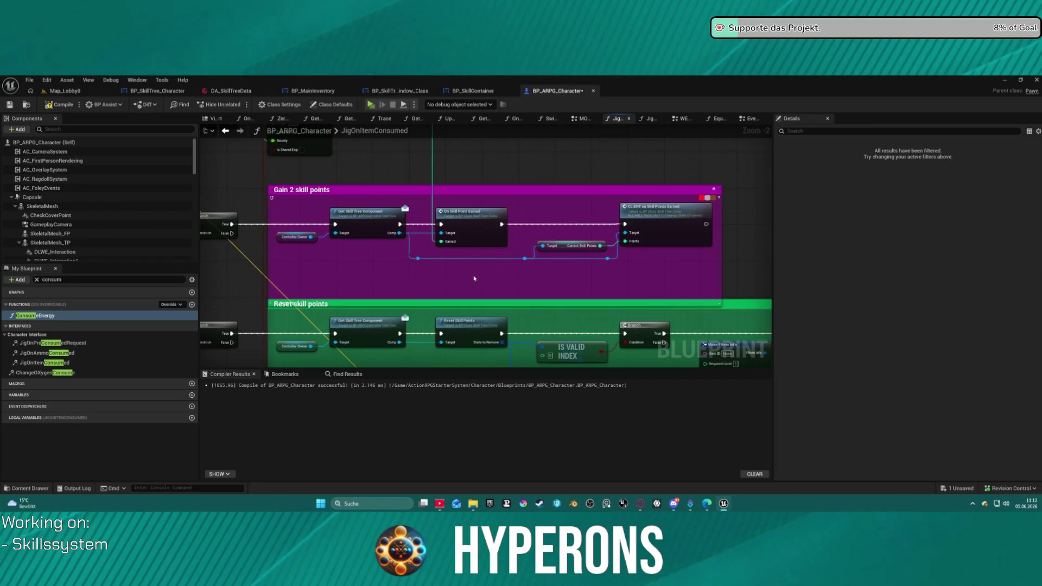
scroll(473, 278, "up", 3)
mouse_move(536, 297)
left_mouse_down()
mouse_move(450, 260)
mouse_move(270, 247)
mouse_move(367, 269)
mouse_move(581, 284)
mouse_move(567, 287)
left_mouse_up()
mouse_move(563, 349)
left_mouse_down()
mouse_move(548, 307)
mouse_move(510, 288)
mouse_move(302, 303)
mouse_move(531, 273)
mouse_move(445, 284)
mouse_move(511, 303)
mouse_move(257, 311)
mouse_move(349, 321)
mouse_move(312, 302)
left_mouse_up()
left_click(322, 189)
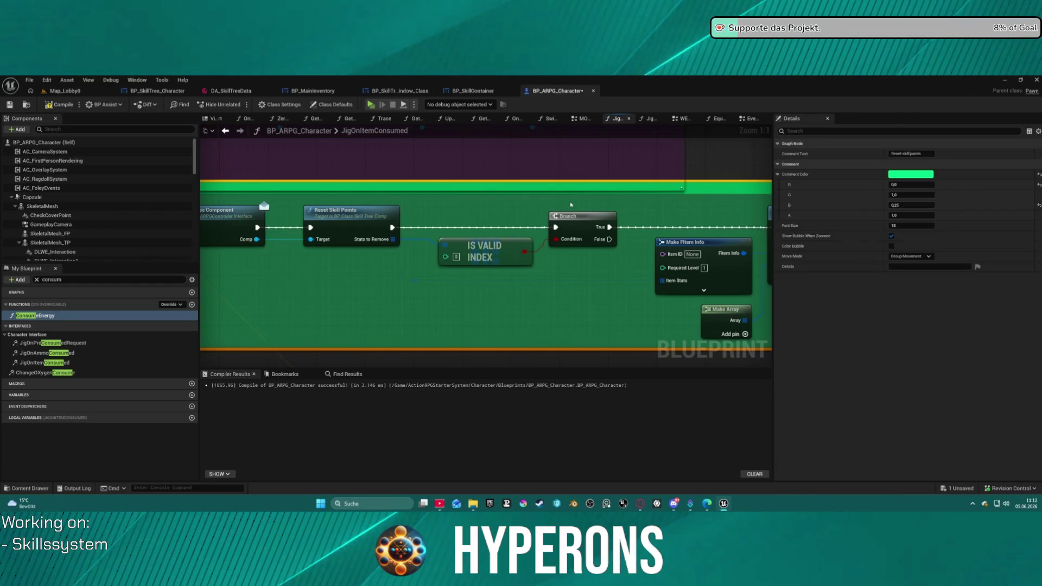
left_click_drag(571, 204, 419, 235)
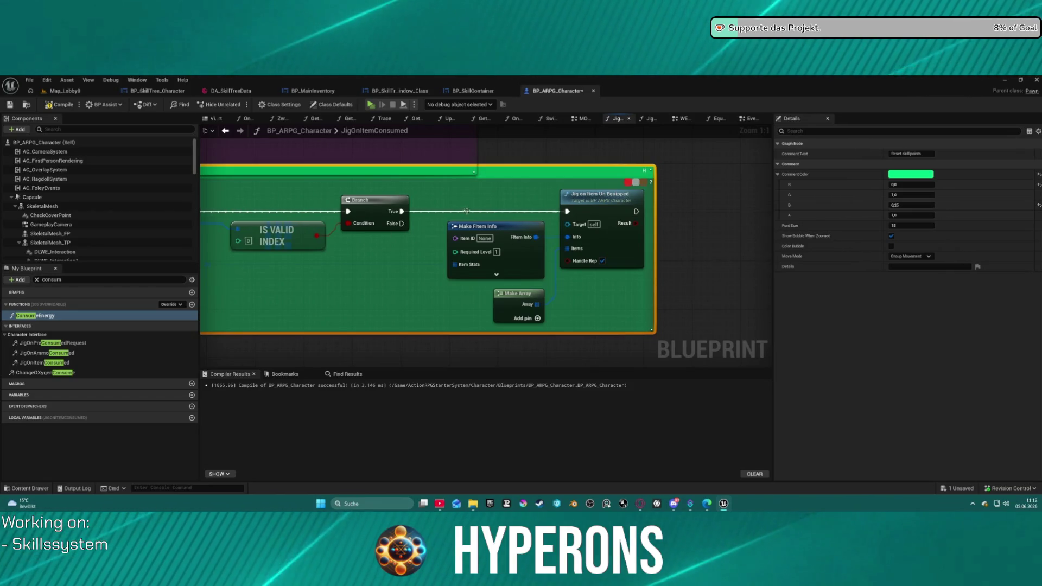
left_click(152, 92)
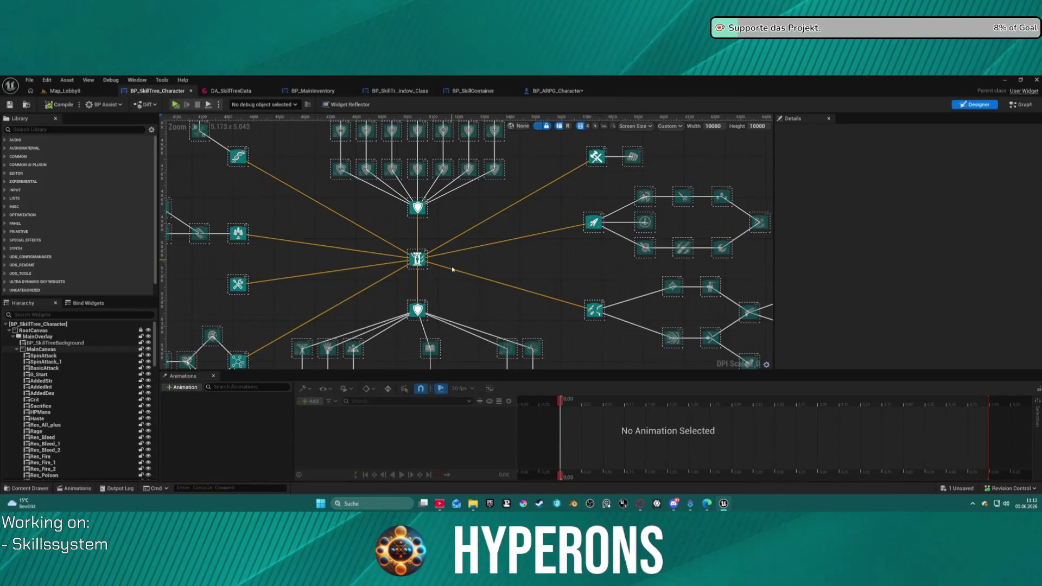
Step: Select the 3_ImpDna skill node and scroll through its Details settings
left_click(244, 159)
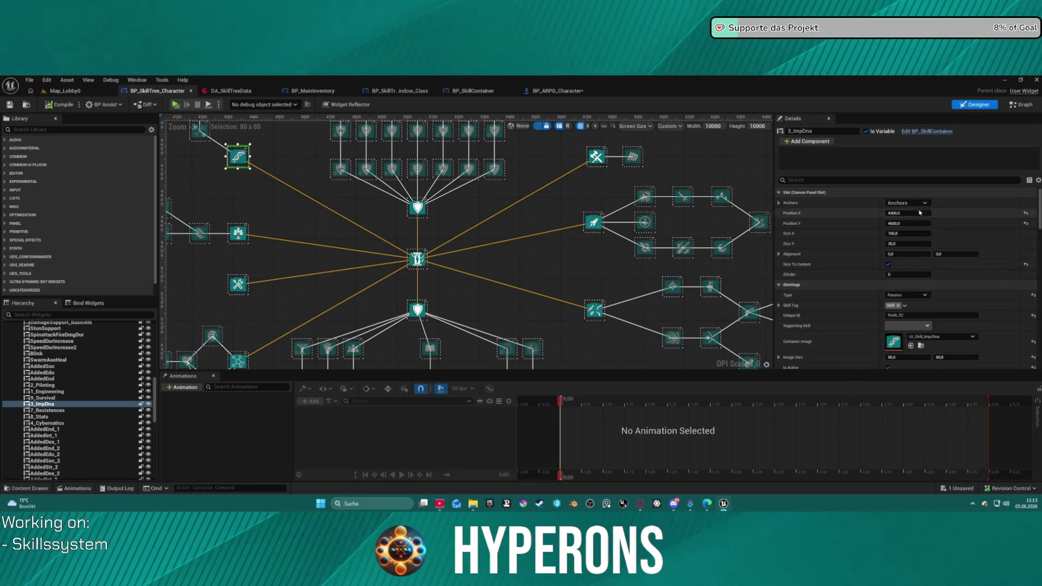
scroll(890, 287, "down", 3)
scroll(884, 283, "down", 3)
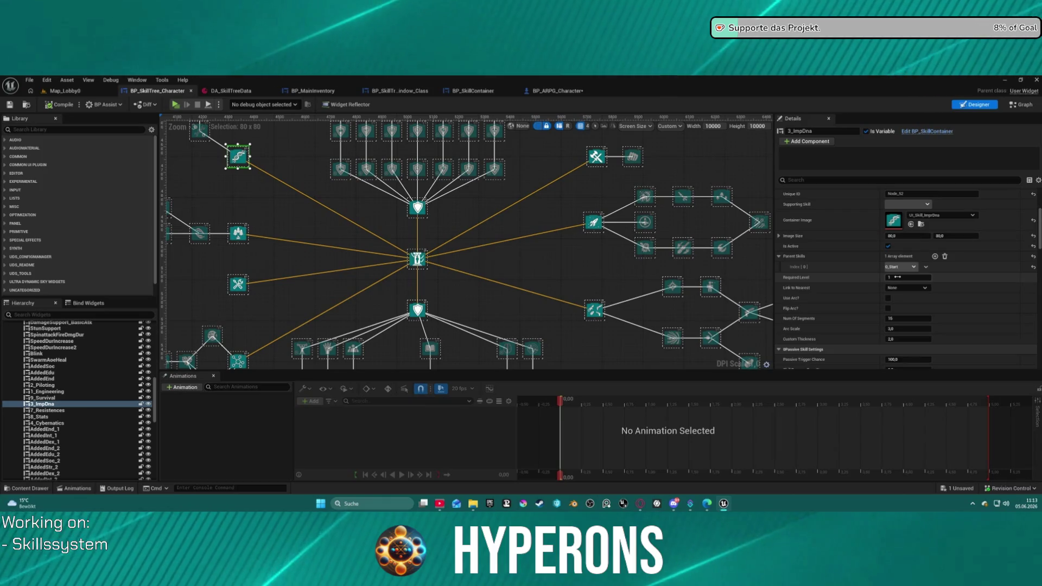
scroll(841, 320, "down", 3)
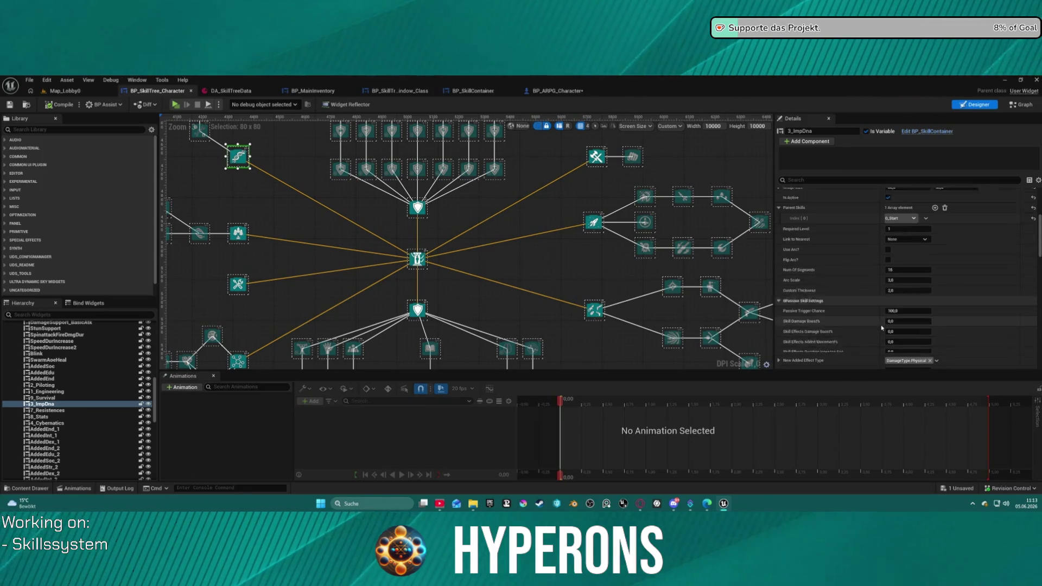
scroll(836, 320, "down", 5)
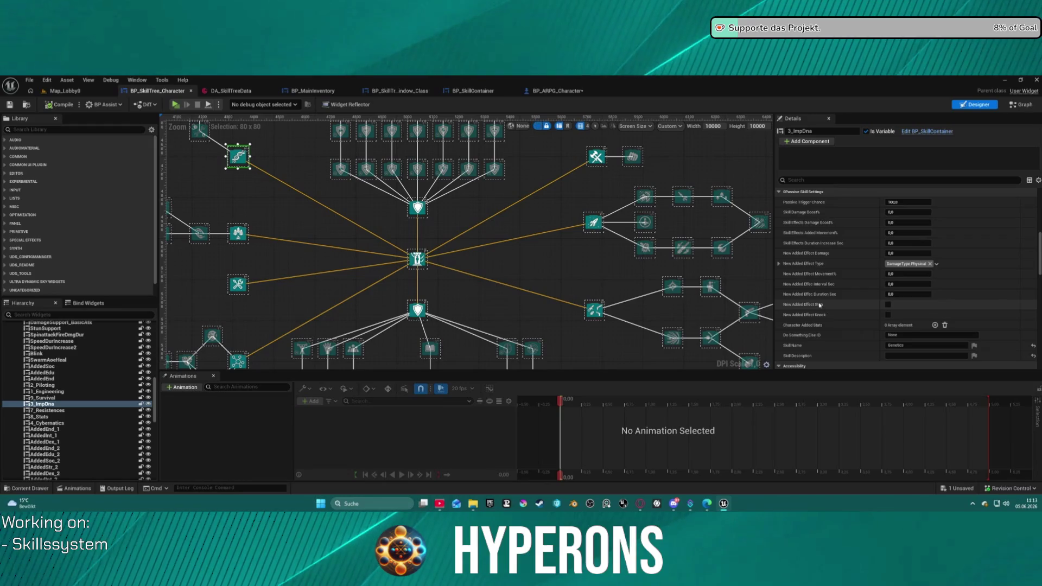
scroll(819, 304, "down", 2)
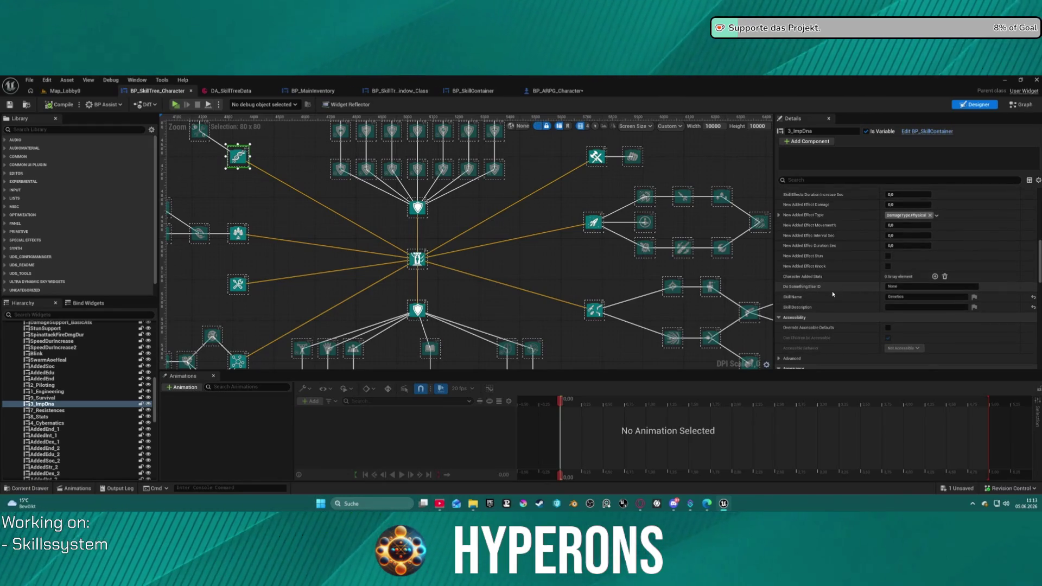
scroll(833, 295, "down", 2)
scroll(832, 298, "down", 7)
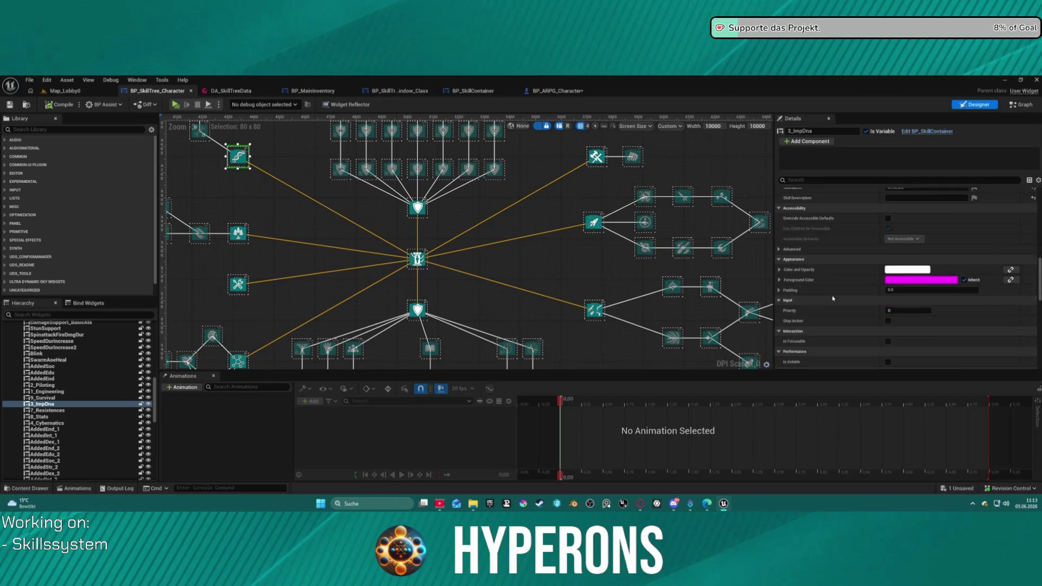
scroll(833, 301, "down", 15)
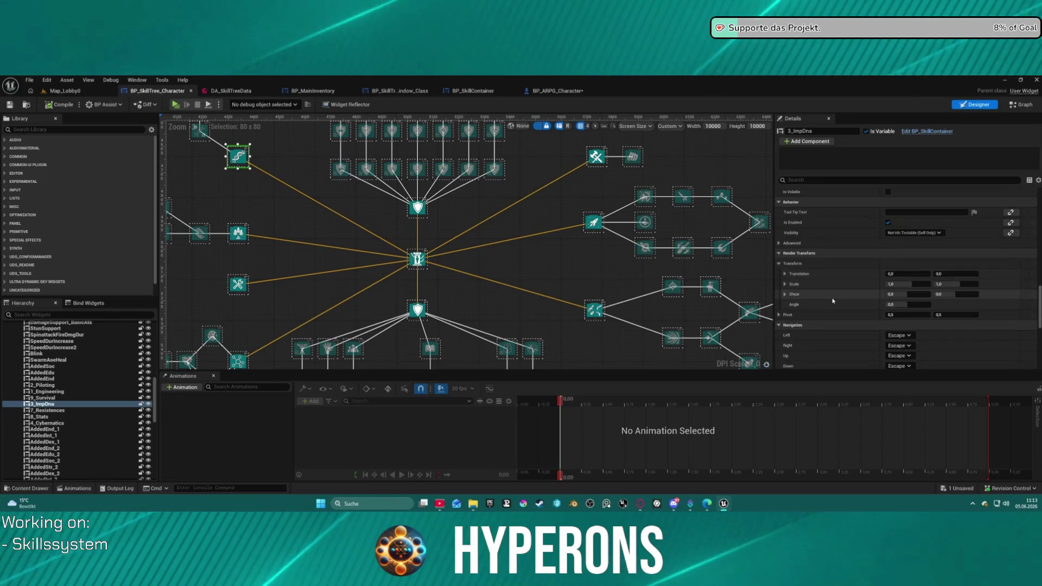
scroll(833, 300, "down", 2)
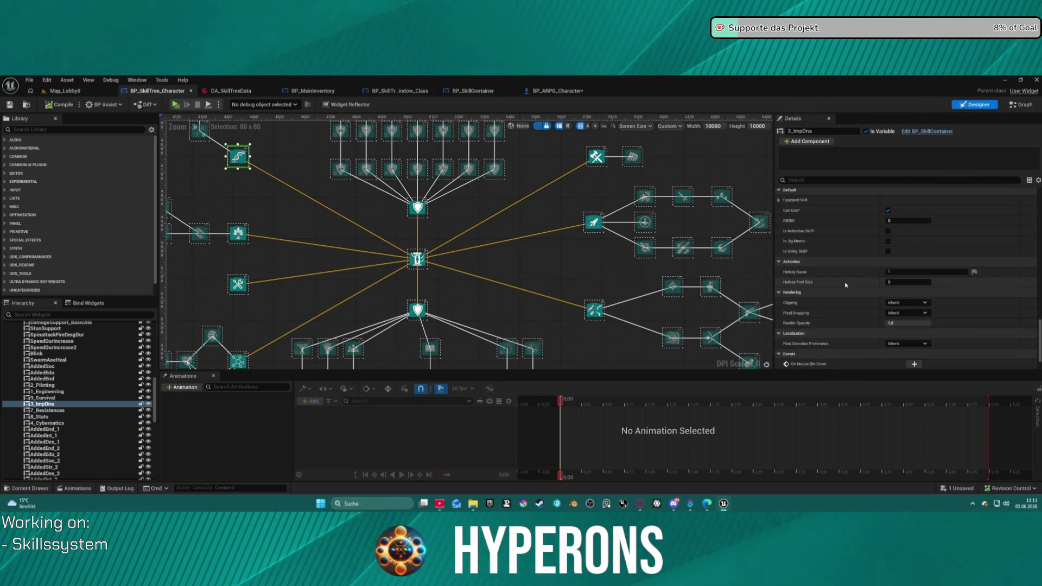
scroll(918, 279, "down", 2)
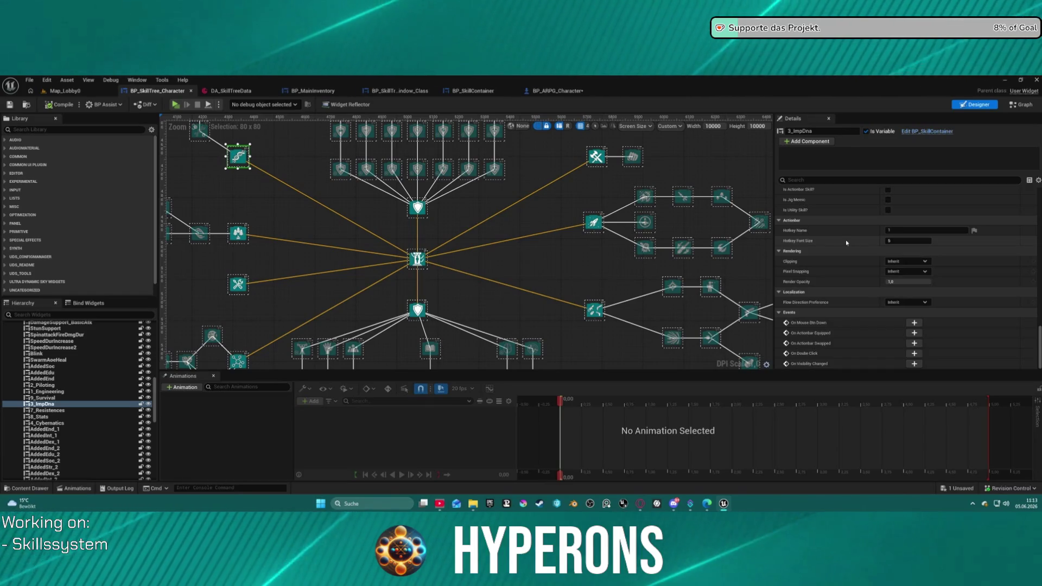
scroll(969, 270, "up", 10)
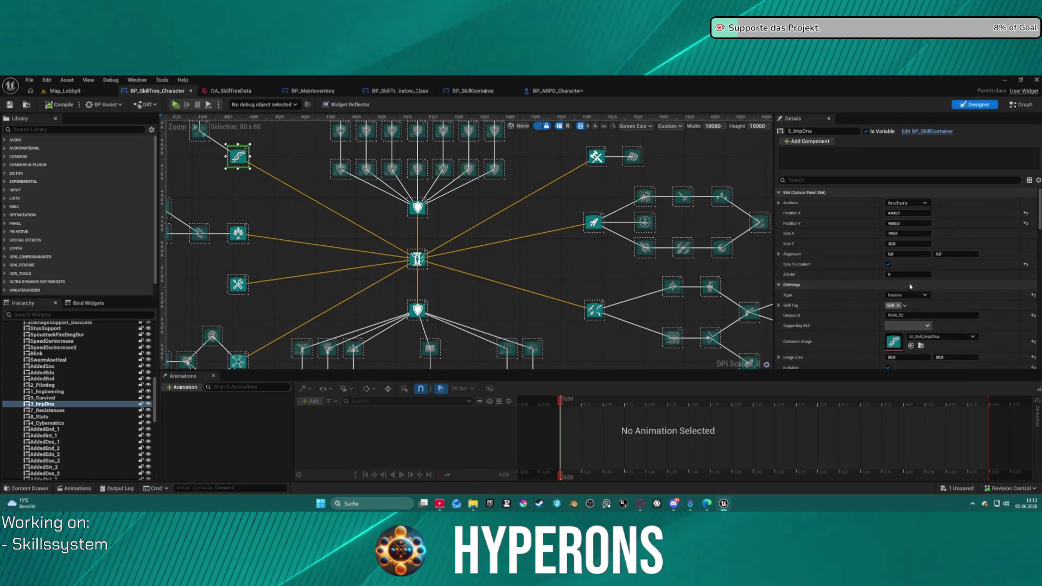
scroll(916, 299, "down", 2)
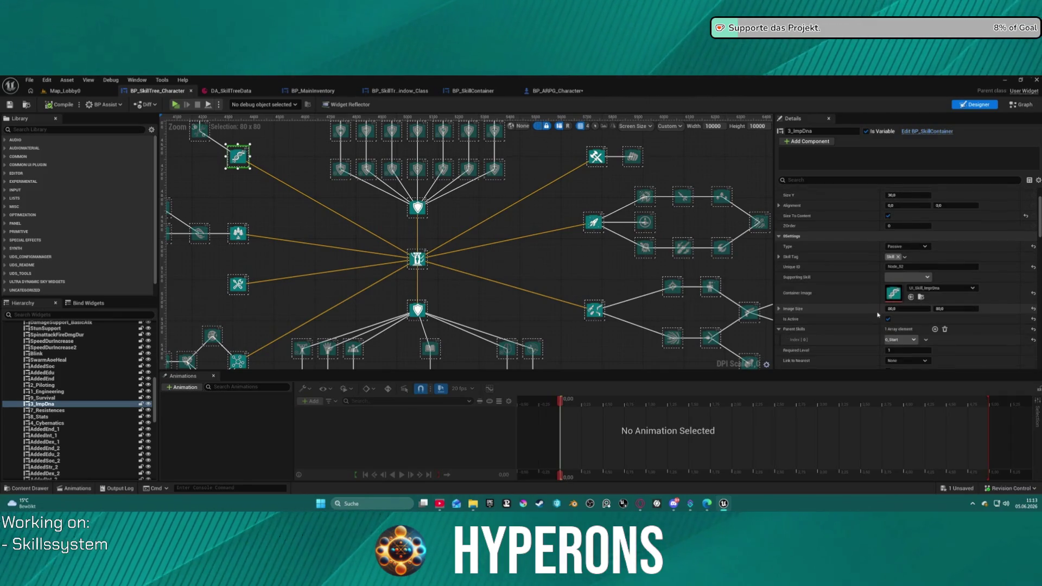
scroll(918, 283, "down", 2)
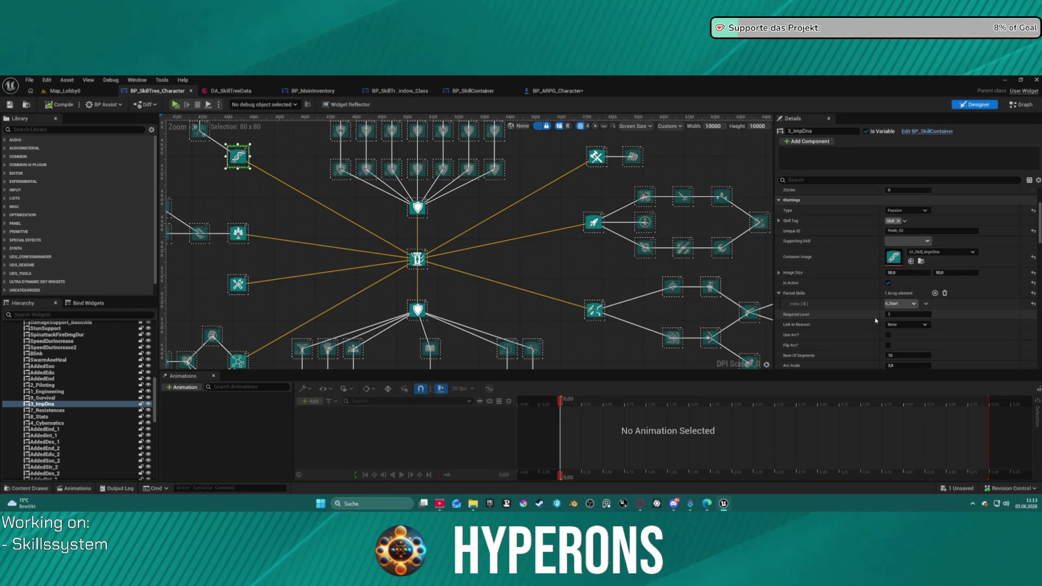
Step: Select the 0_Start node, deselect back to the canvas, and open the content browser
left_click(426, 262)
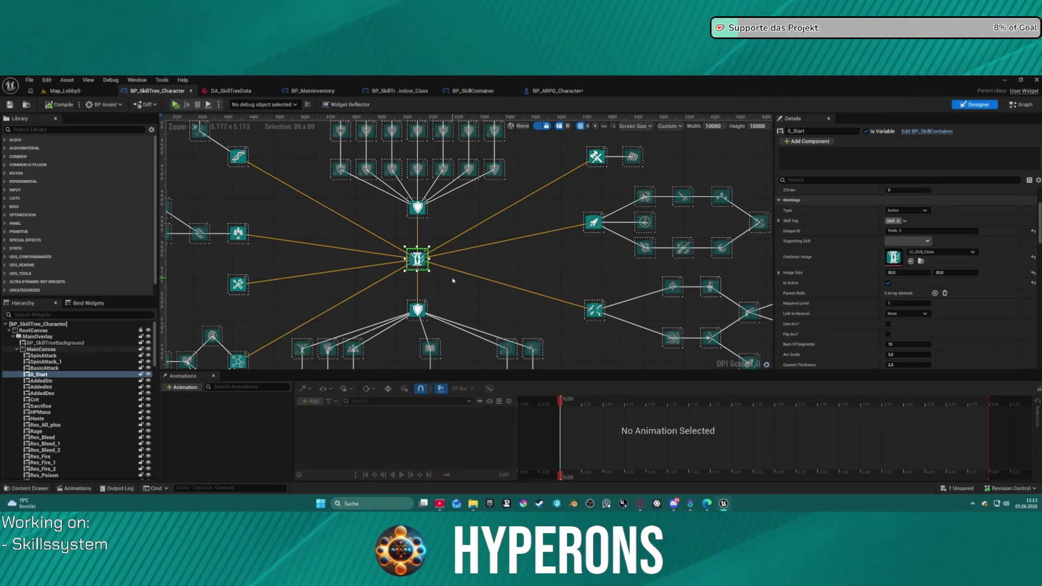
left_click(543, 252)
key("ctrl+space")
Step: Switch to DA_SkillTreeData and inspect ServerTree entries [7] and [0], collapsing both
left_click(235, 92)
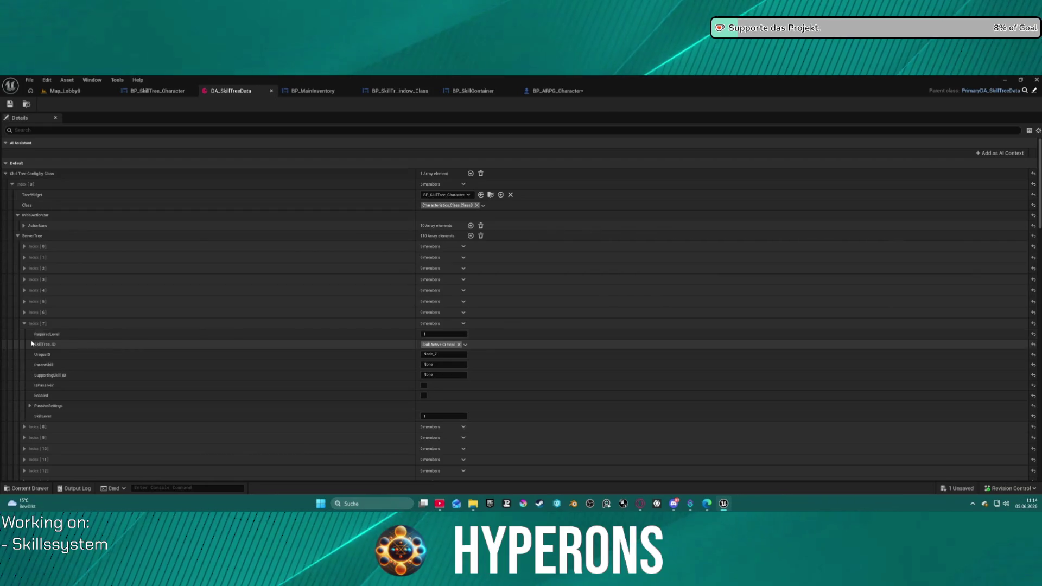
left_click(24, 324)
left_click(24, 247)
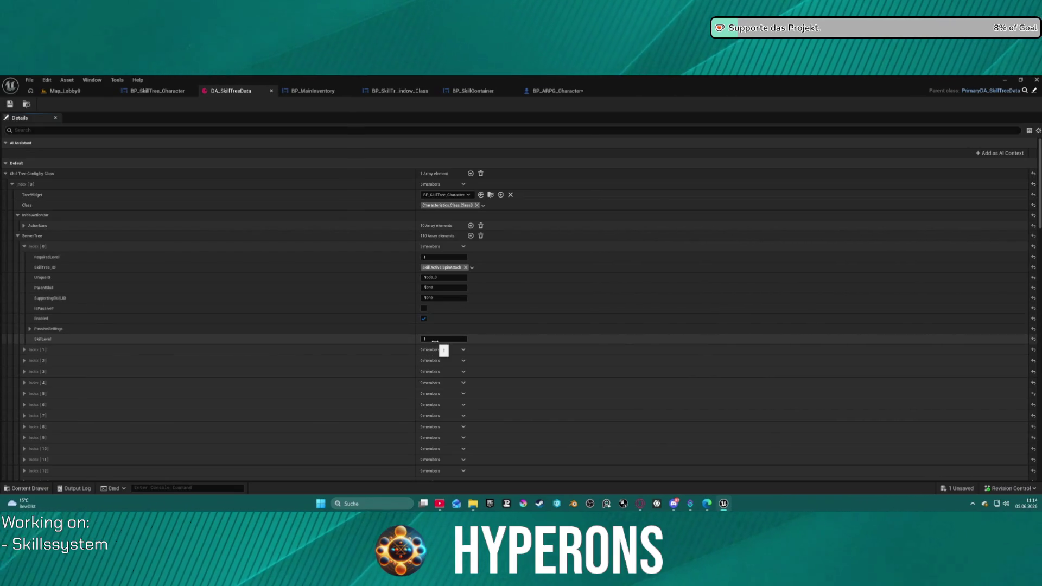
left_click(25, 246)
Step: Collapse ServerTree entry [109], scroll back to the top, and return to BP_ARPG_Character
scroll(127, 342, "down", 5)
scroll(136, 348, "down", 15)
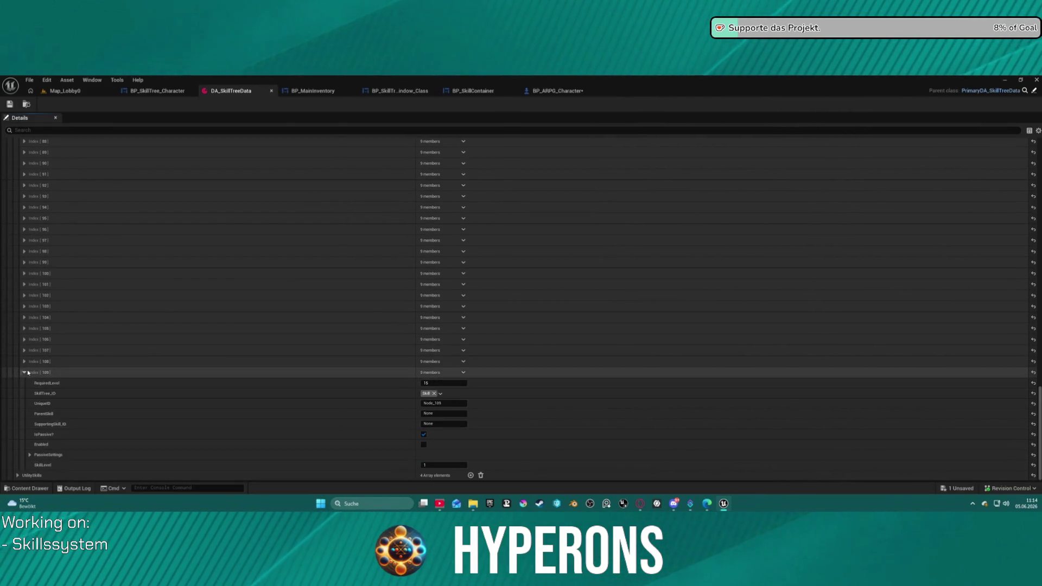
left_click(25, 374)
scroll(103, 305, "up", 15)
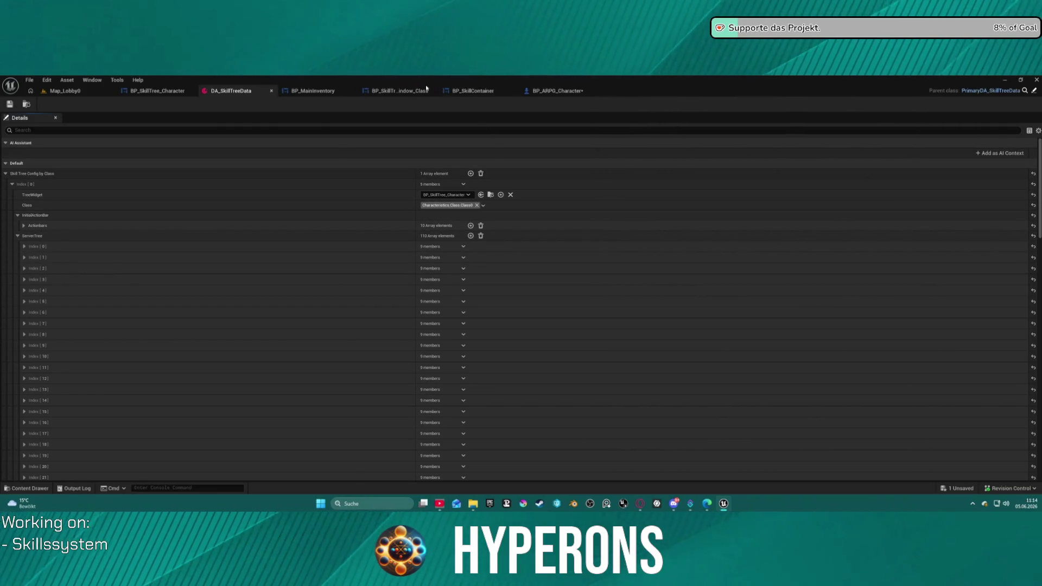
left_click(557, 91)
Step: Open BP_ARPG_PlayerController from ActionRPGStarterSystem > Character > Blueprints
key("ctrl+space")
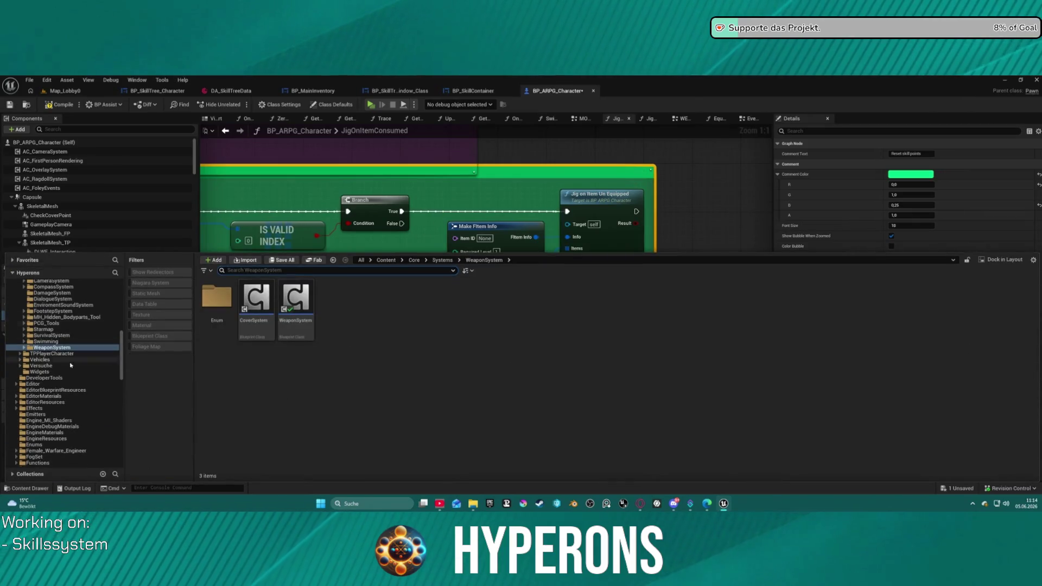
scroll(68, 359, "up", 10)
scroll(81, 413, "down", 3)
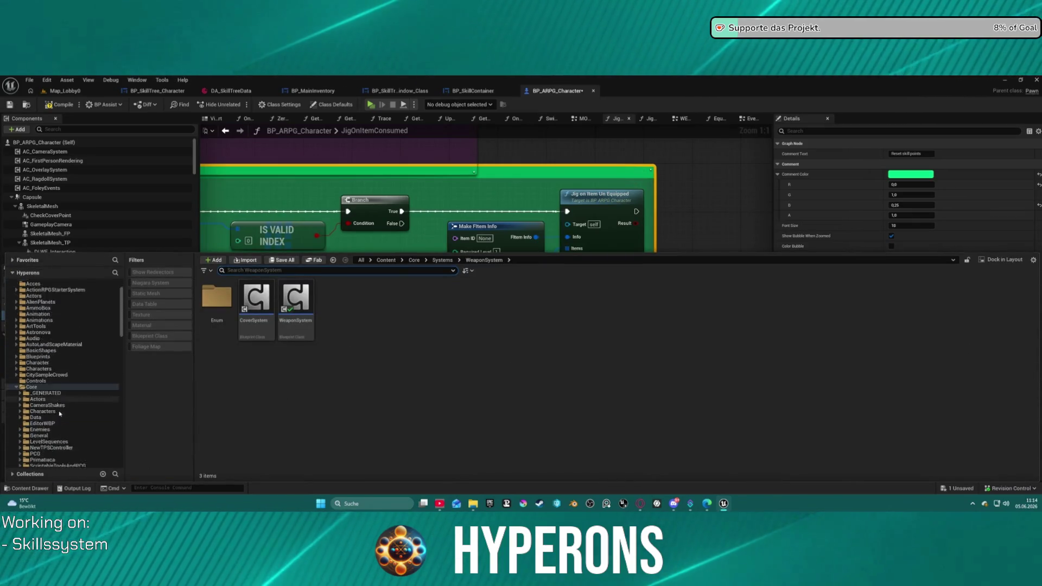
scroll(71, 346, "up", 3)
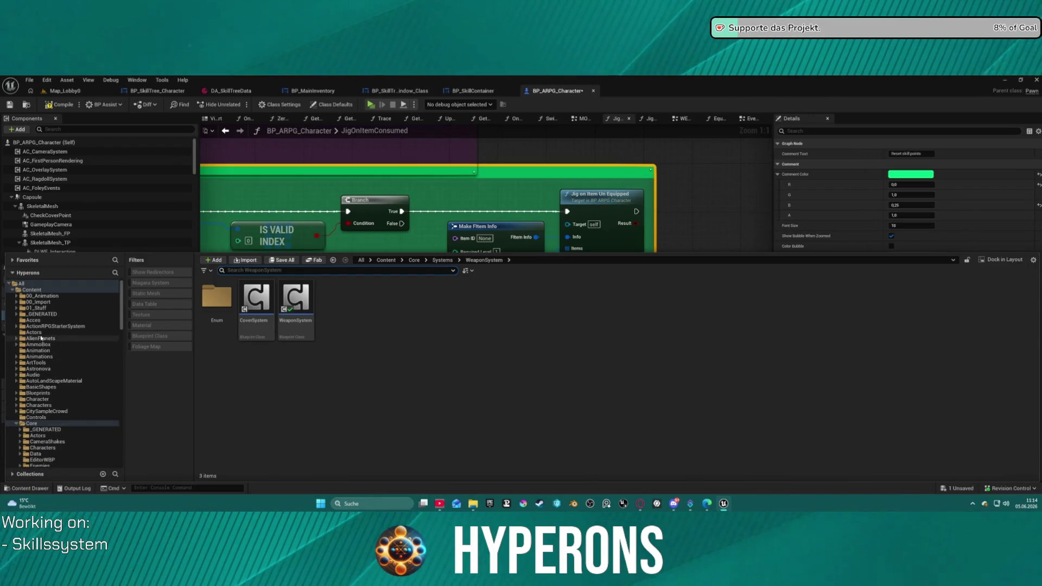
left_click(52, 326)
double_click(337, 299)
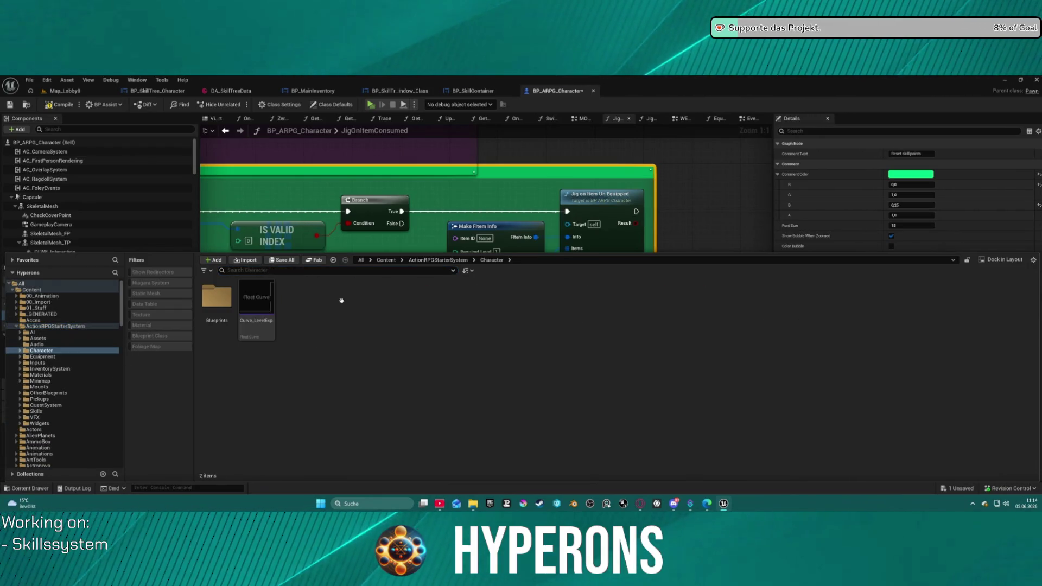
double_click(226, 296)
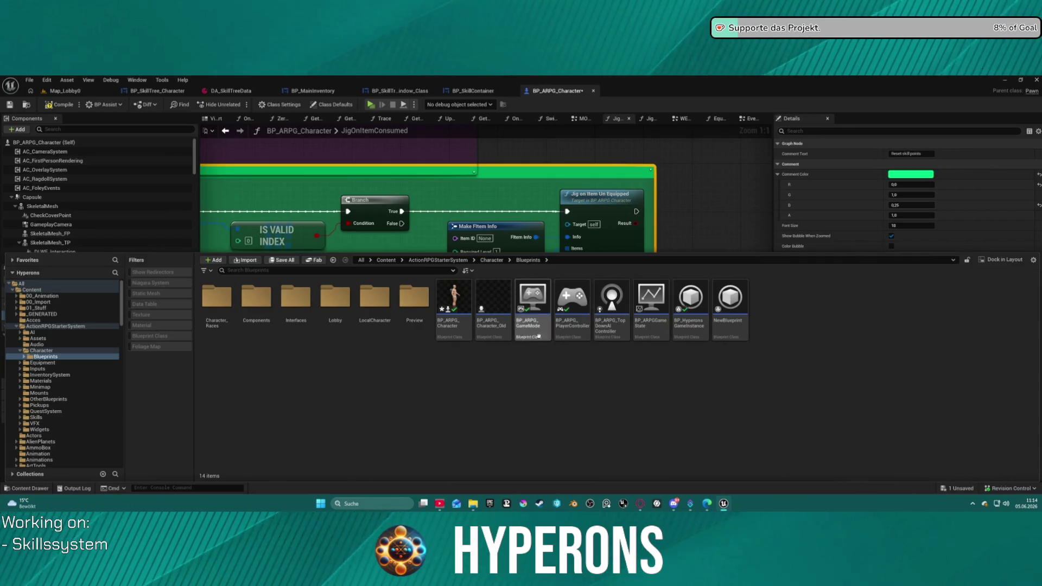
left_click(566, 314)
double_click(582, 295)
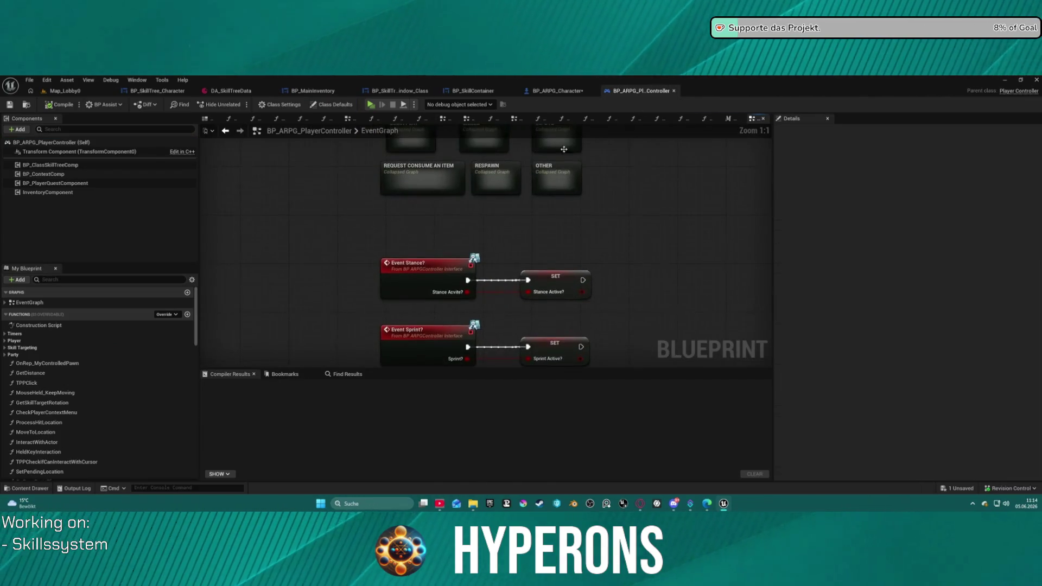
Step: Edit BP_InventoryComponent from the controller's InventoryComponent context menu
left_click_drag(524, 202, 489, 260)
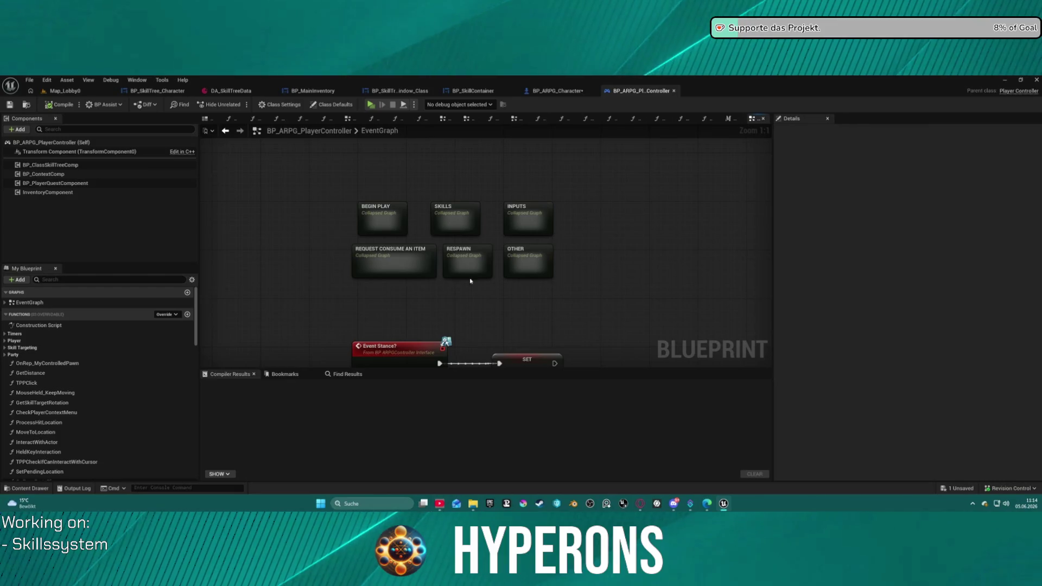
left_click(51, 193)
left_click(51, 193)
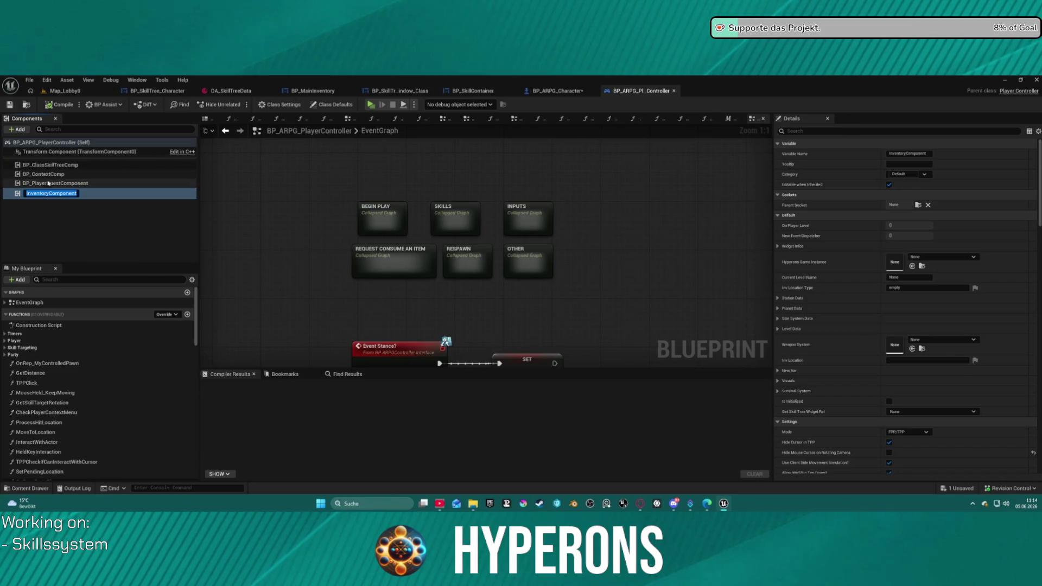
right_click(18, 194)
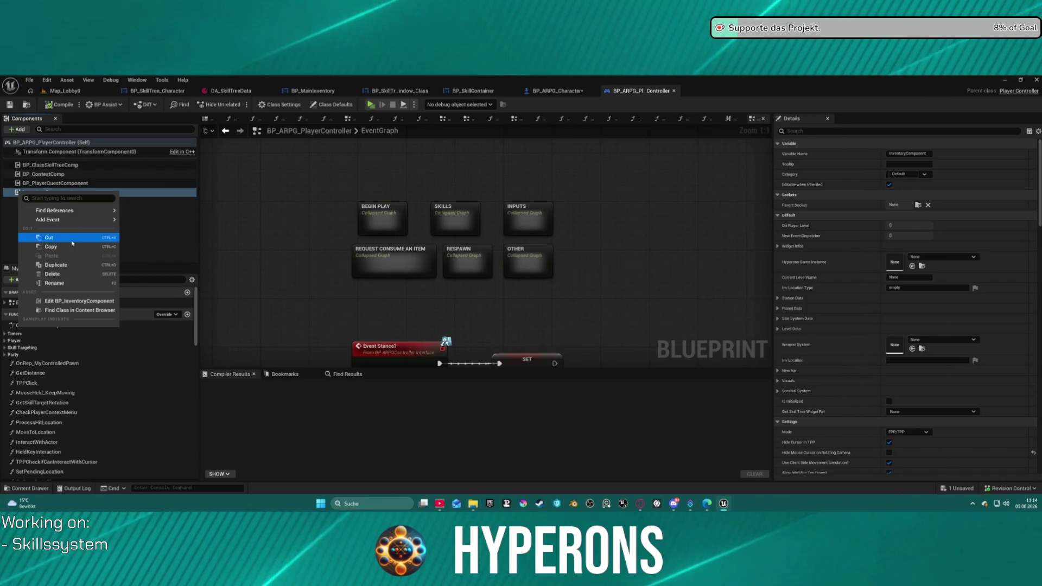
left_click(77, 303)
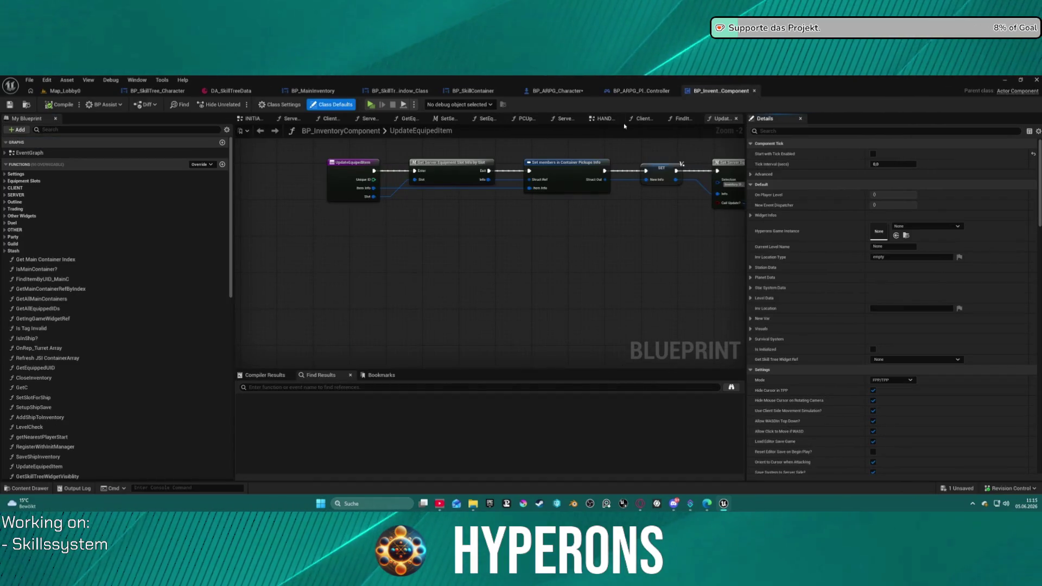
Step: Open the INITIALIZE STARTING ITEMS collapsed graph and select the Initialize Tree Class node
left_click(607, 119)
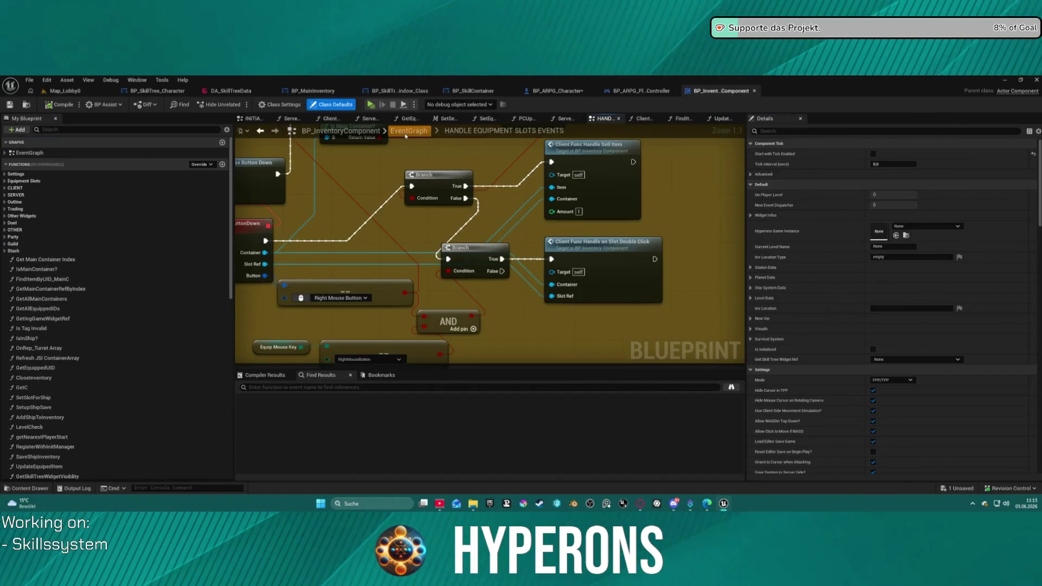
left_click(404, 133)
double_click(626, 202)
mouse_move(393, 193)
left_mouse_down()
mouse_move(430, 284)
mouse_move(659, 259)
mouse_move(618, 341)
left_mouse_up()
scroll(430, 284, "down", 4)
scroll(422, 207, "up", 4)
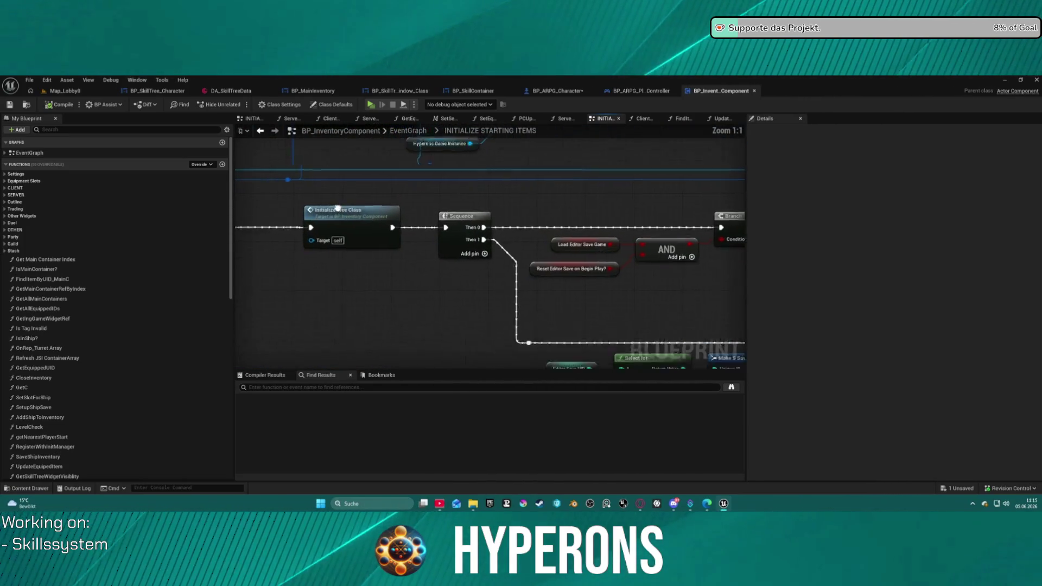
left_click(422, 207)
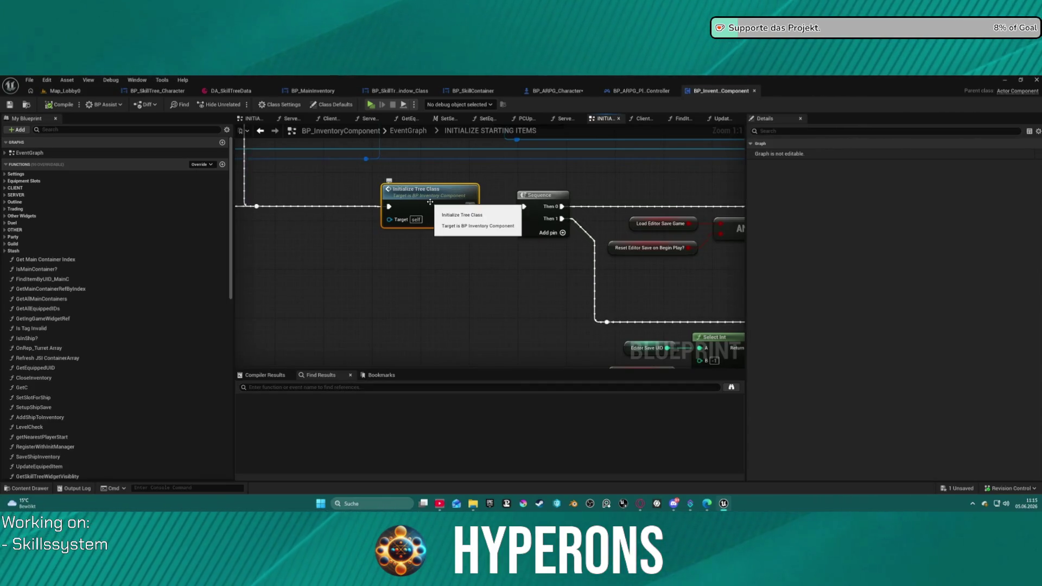
Step: Pan over the later nodes, cancel a graph title edit, and switch to BP_SkillTree_Window_Class
mouse_move(488, 240)
left_mouse_down()
mouse_move(76, 179)
mouse_move(107, 204)
mouse_move(361, 227)
mouse_move(545, 274)
left_mouse_up()
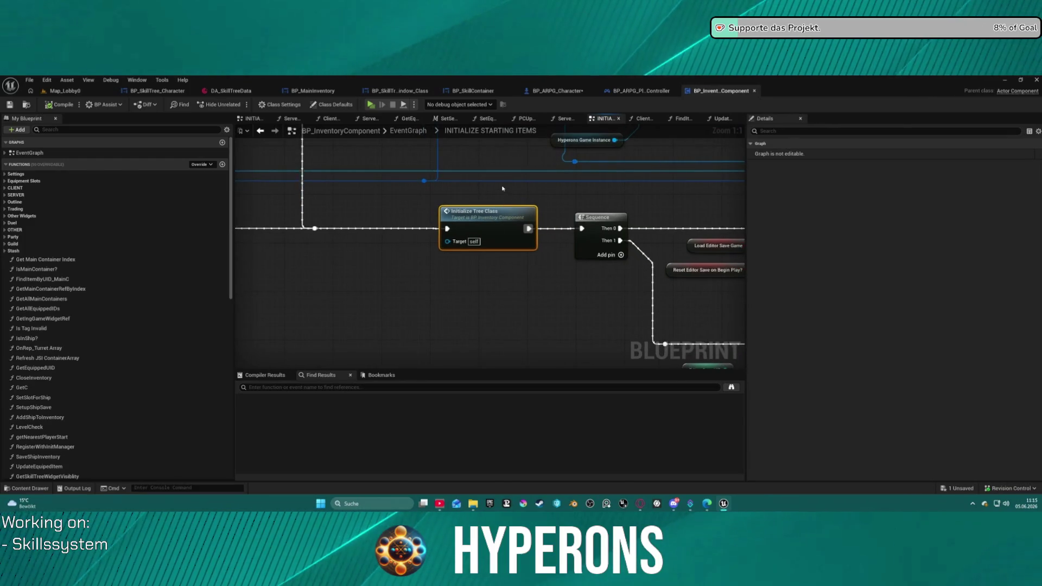
double_click(498, 131)
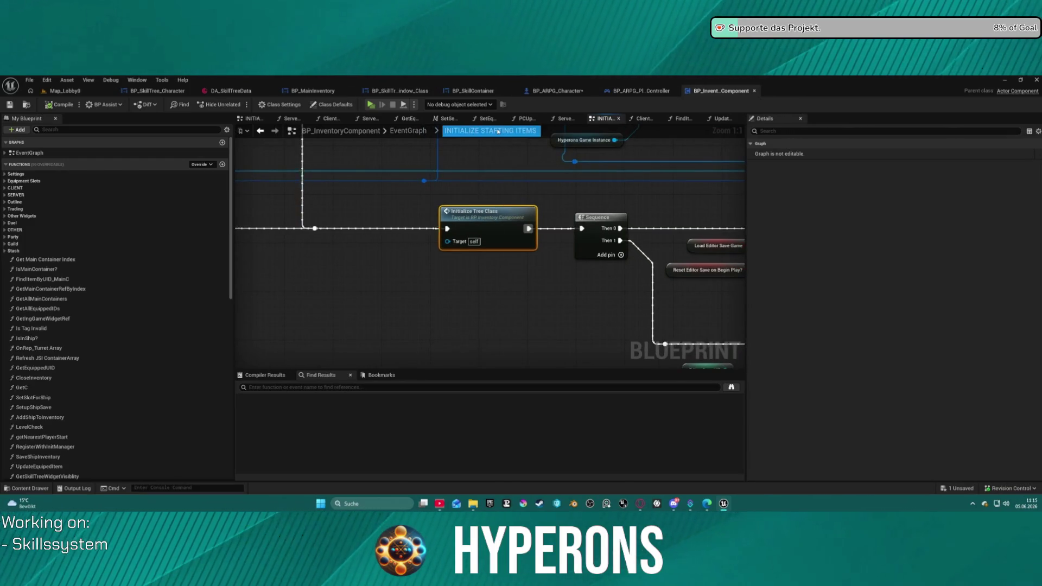
key("Escape")
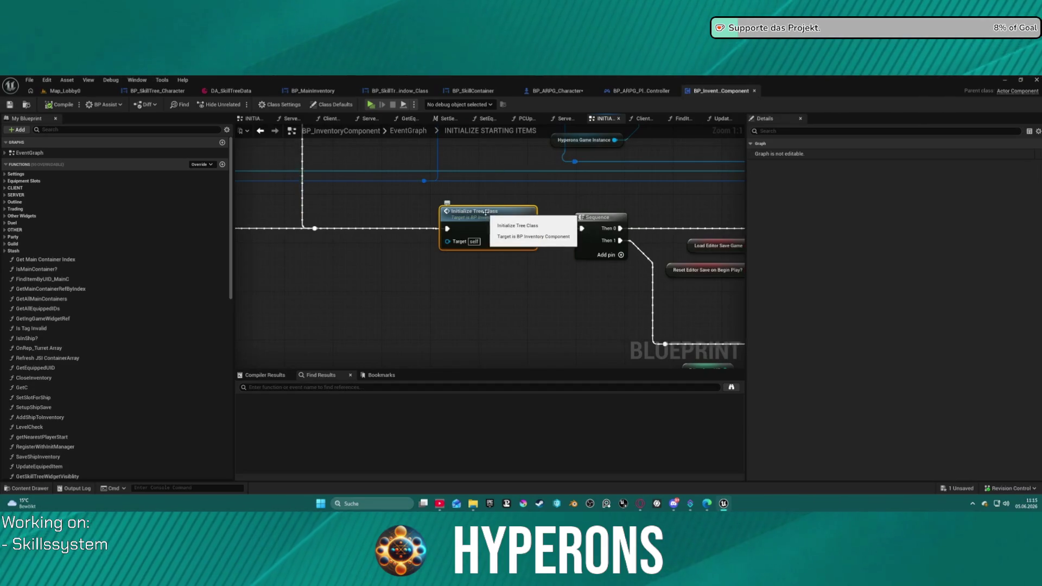
left_click(400, 91)
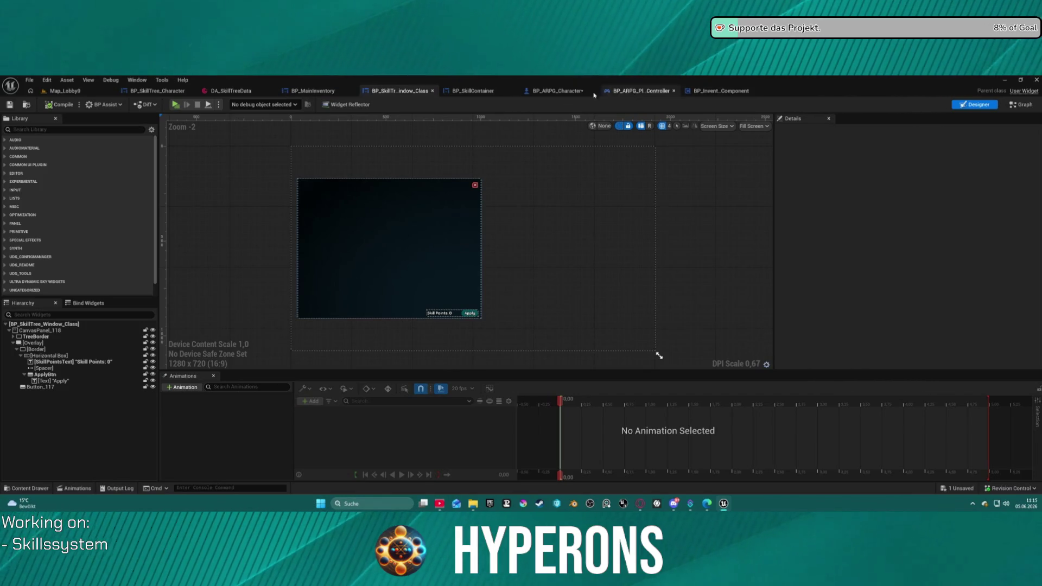
Step: Return to BP_ARPG_Character and select Get Skill Tree Component in Reset skill points
left_click(557, 91)
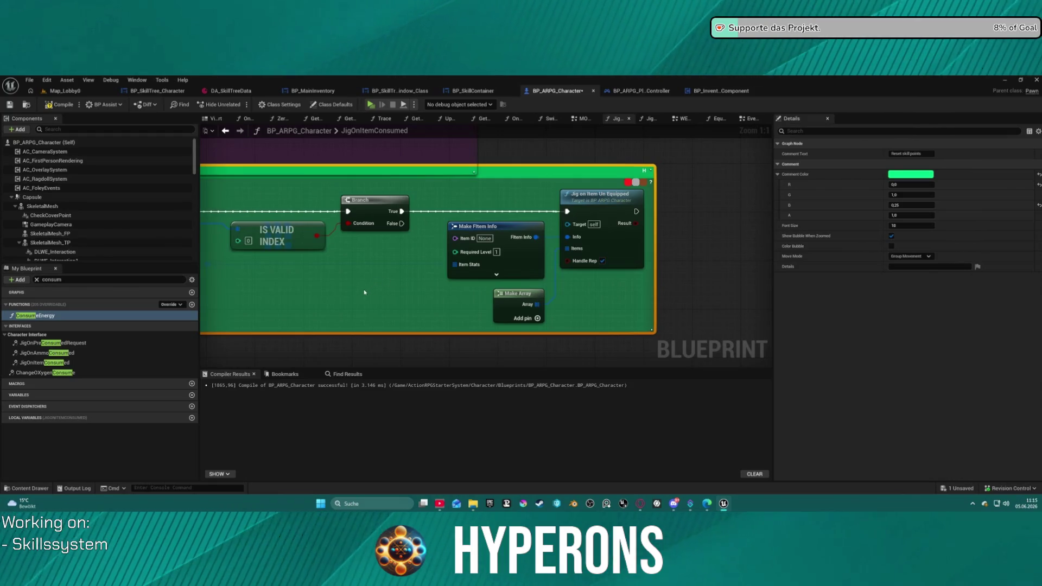
left_click_drag(477, 262, 606, 289)
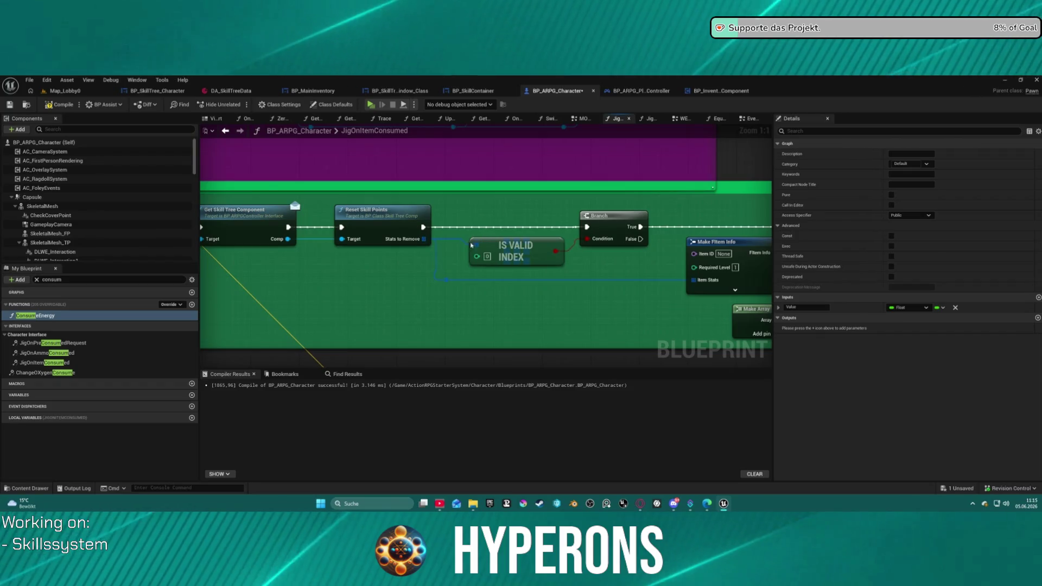
mouse_move(480, 236)
left_mouse_down()
mouse_move(642, 235)
mouse_move(581, 246)
left_mouse_up()
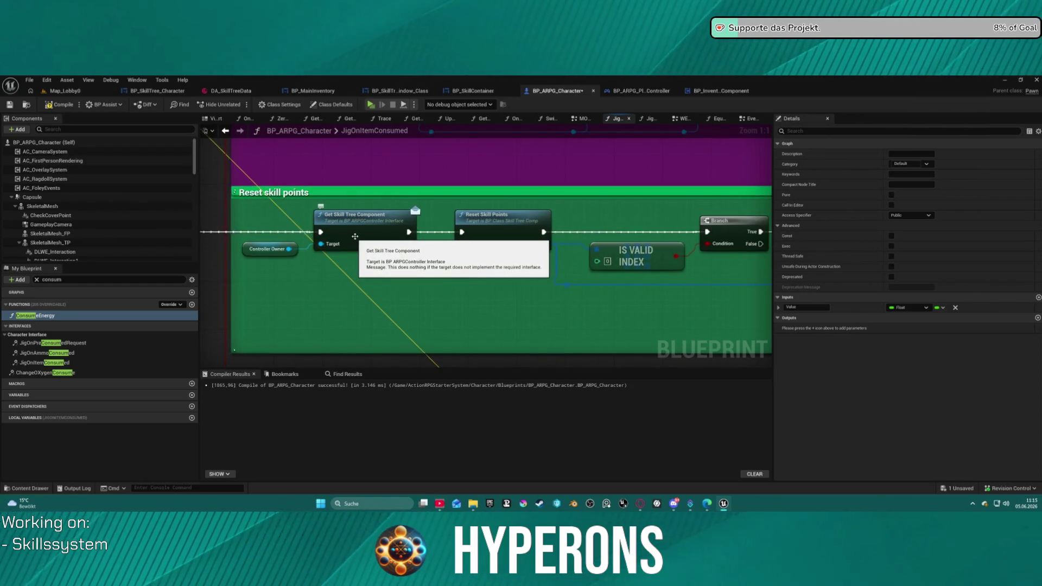
left_click(373, 221)
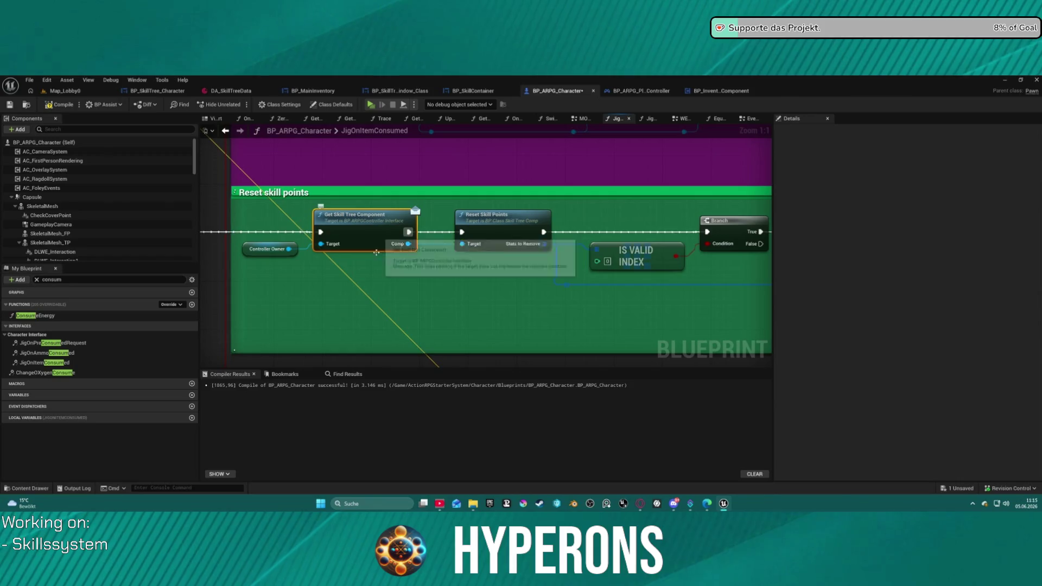
left_click_drag(469, 304, 468, 310)
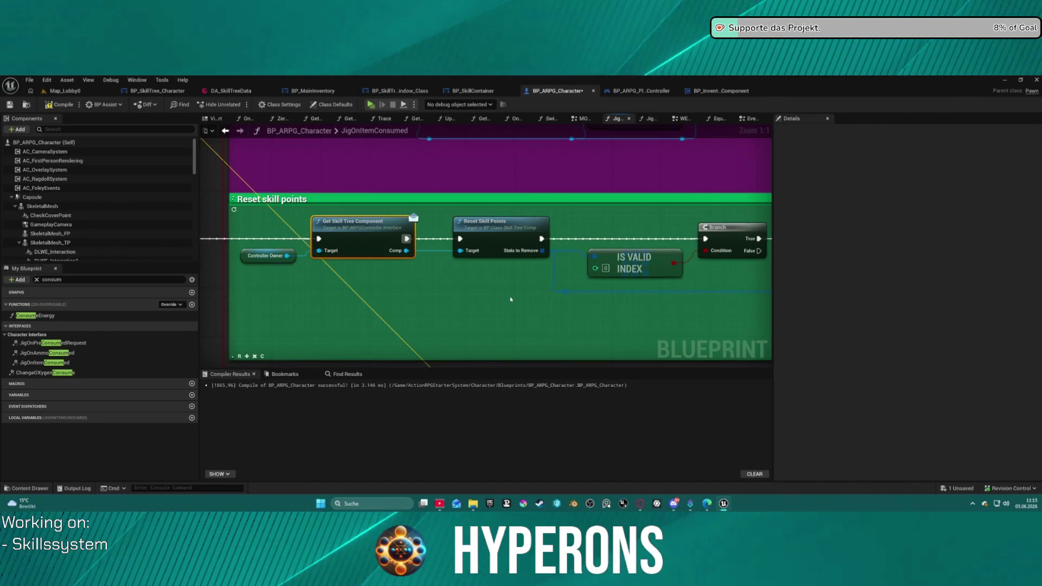
Step: Frame the Reset skill points comment and drag a wire from Controller Owner to open actions
scroll(510, 299, "down", 4)
scroll(484, 319, "up", 4)
scroll(658, 266, "down", 4)
mouse_move(658, 266)
left_mouse_down()
mouse_move(454, 249)
mouse_move(349, 256)
mouse_move(337, 316)
mouse_move(449, 273)
left_mouse_up()
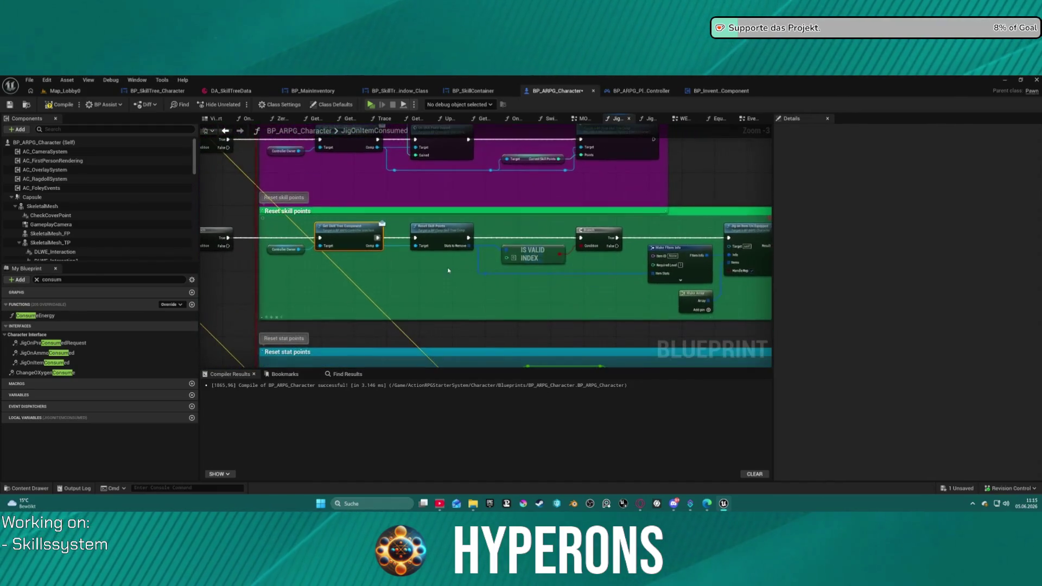
scroll(450, 273, "up", 3)
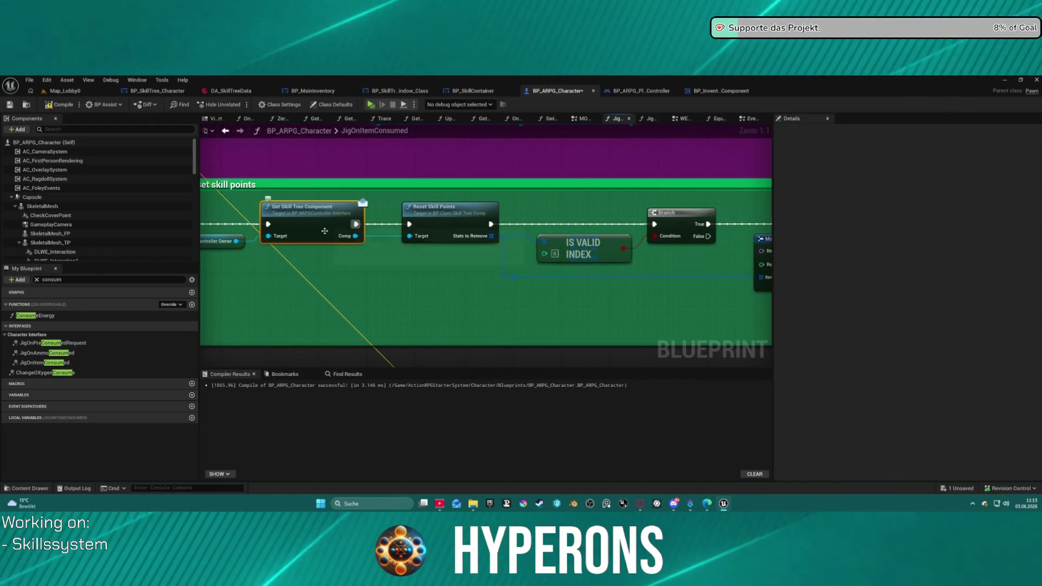
left_click_drag(237, 241, 316, 299)
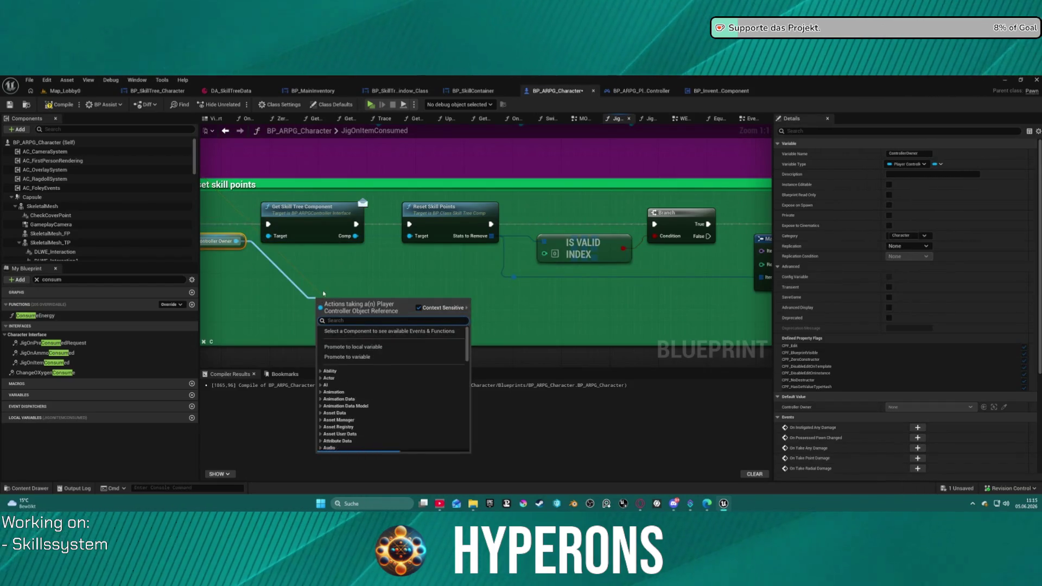
Step: Add a Get Inventory Component node via 'get inven' and reposition it
type("get inven")
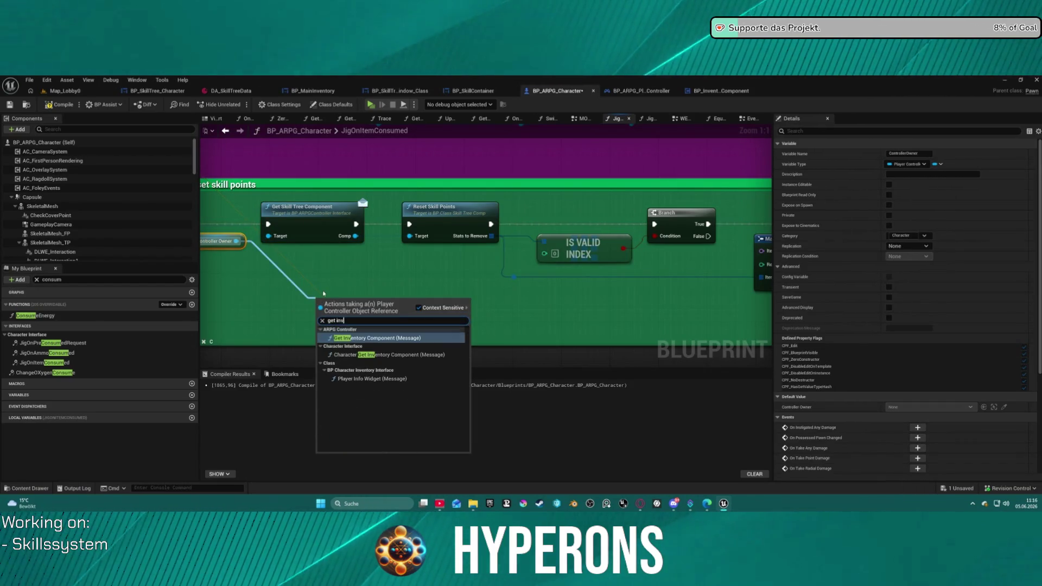
key("Return")
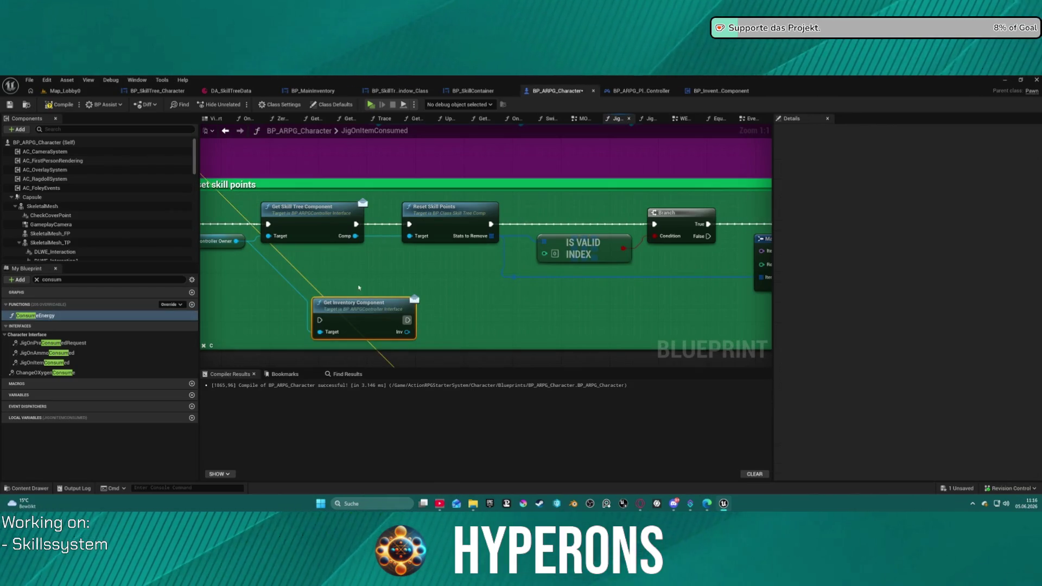
left_click_drag(358, 304, 383, 286)
Step: Add Skill Tree Set Tree Class from the Inv output, undo it, and switch to BP_InventoryComponent
left_click_drag(432, 314, 496, 320)
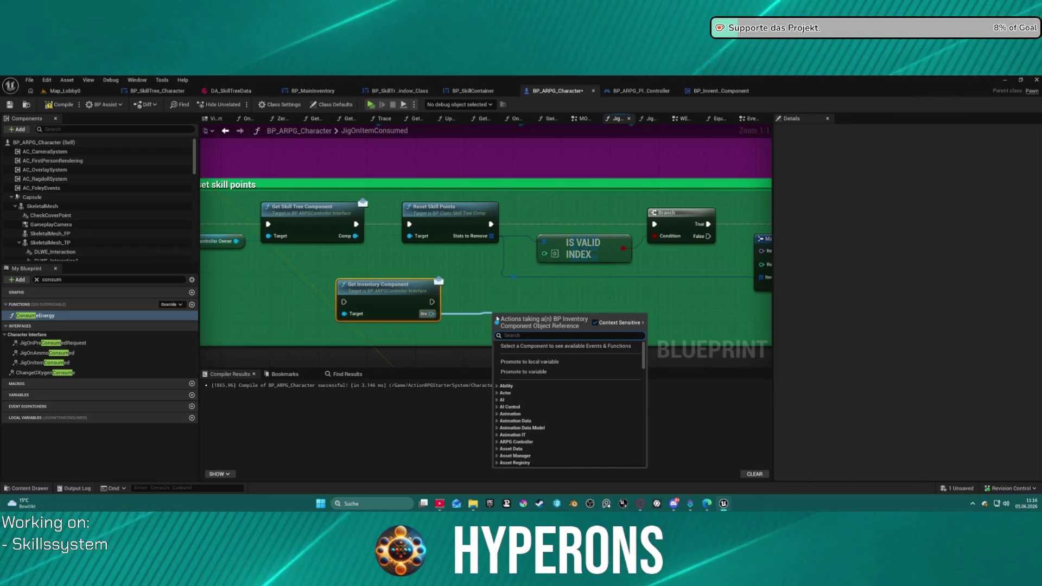
type("skillte")
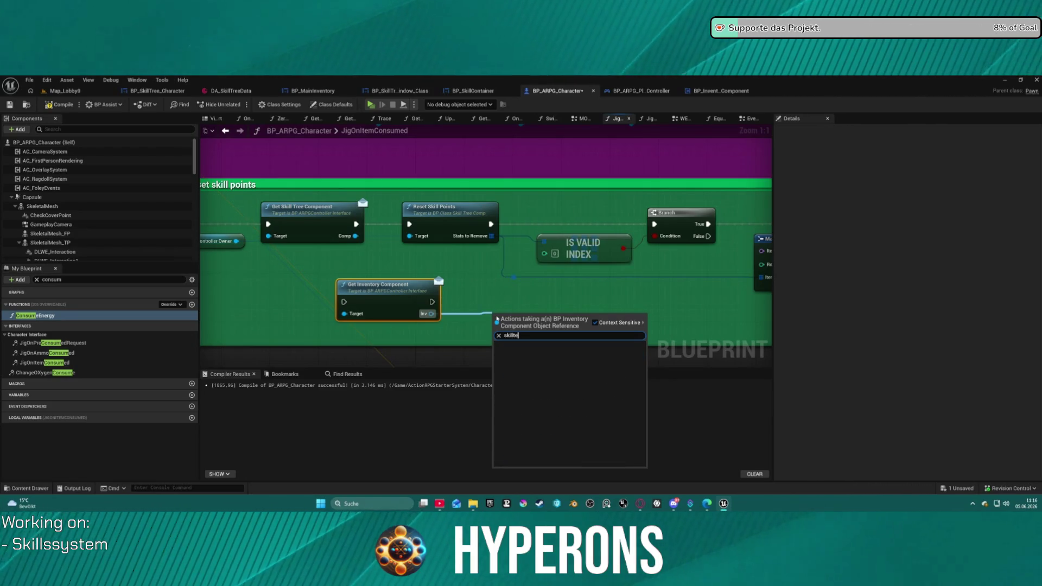
key("BackSpace")
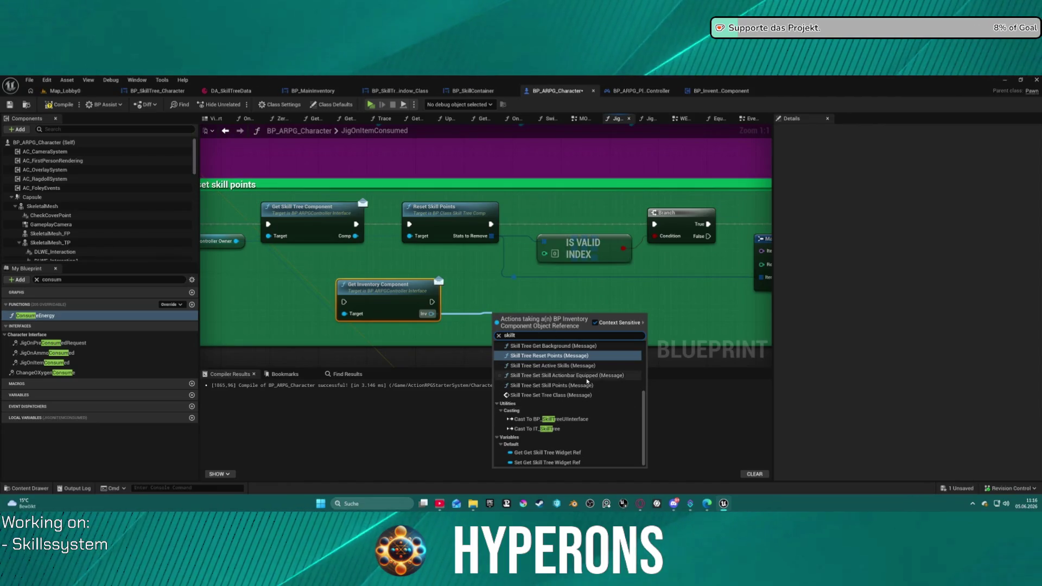
scroll(582, 372, "up", 2)
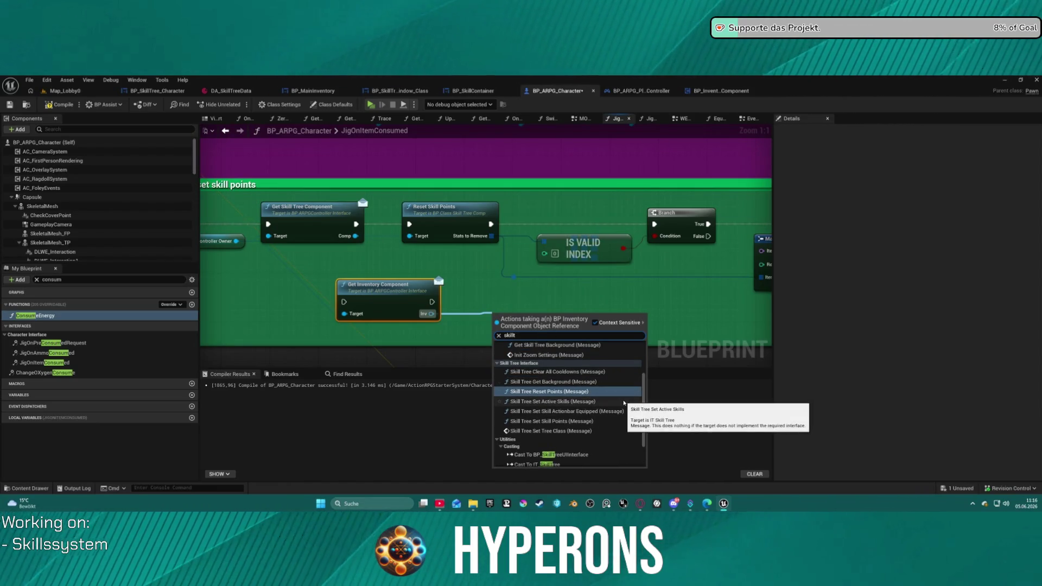
left_click(575, 430)
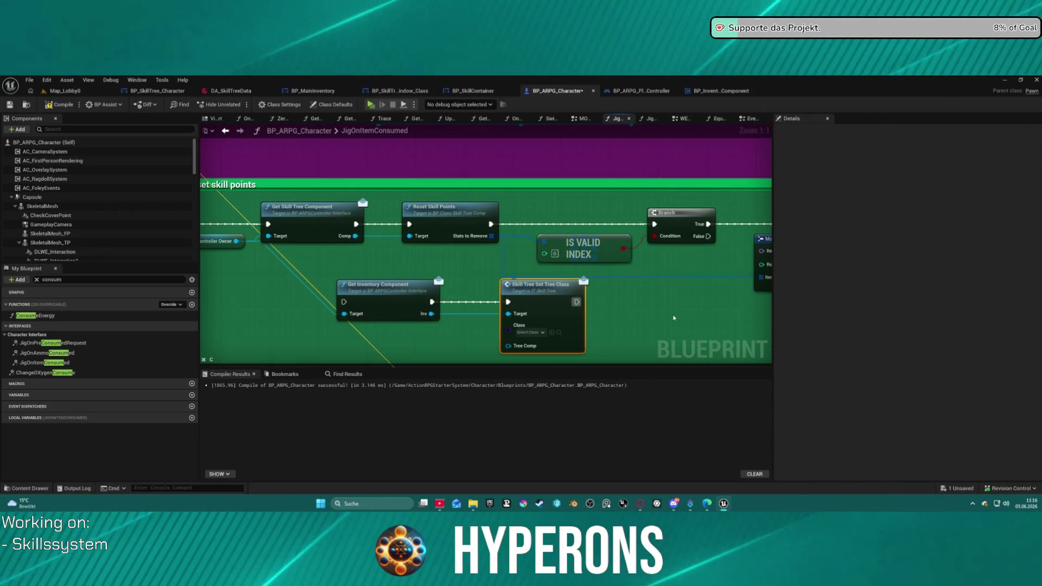
key("ctrl+z")
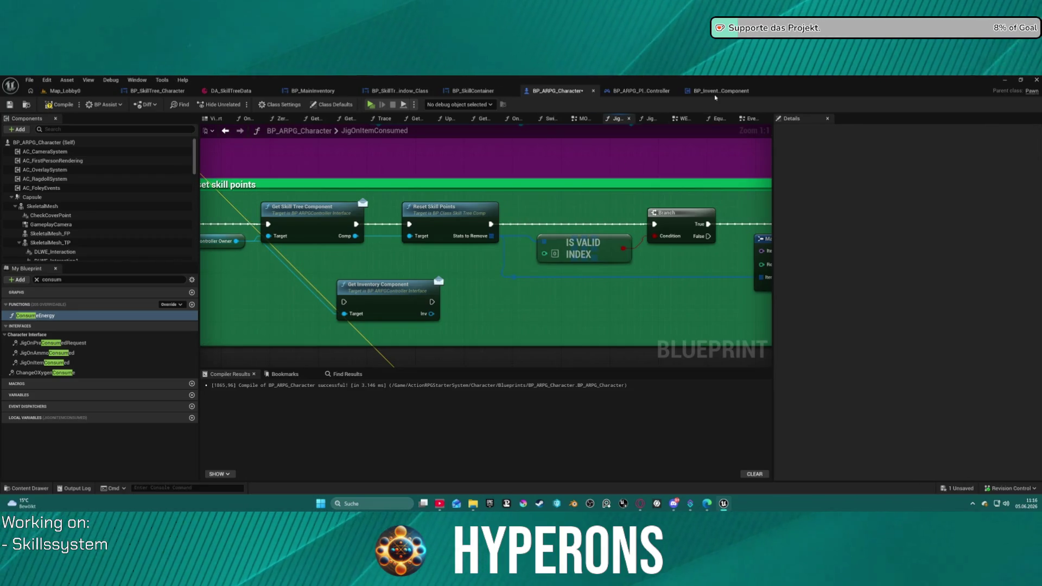
left_click(715, 93)
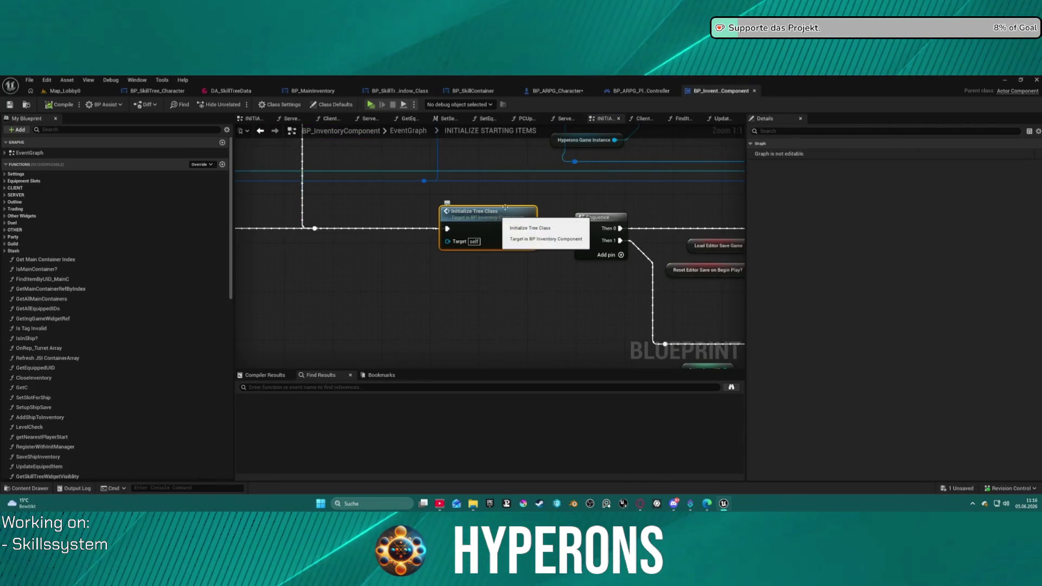
Step: Return to the character graph and move Get Inventory Component lower, beneath Reset Skill Points
left_click(640, 91)
left_click(573, 91)
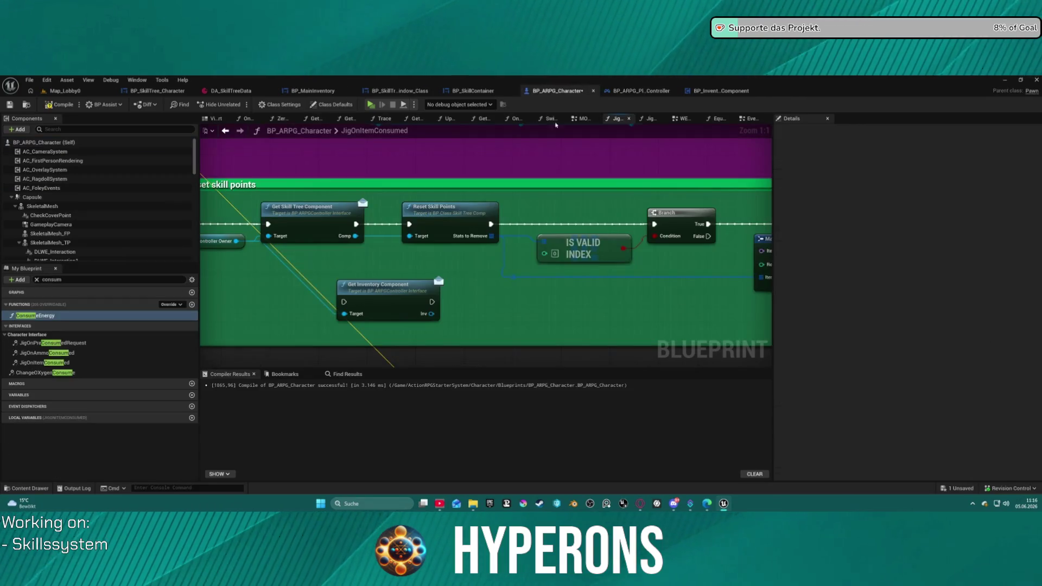
mouse_move(390, 294)
left_mouse_down()
mouse_move(471, 291)
mouse_move(507, 313)
mouse_move(438, 270)
left_mouse_up()
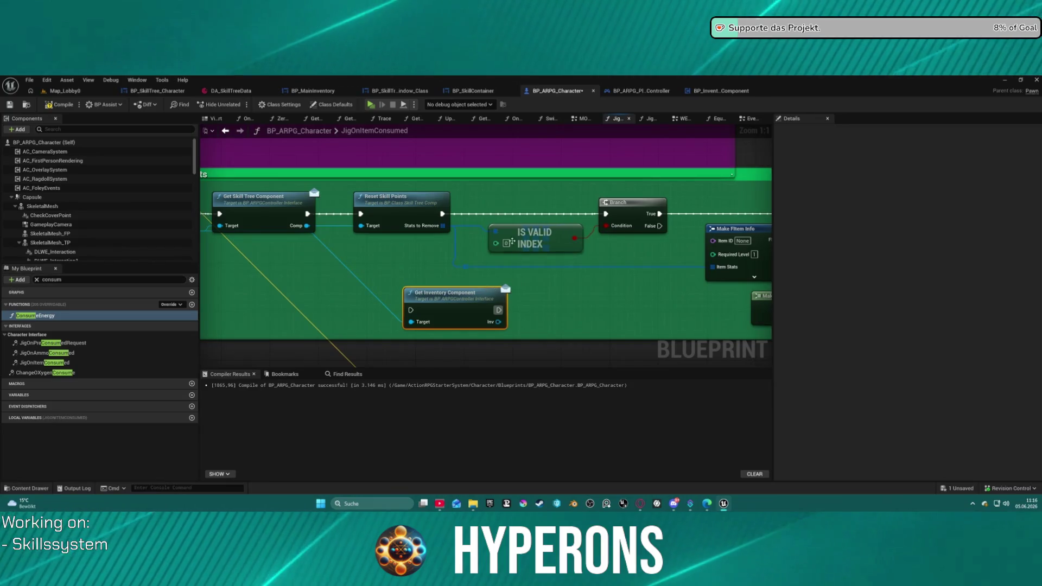
mouse_move(525, 257)
left_mouse_down()
mouse_move(412, 250)
mouse_move(360, 232)
mouse_move(440, 230)
mouse_move(404, 231)
mouse_move(431, 230)
mouse_move(399, 223)
mouse_move(409, 222)
mouse_move(386, 228)
mouse_move(438, 233)
left_mouse_up()
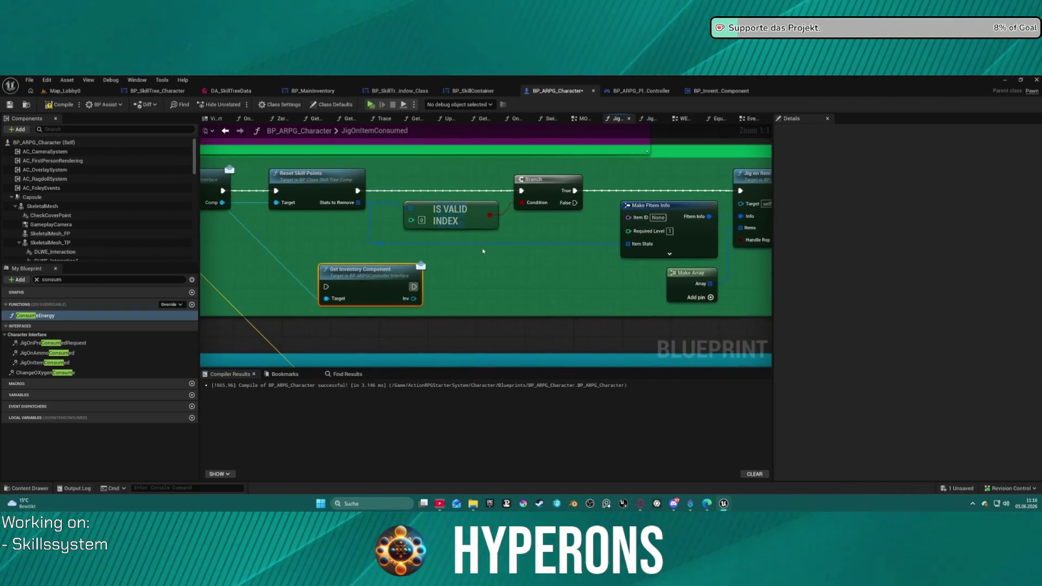
left_click_drag(342, 286, 439, 298)
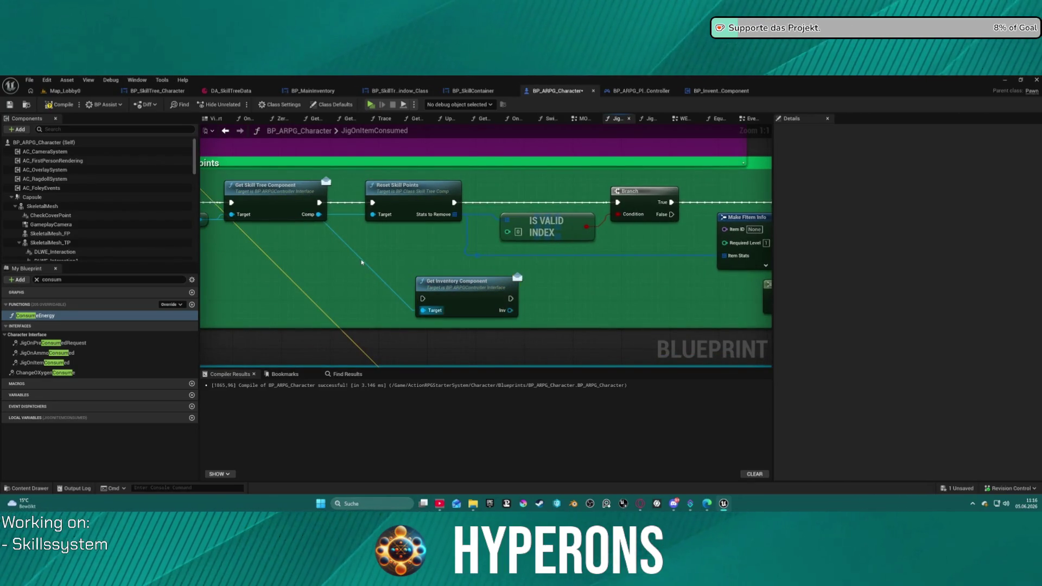
Step: Add a reroute knot on the Controller Owner wire and search 'ini ski' from it, cancelling
double_click(357, 256)
left_click_drag(358, 255, 419, 259)
type("ini")
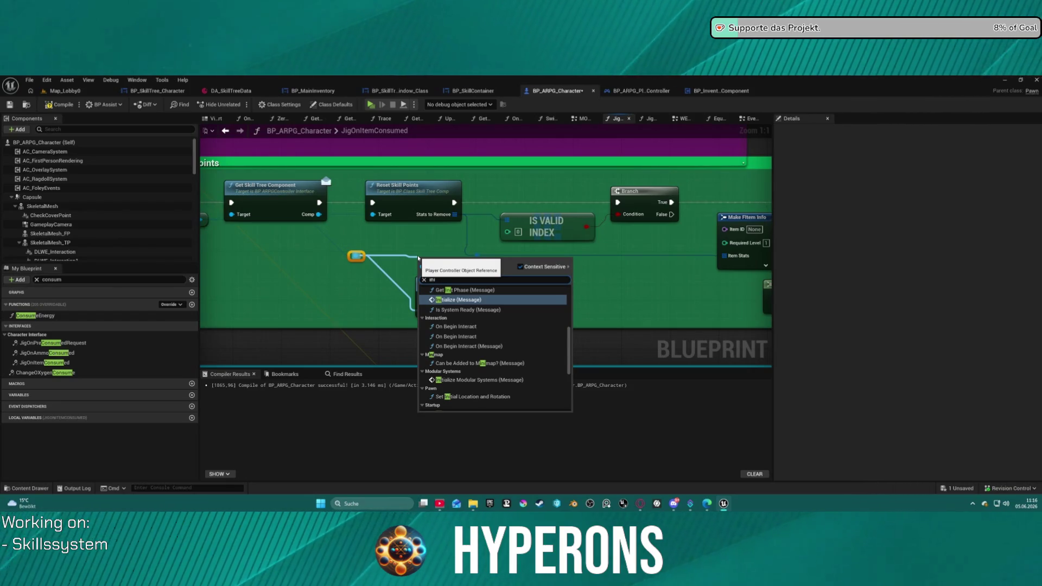
type(" ski")
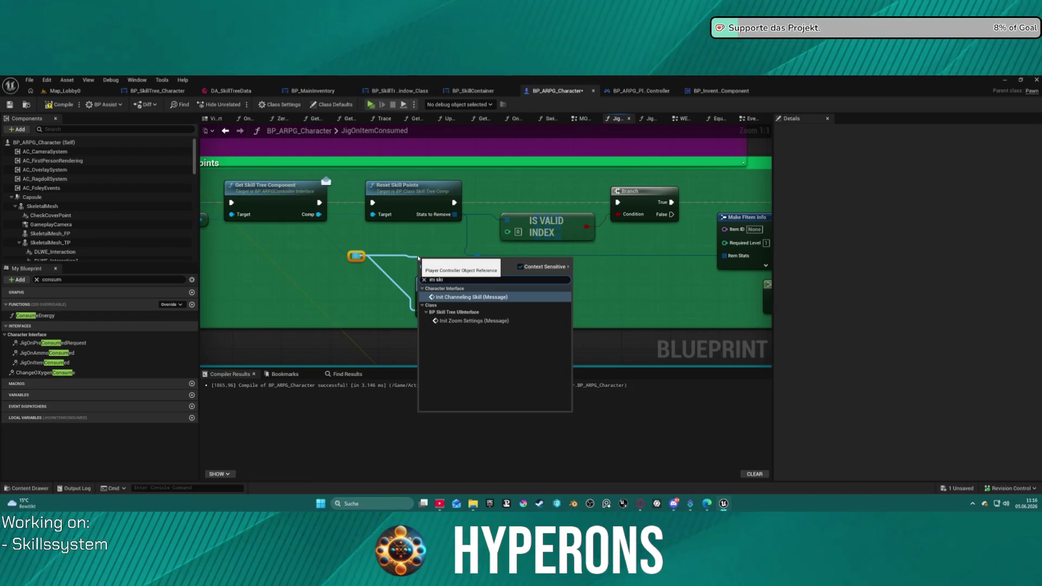
key("Escape")
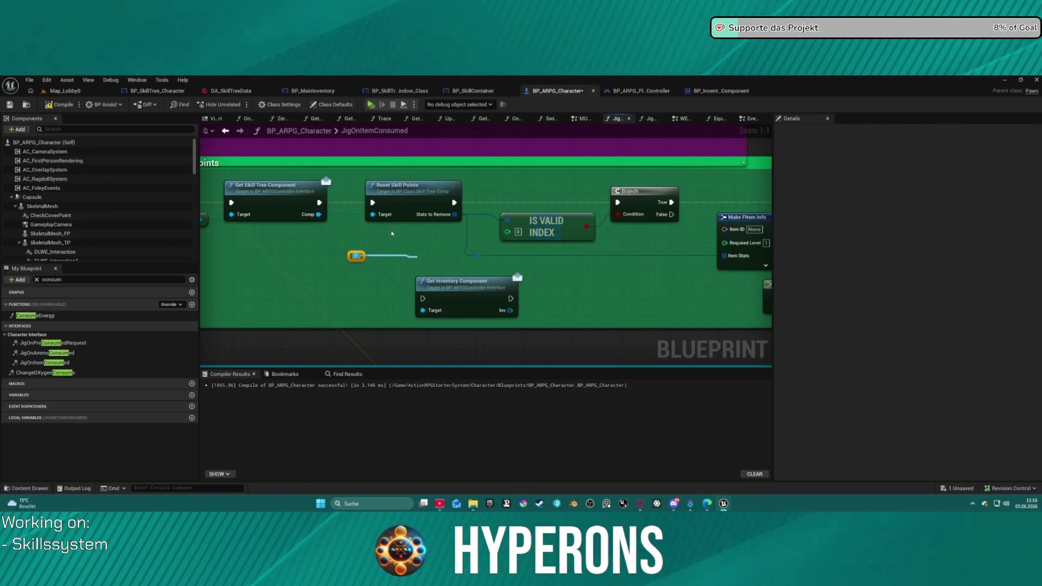
Step: Check Initialize Tree Class in BP_InventoryComponent, then back in the character graph pull from Inv
left_click(705, 91)
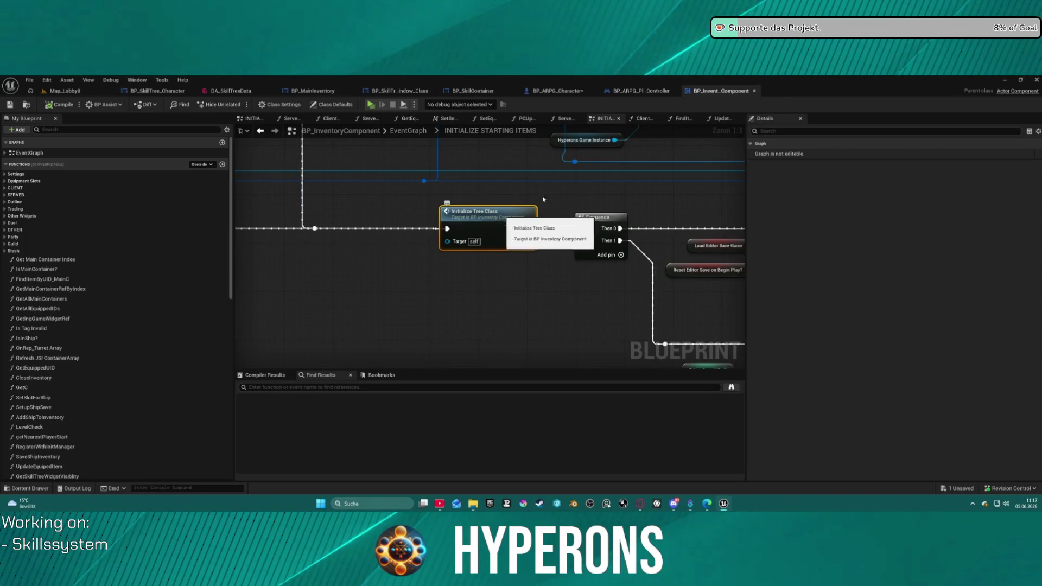
left_click(646, 91)
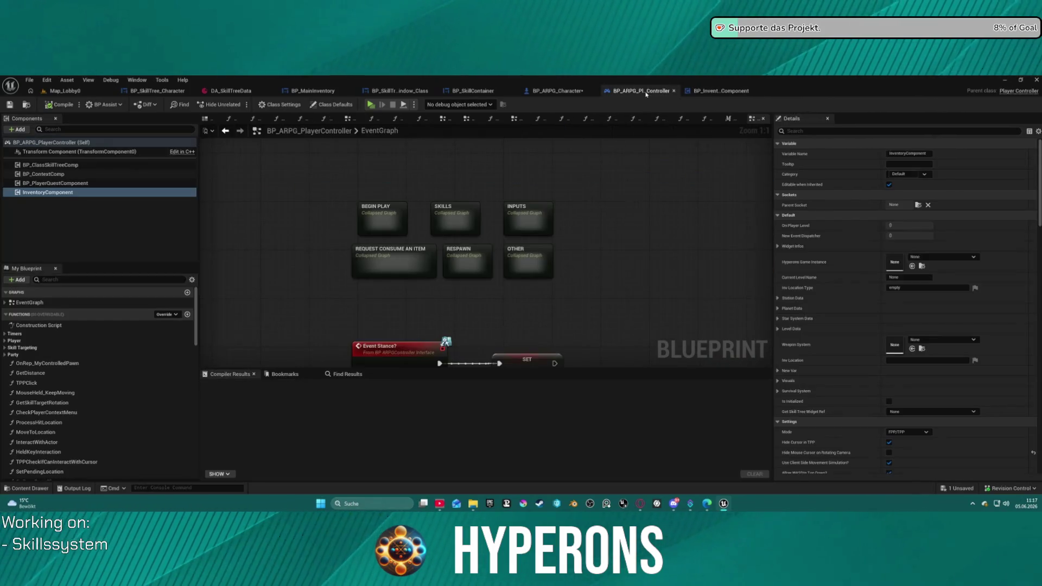
left_click(558, 90)
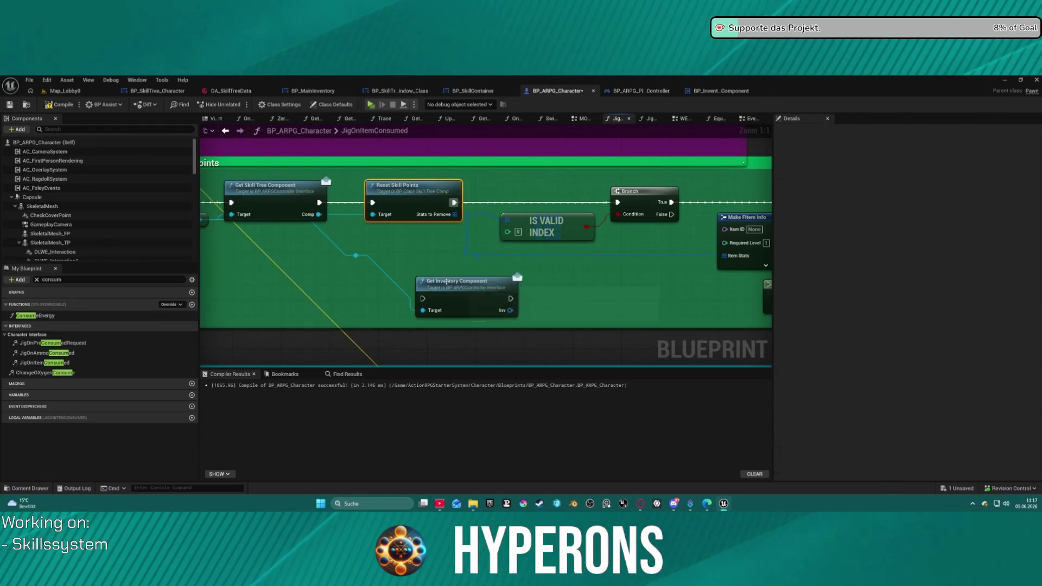
mouse_move(546, 283)
left_mouse_down()
mouse_move(491, 258)
mouse_move(592, 280)
left_mouse_up()
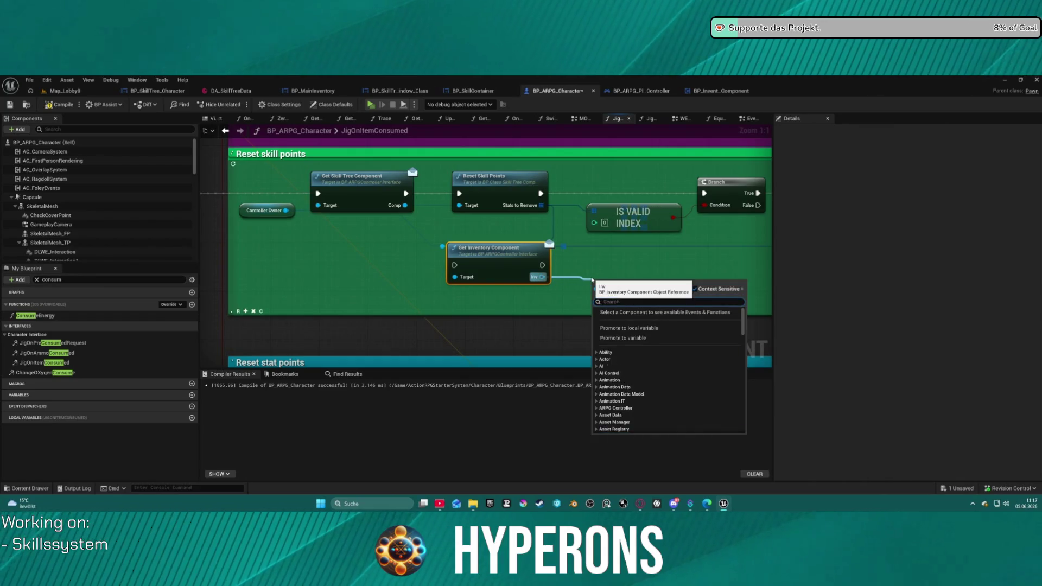
Step: Add a Skill Tree Set Skill Points node from Inv, undo it, and open BP_InventoryComponent
type("init gi")
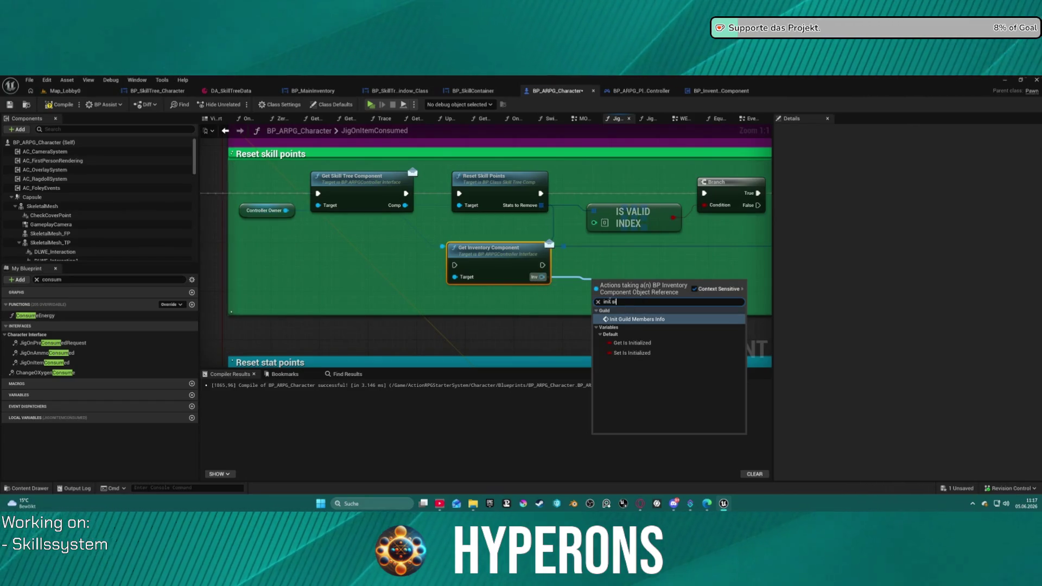
type("skill")
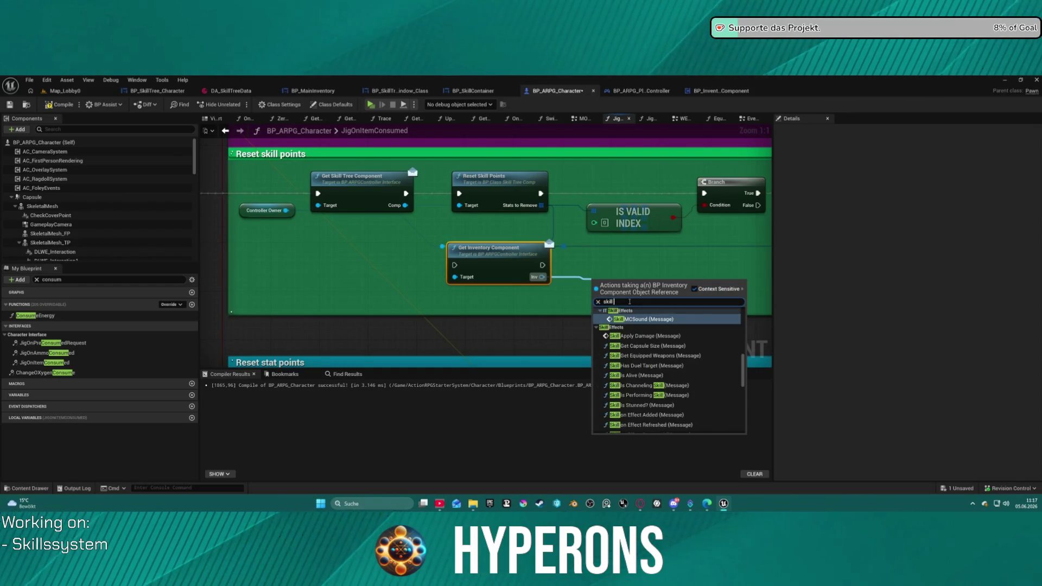
type(" tree")
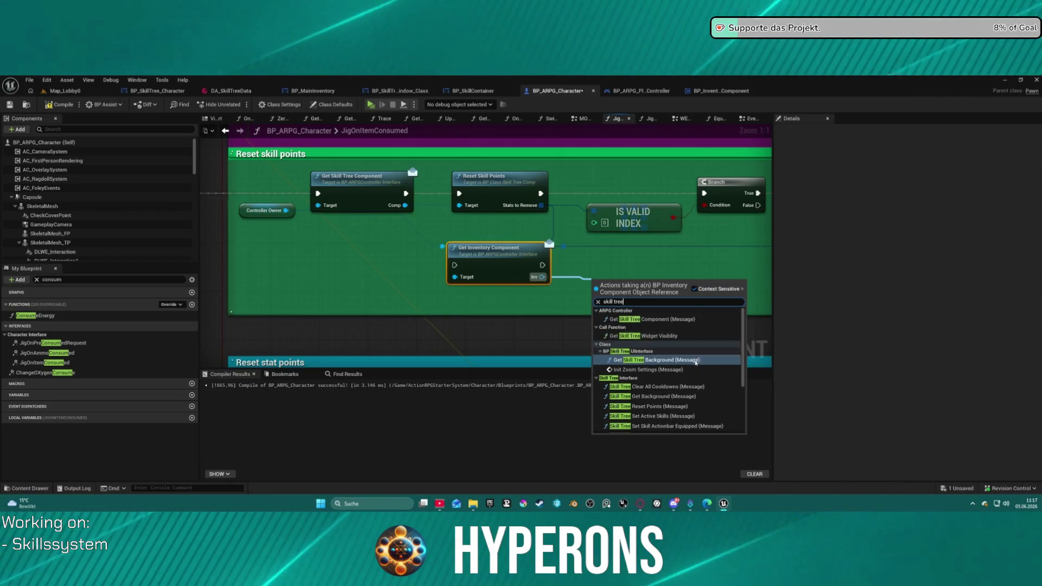
scroll(694, 358, "down", 3)
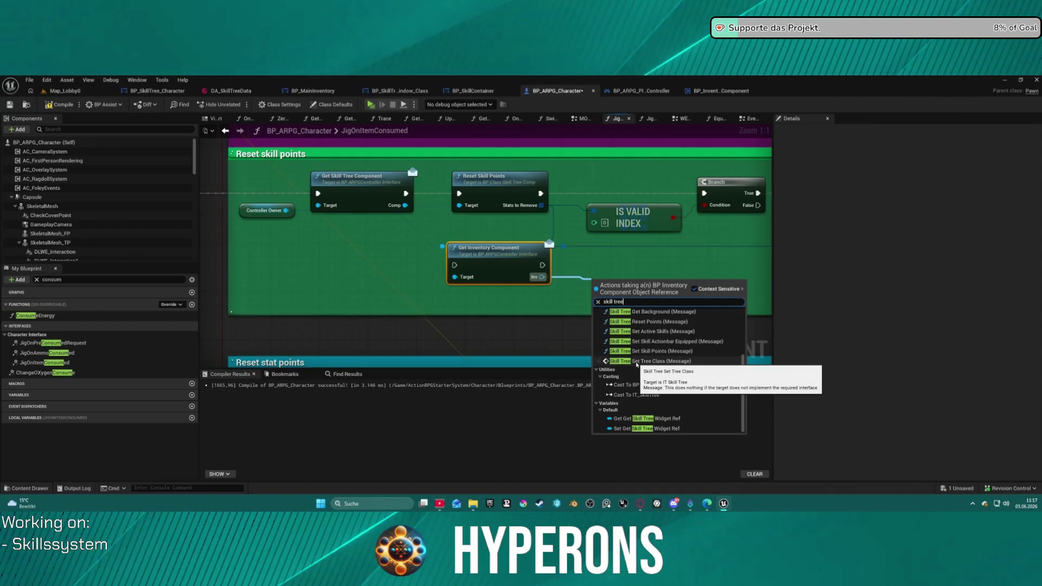
scroll(649, 368, "up", 1)
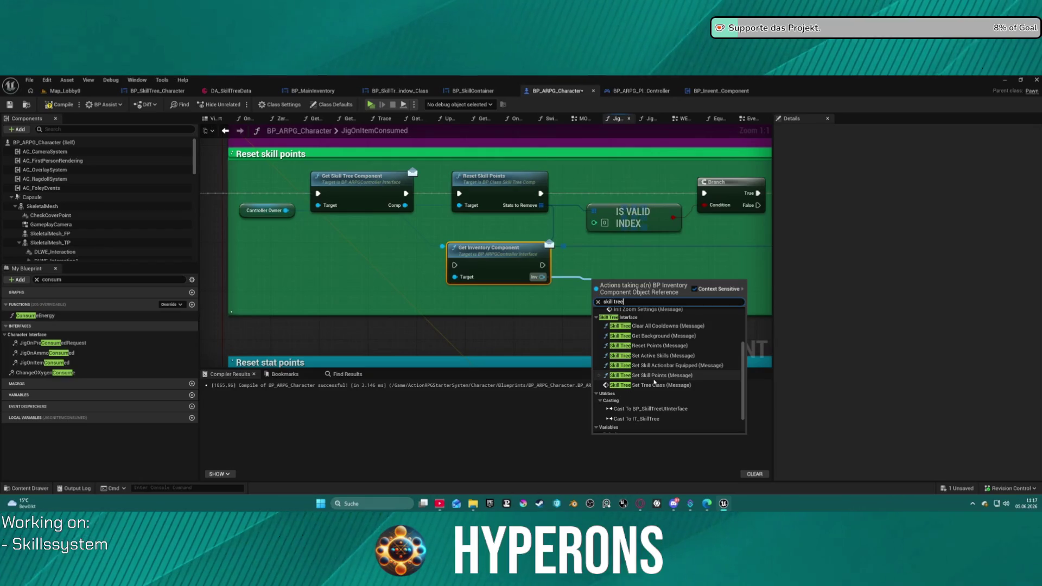
key("Return")
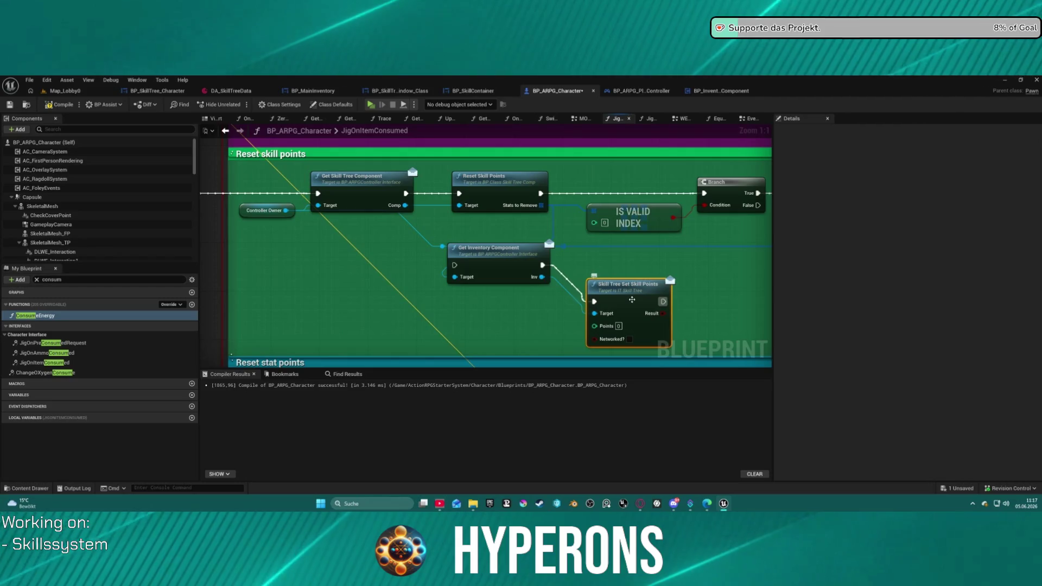
key("ctrl+z")
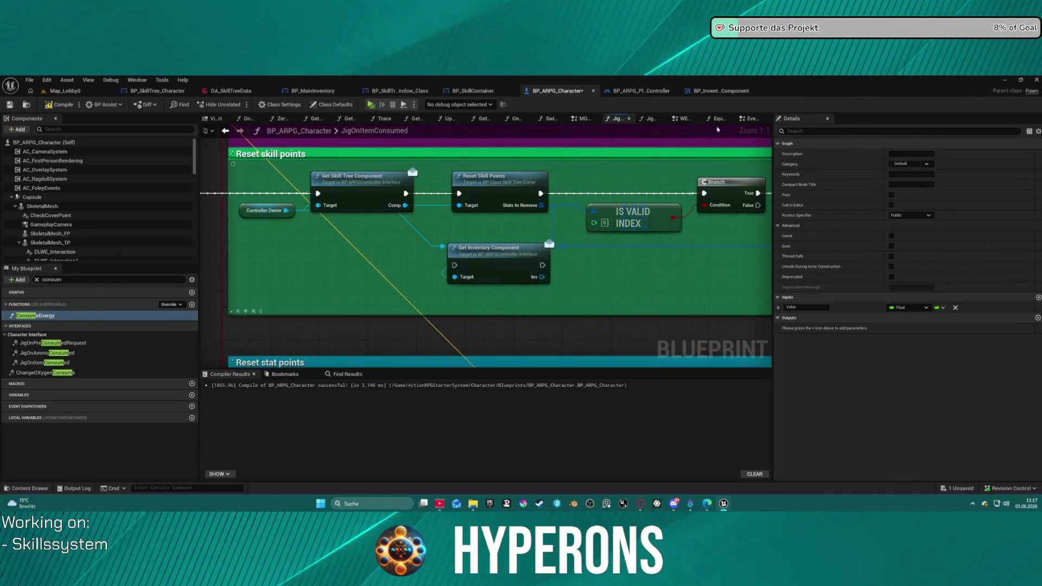
left_click(724, 93)
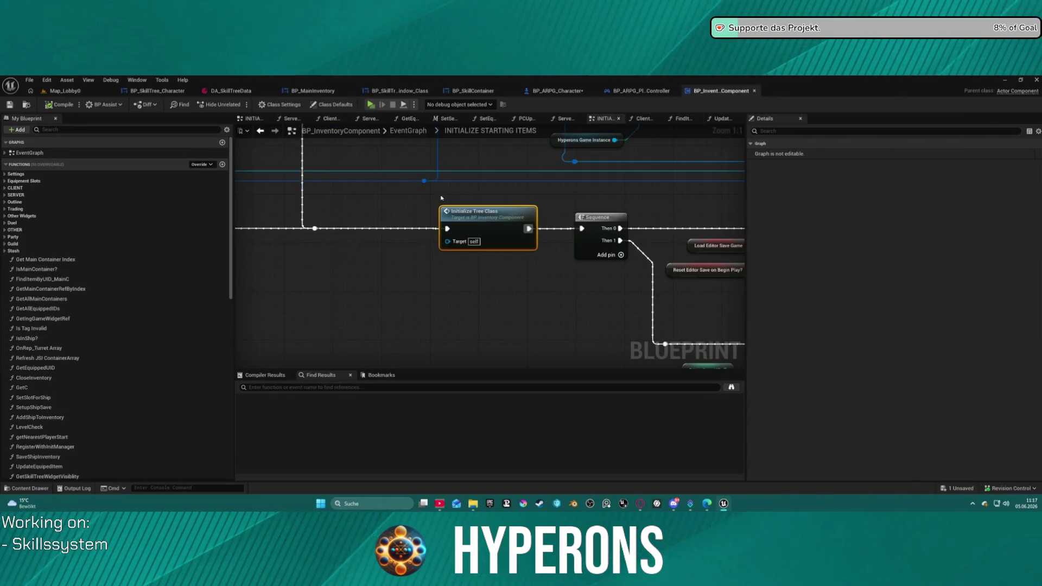
Step: Inspect the InitializeTreeClass event and its tree-initialization node chain in BP_InventoryComponent
left_click_drag(446, 196, 604, 247)
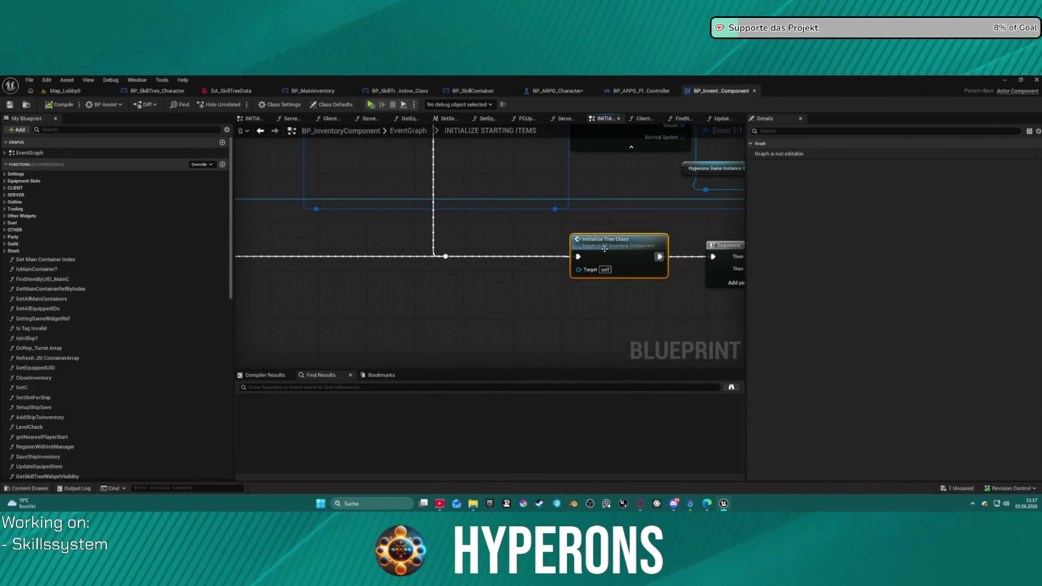
double_click(607, 250)
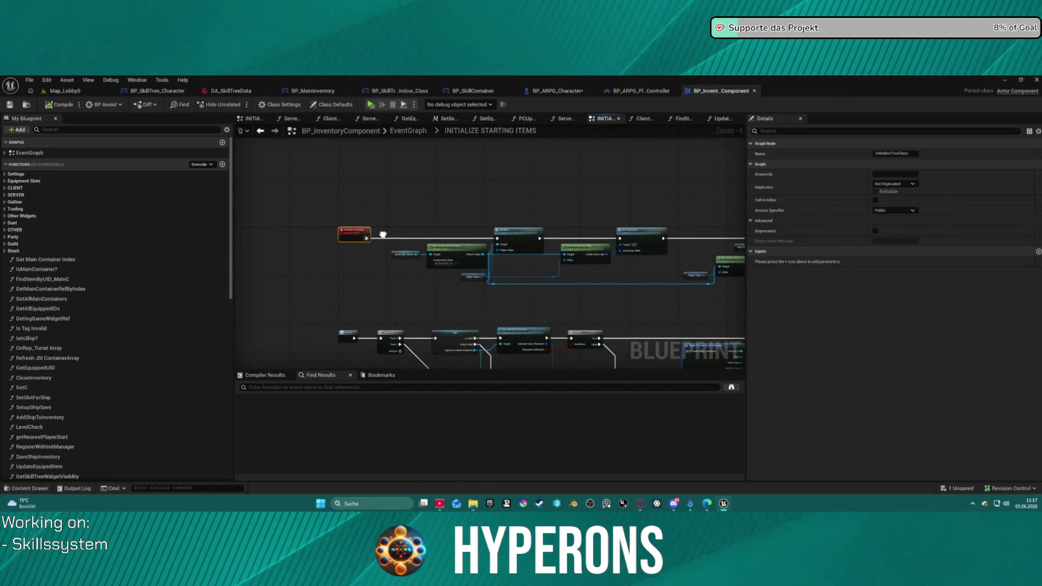
scroll(382, 235, "up", 4)
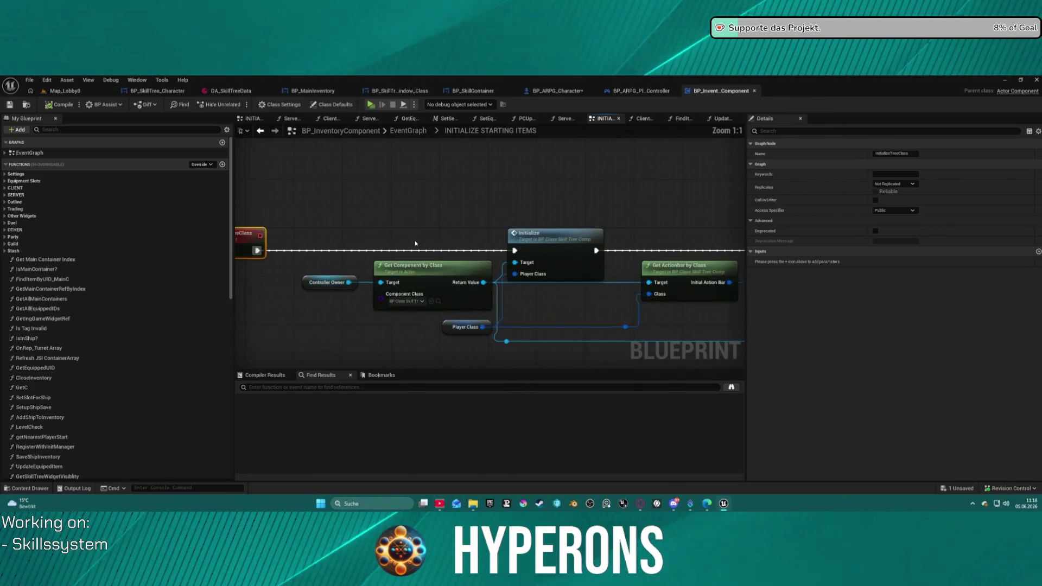
left_click_drag(467, 215, 447, 214)
scroll(446, 214, "down", 1)
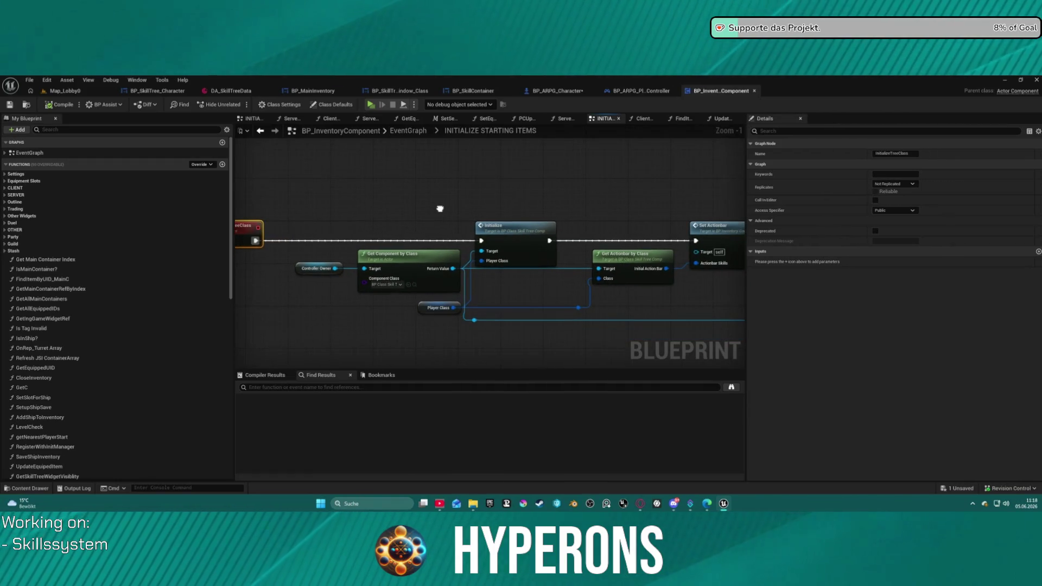
mouse_move(440, 208)
left_mouse_down()
mouse_move(286, 207)
mouse_move(412, 207)
mouse_move(127, 184)
left_mouse_up()
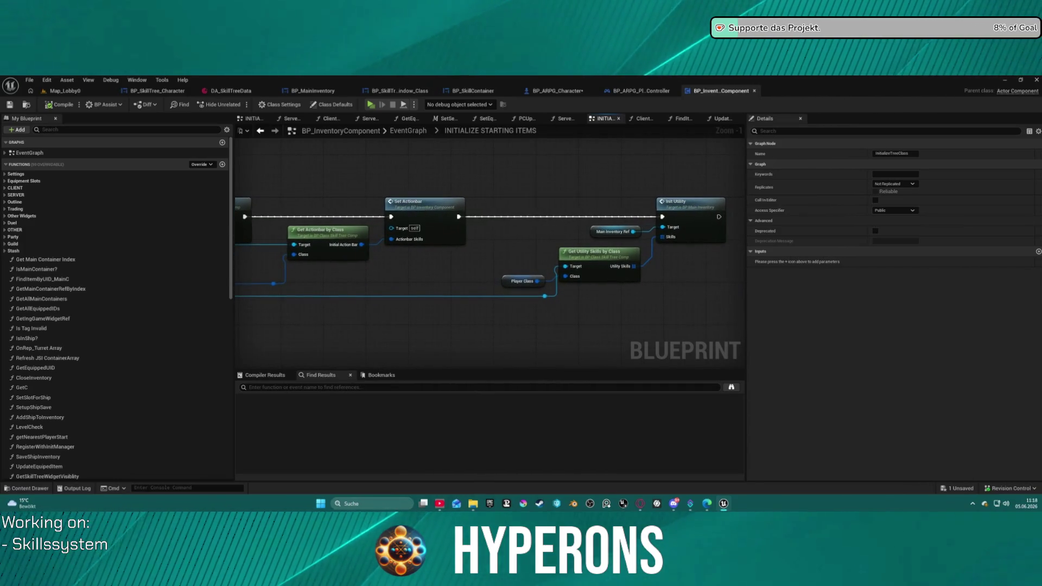
left_click_drag(416, 210, 677, 226)
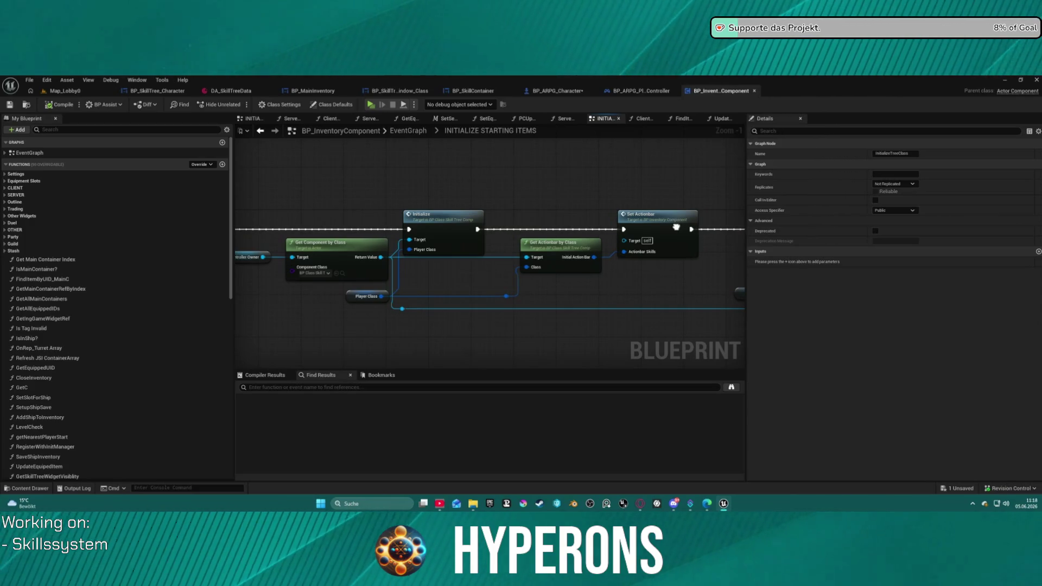
mouse_move(676, 227)
left_mouse_down()
mouse_move(308, 234)
mouse_move(409, 234)
left_mouse_up()
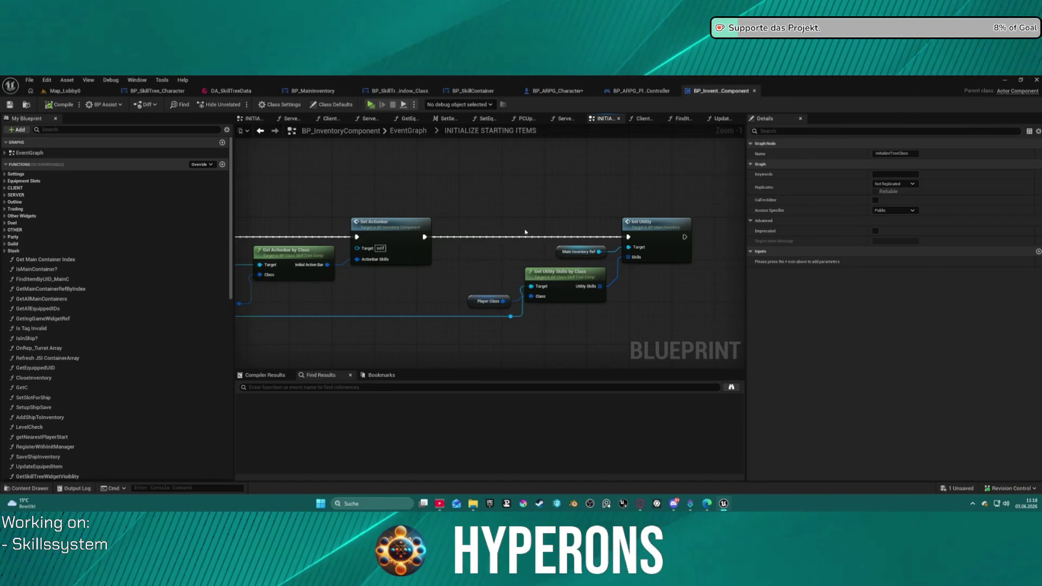
mouse_move(520, 232)
left_mouse_down()
mouse_move(872, 243)
mouse_move(390, 254)
mouse_move(760, 243)
left_mouse_up()
left_click_drag(423, 316, 451, 318)
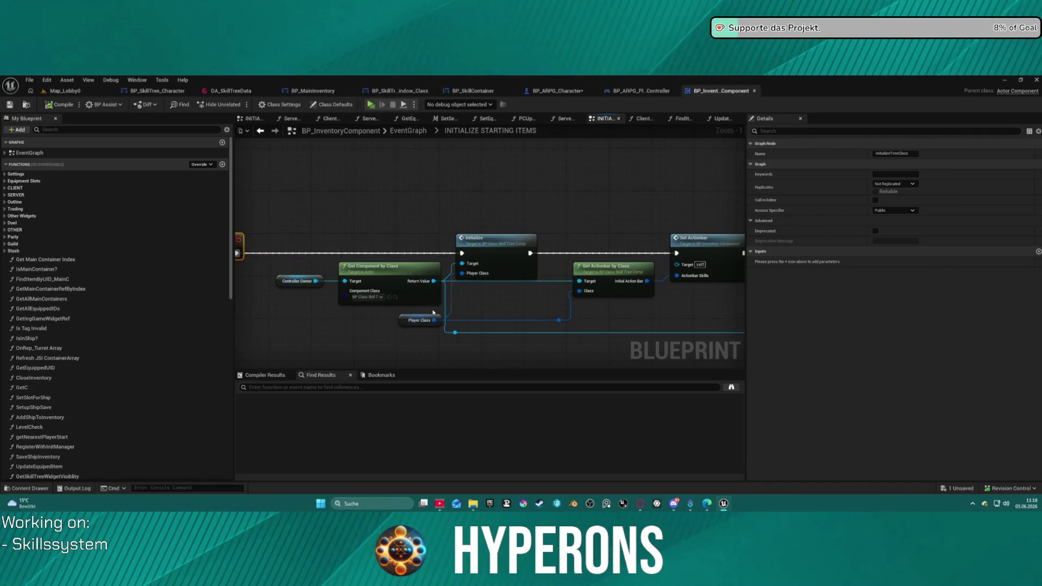
left_click_drag(410, 198, 613, 194)
double_click(438, 238)
key("ctrl+c")
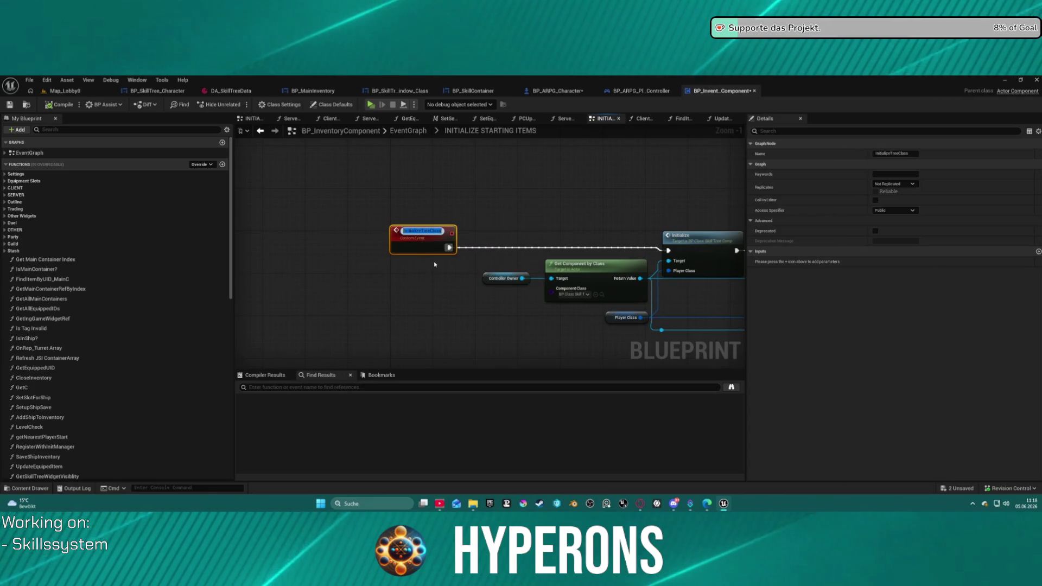
left_click(517, 212)
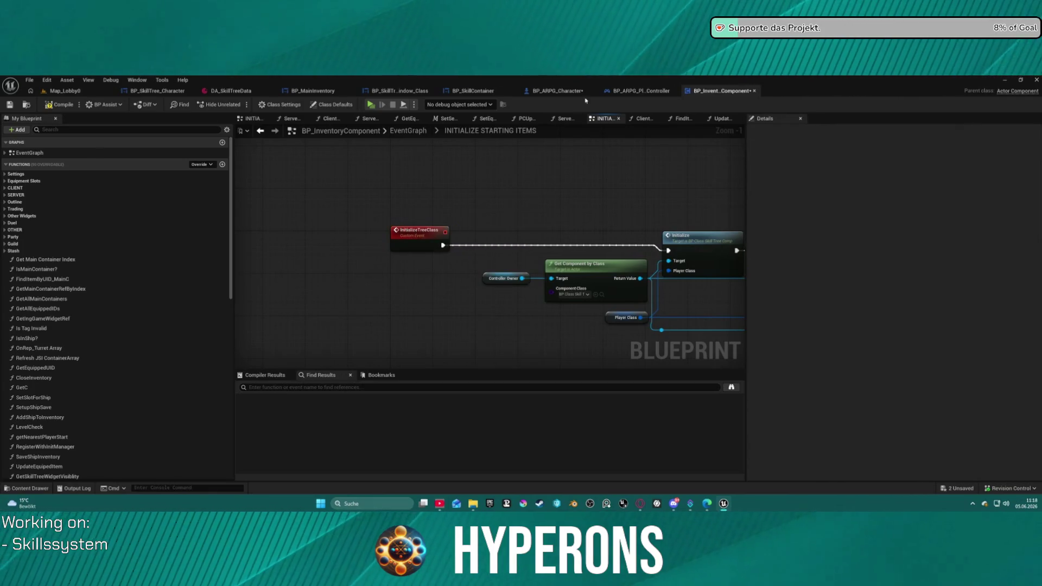
Step: In BP_ARPG_Character's JigOnItemConsumed graph, search Initialize Tree Class from the Inv pin
left_click(558, 91)
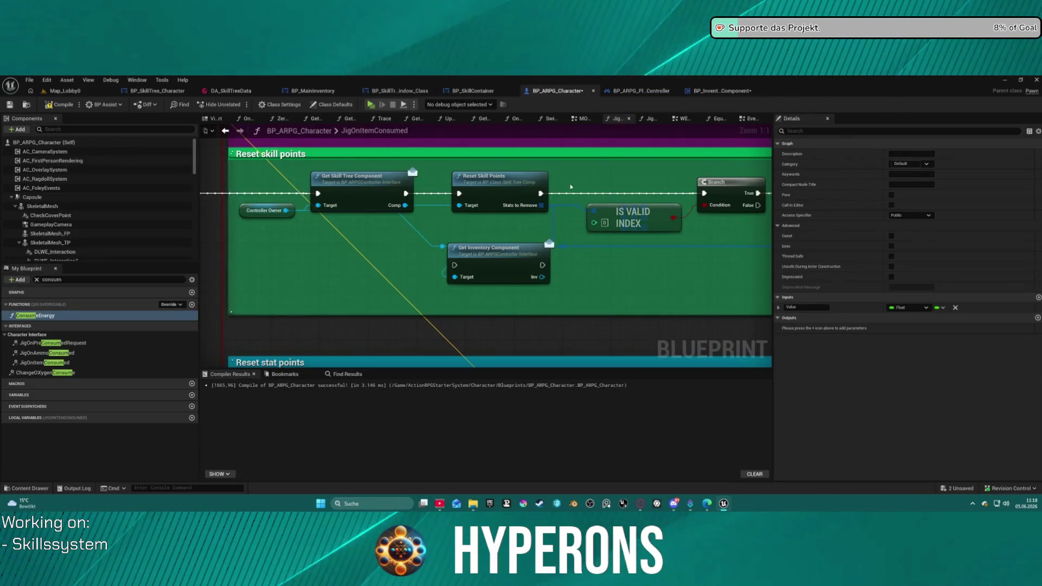
left_click_drag(542, 277, 610, 278)
key("ctrl+v")
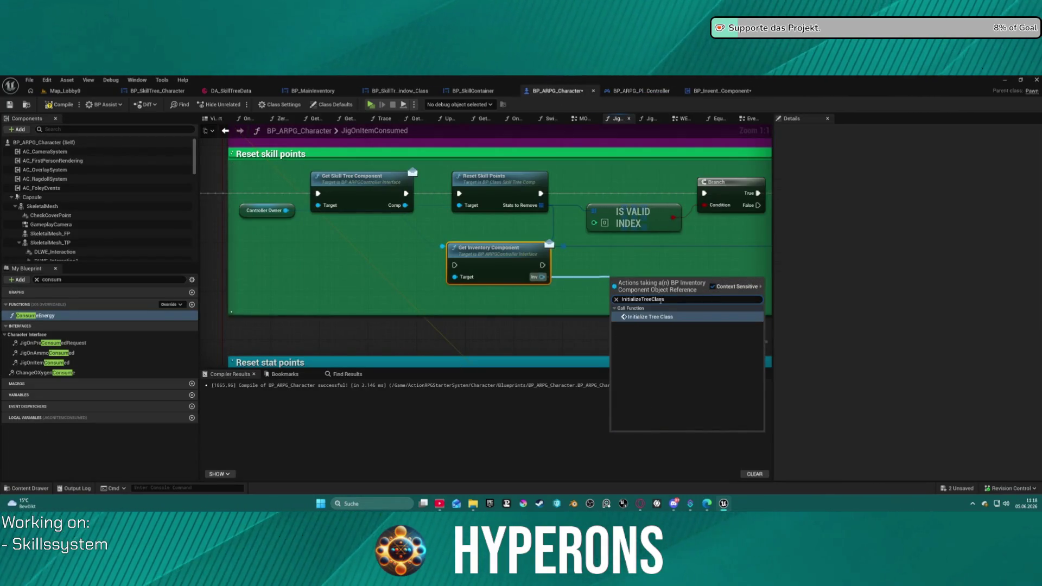
Step: Add Initialize Tree Class on the inventory component between Branch True and Jig on Item Un Equipped
left_click(664, 317)
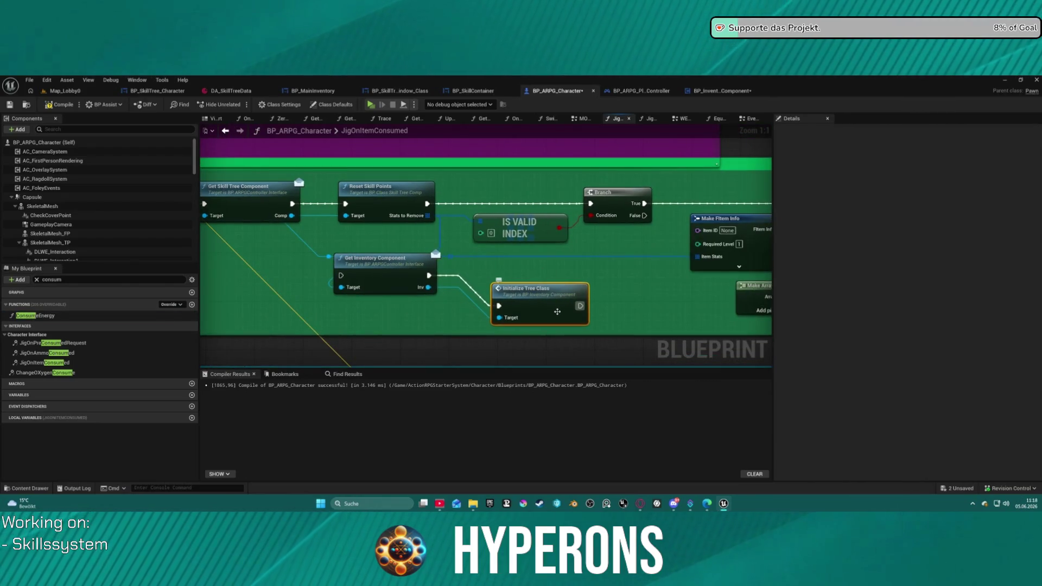
left_click_drag(369, 257, 605, 251)
left_click_drag(645, 204, 578, 269)
mouse_move(422, 309)
left_mouse_down()
mouse_move(477, 296)
mouse_move(651, 208)
left_mouse_up()
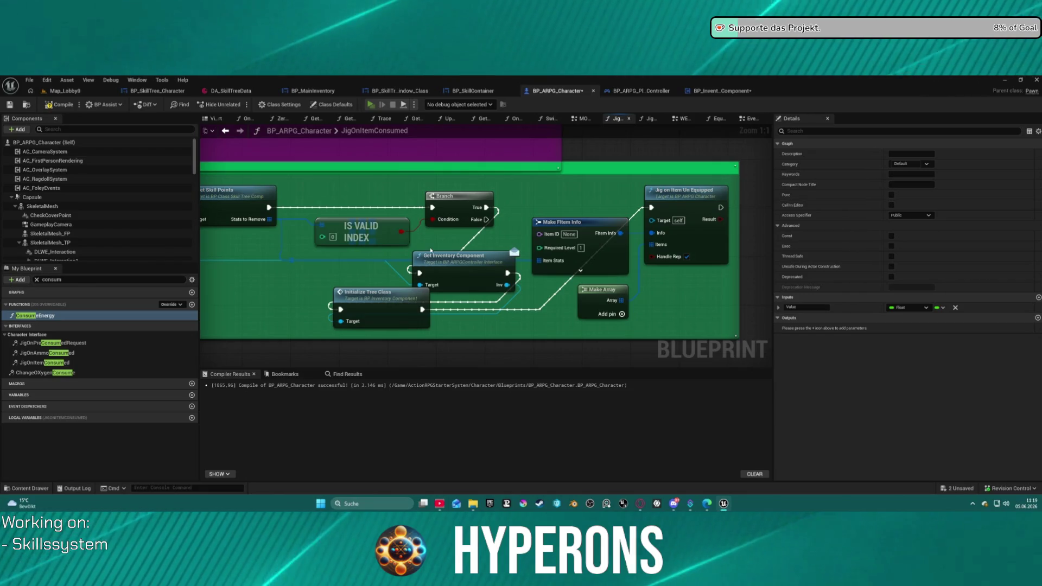
Step: Compile the character blueprint and launch a play-in-editor session despite the compile errors
key("F7")
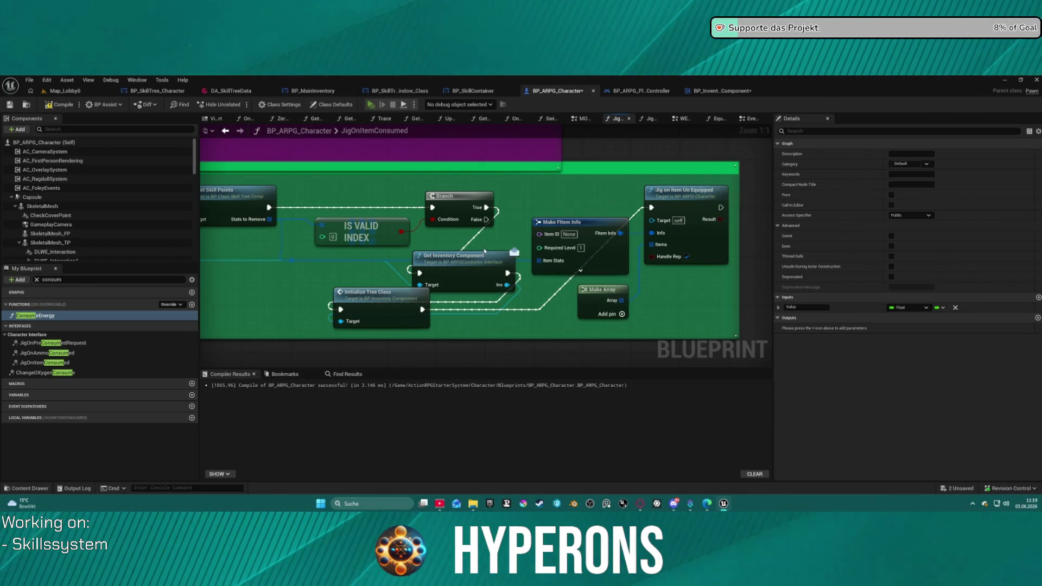
key("alt+p")
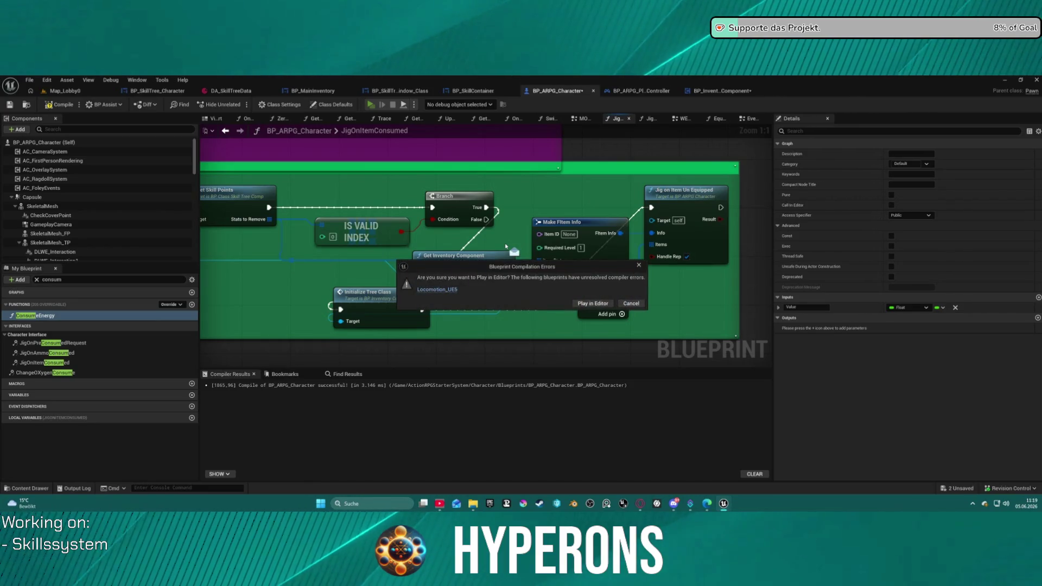
left_click(591, 304)
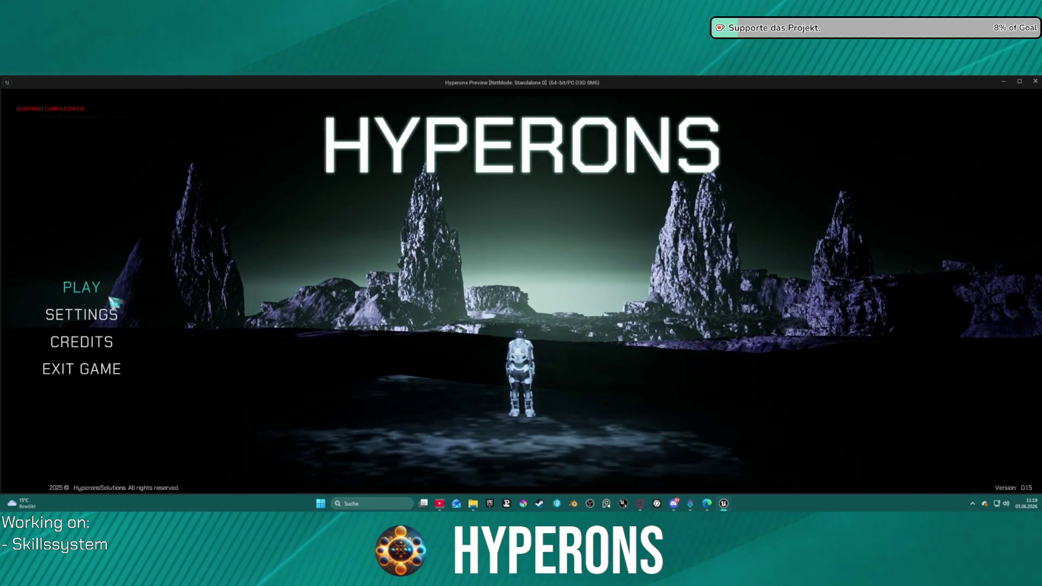
left_click(102, 293)
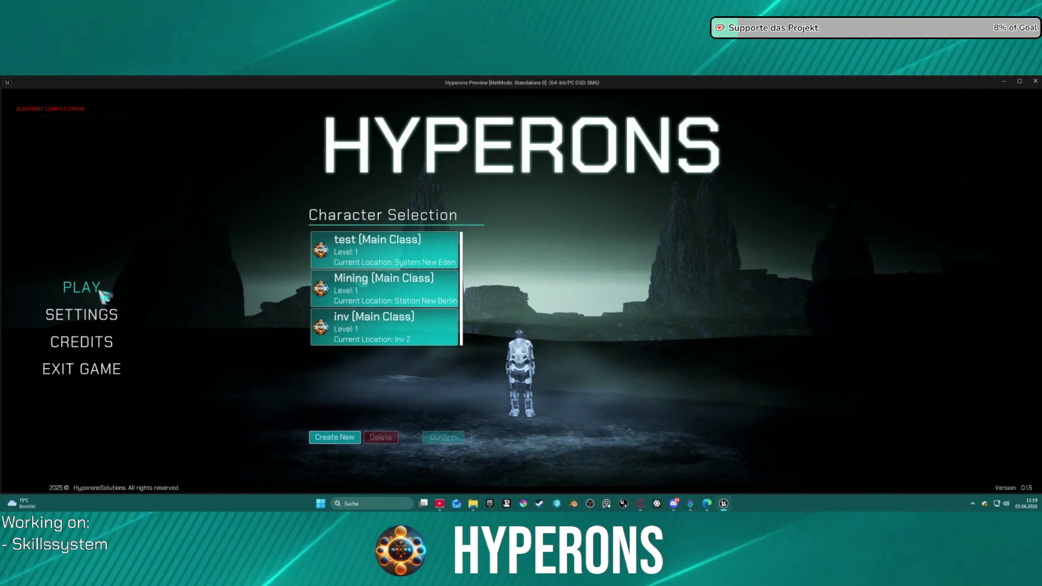
Step: Start the play-test as the inv character and open the skill tree and inventory
left_click(380, 325)
left_click(443, 437)
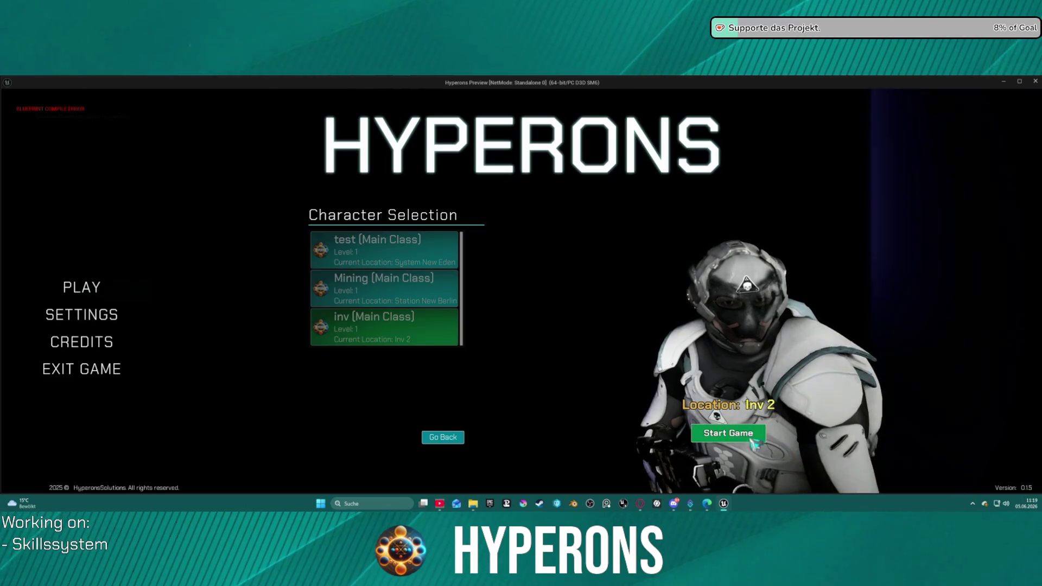
left_click(707, 433)
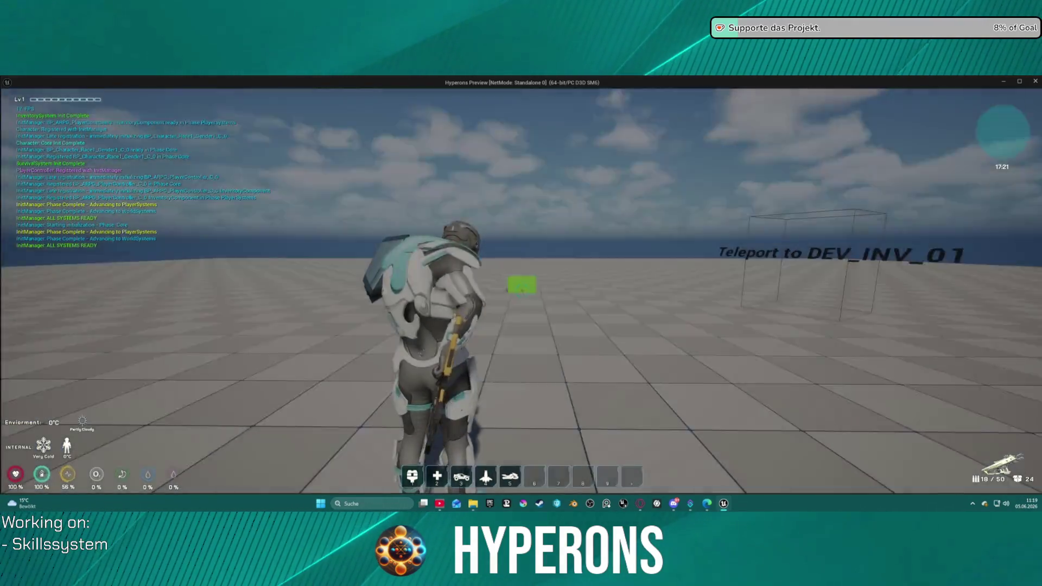
key("k")
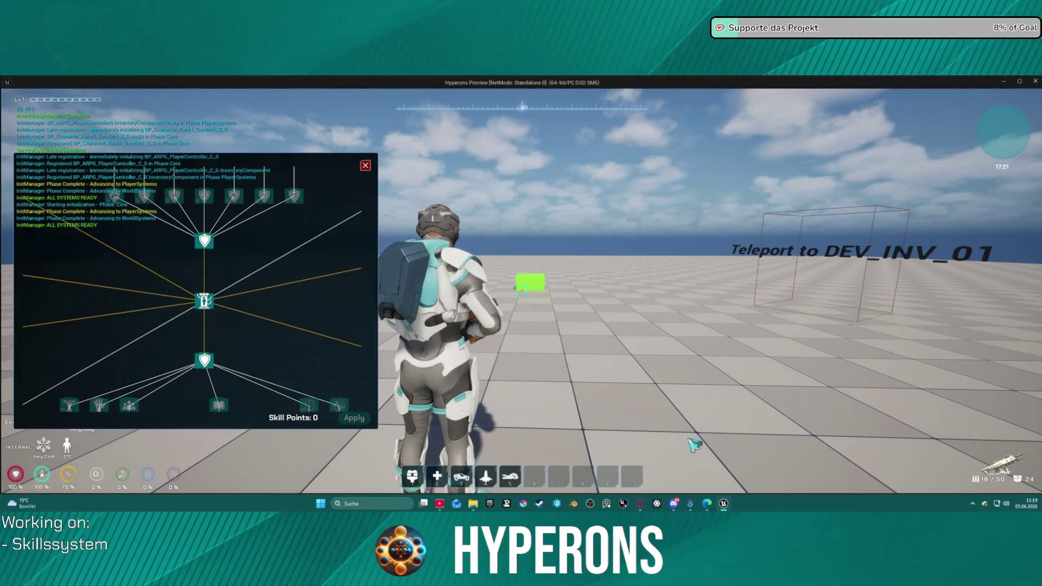
key("i")
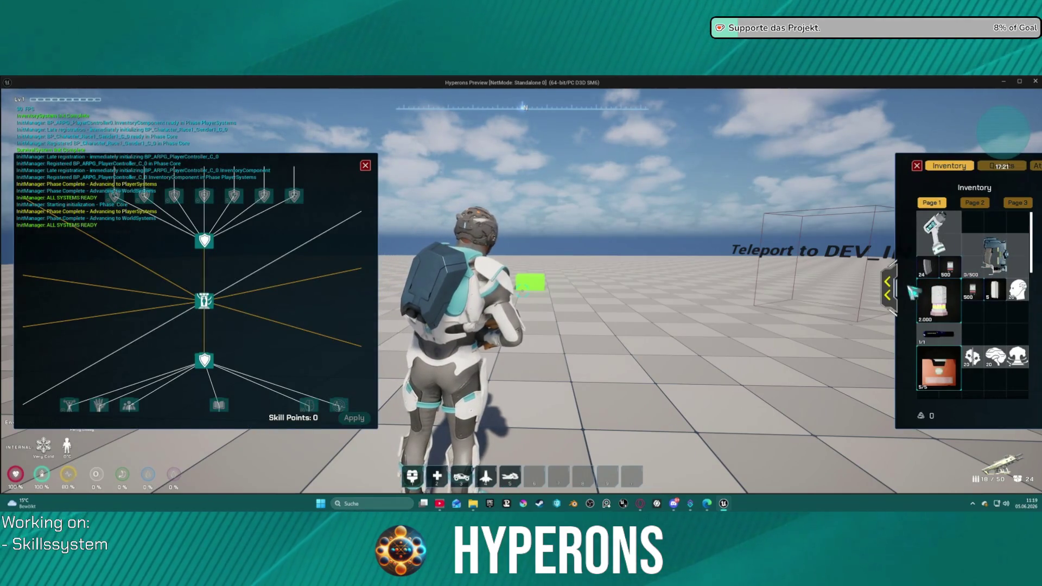
Step: Consume four Knowledge items, raising Skill Points from 0 to 8
right_click(1020, 293)
right_click(1020, 293)
right_click(1021, 294)
right_click(1022, 294)
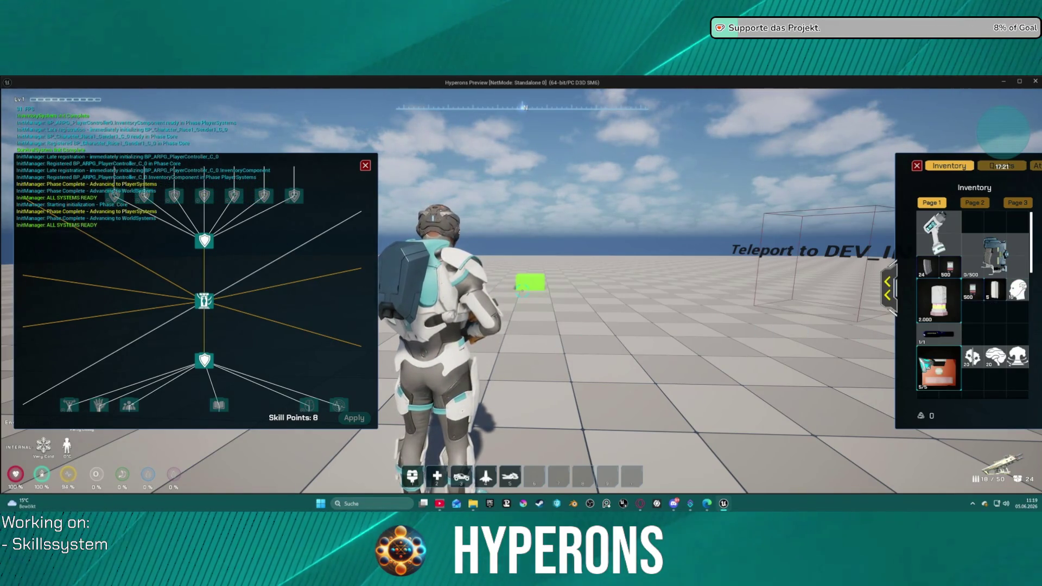
mouse_move(998, 374)
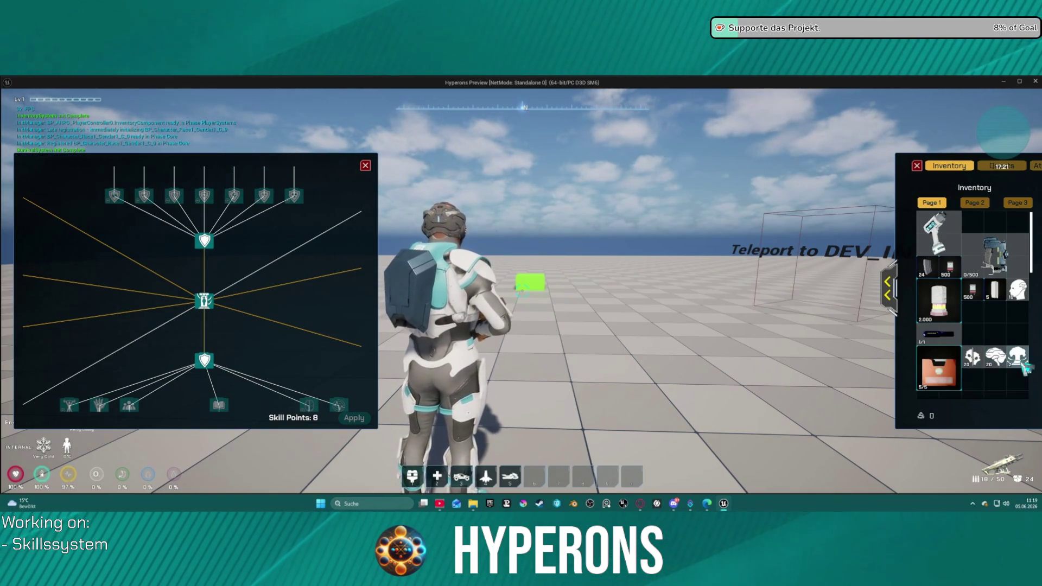
scroll(221, 360, "down", 3)
scroll(225, 307, "up", 5)
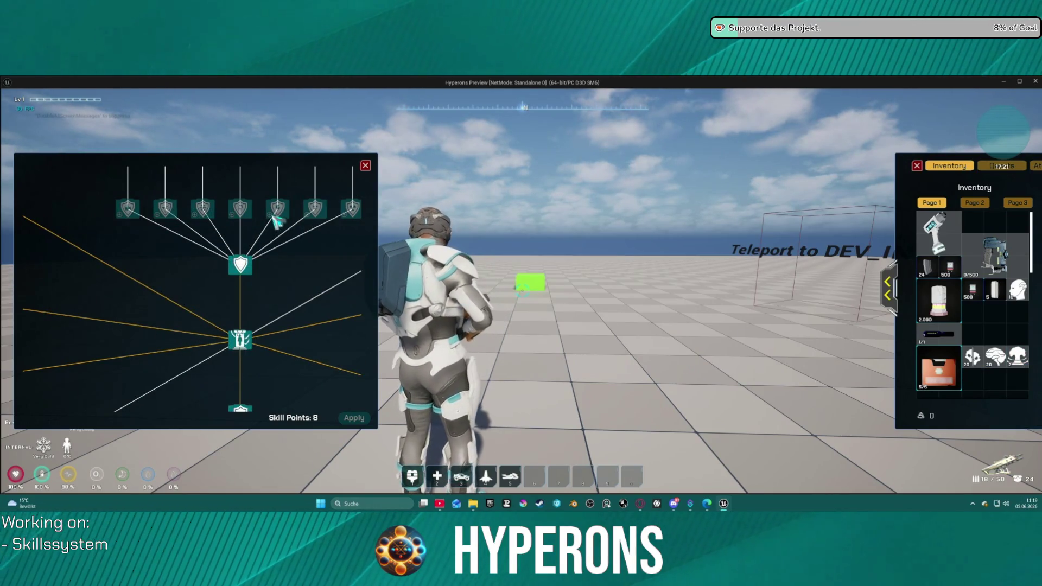
scroll(296, 261, "down", 3)
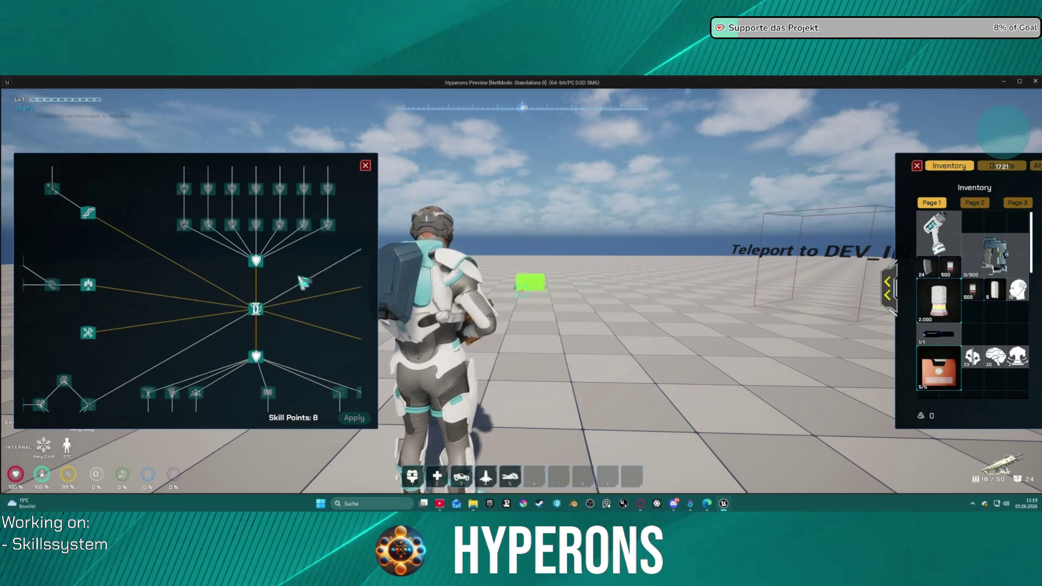
scroll(256, 320, "up", 4)
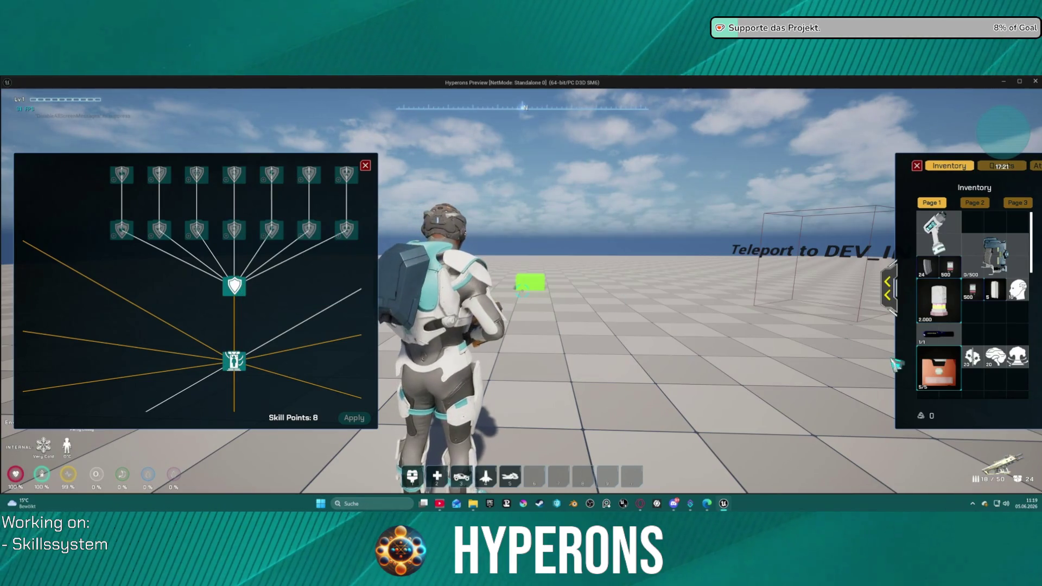
Step: Consume the Exp item to level up and unlock five second-row skill nodes
right_click(1002, 368)
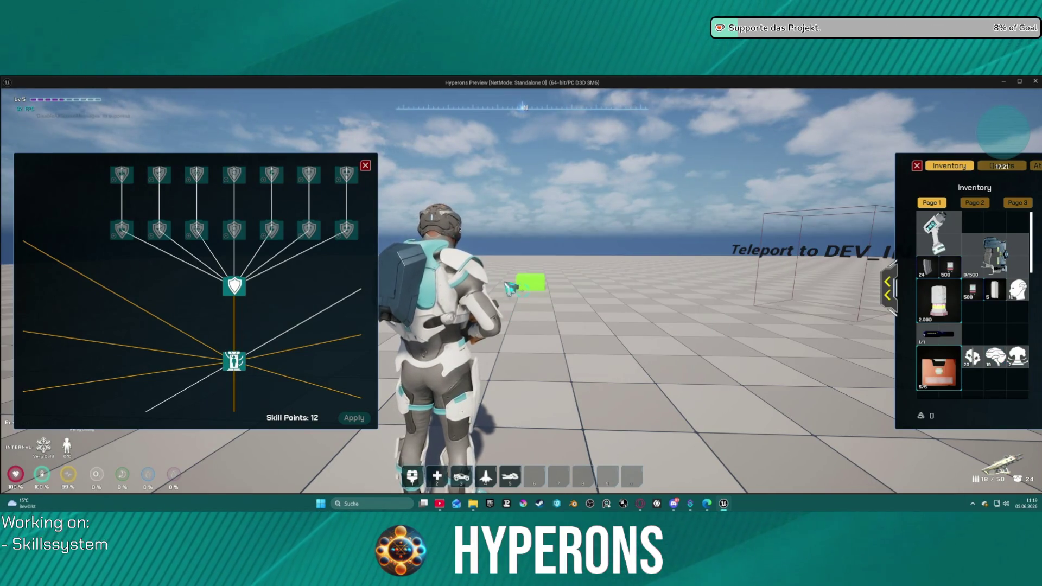
left_click(309, 231)
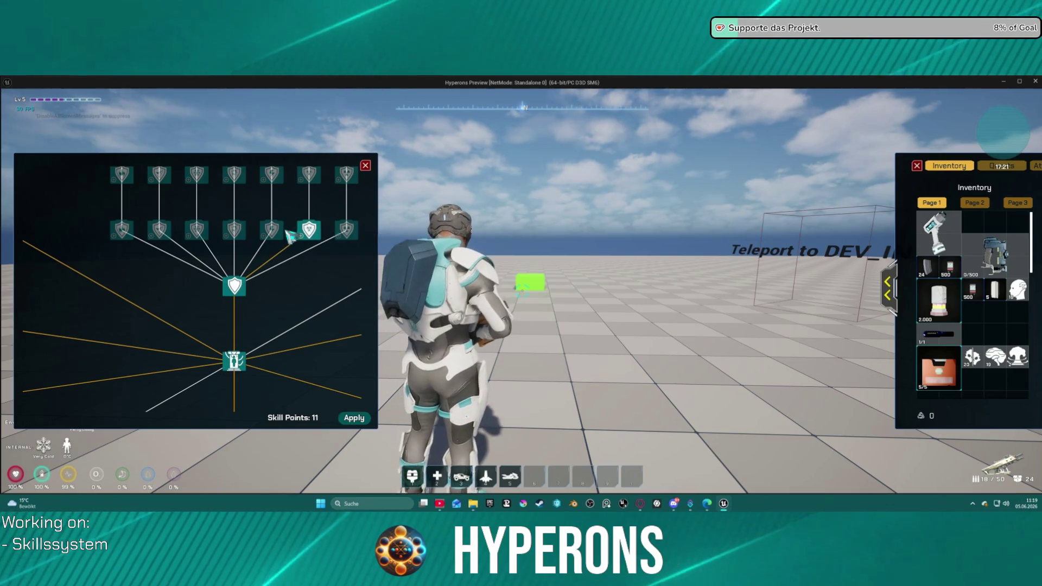
left_click(271, 231)
left_click(234, 231)
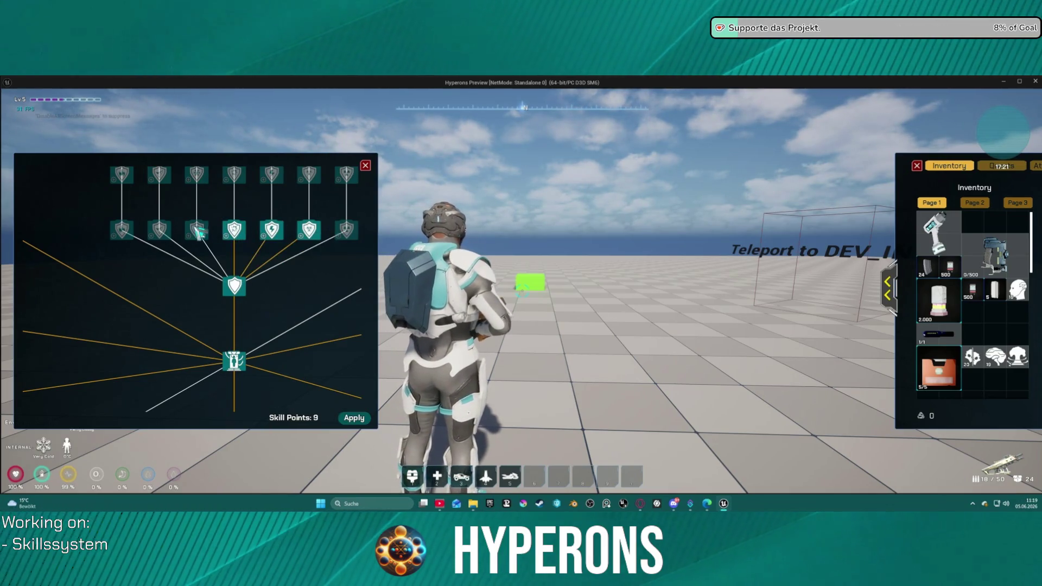
left_click(159, 231)
left_click(122, 231)
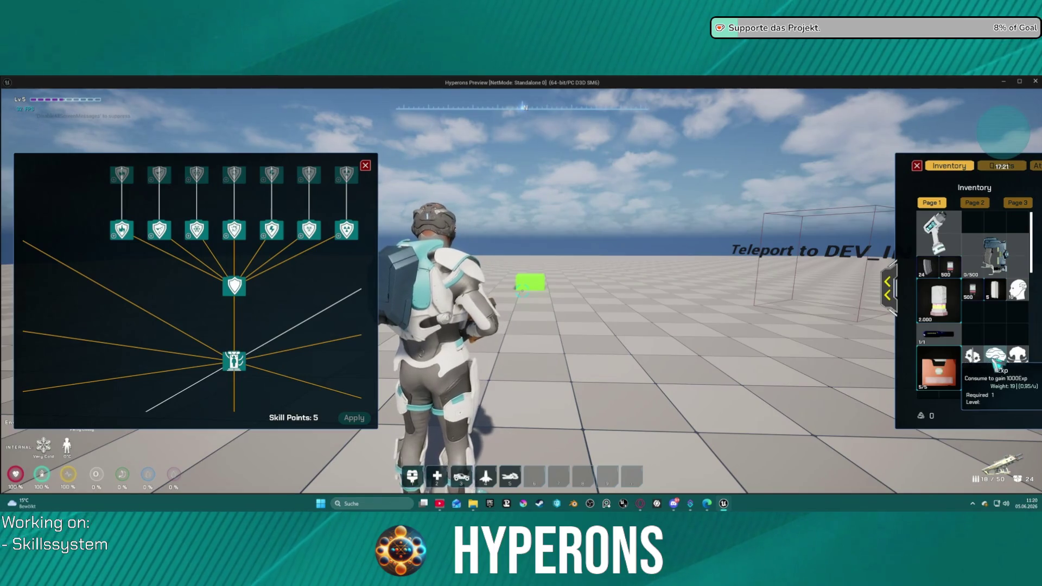
Step: Consume the ResetSkillPoints item to refund Skill Points to 23, then end the play session
mouse_move(1025, 300)
mouse_move(1024, 356)
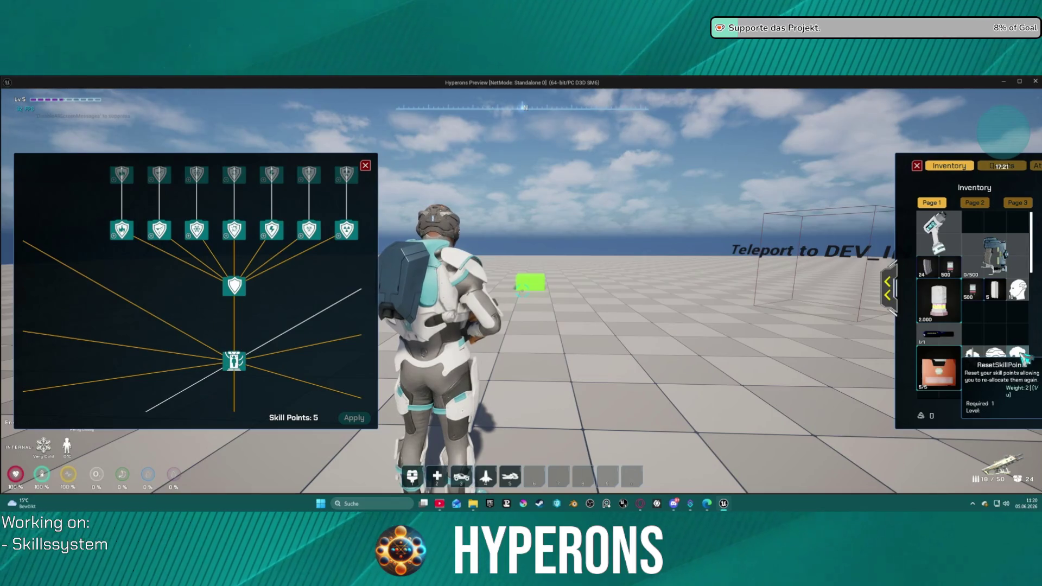
right_click(1024, 357)
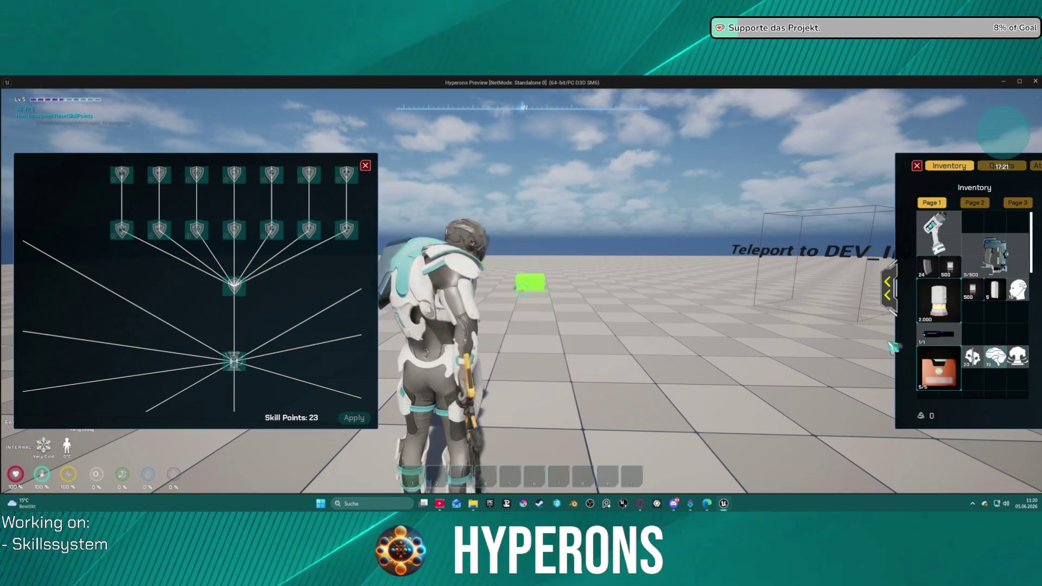
scroll(263, 378, "down", 2)
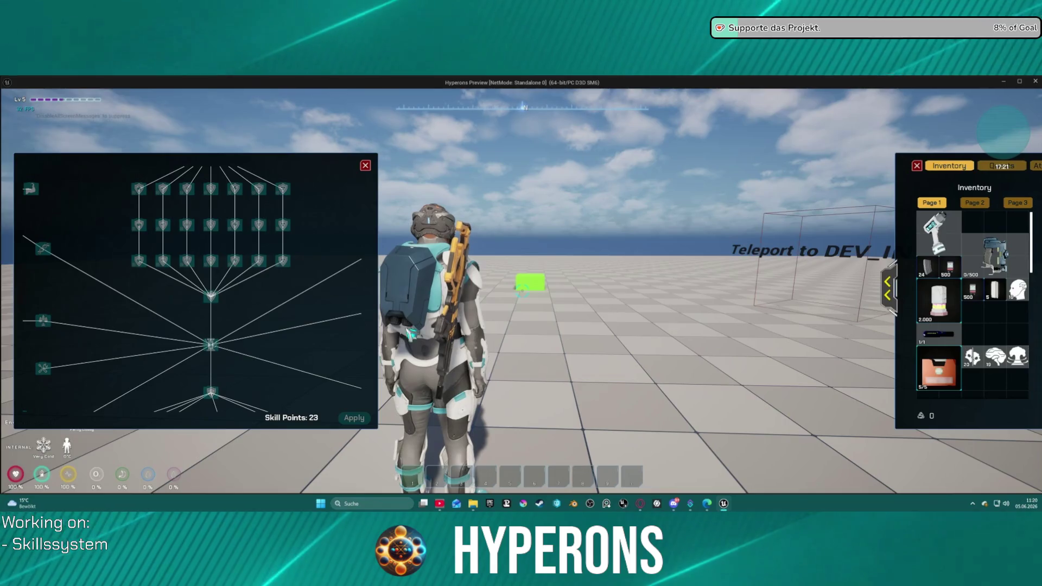
key("Escape")
mouse_move(611, 241)
left_mouse_down()
mouse_move(684, 241)
mouse_move(516, 241)
mouse_move(909, 240)
left_mouse_up()
Step: Rewire Branch True toward Jig On Item Un Equipped and add a reroute knot on the exec wire
left_click_drag(546, 185, 57, 172)
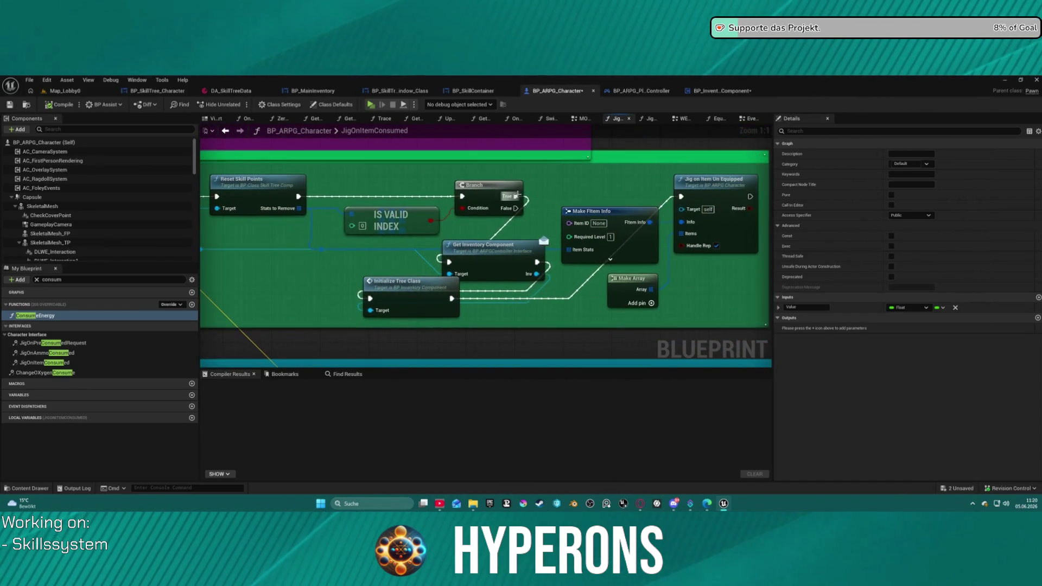
left_click_drag(516, 196, 682, 197)
mouse_move(464, 252)
left_mouse_down()
mouse_move(626, 271)
mouse_move(340, 275)
mouse_move(359, 282)
left_mouse_up()
mouse_move(565, 313)
left_mouse_down()
mouse_move(528, 287)
mouse_move(320, 271)
mouse_move(456, 267)
left_mouse_up()
double_click(462, 273)
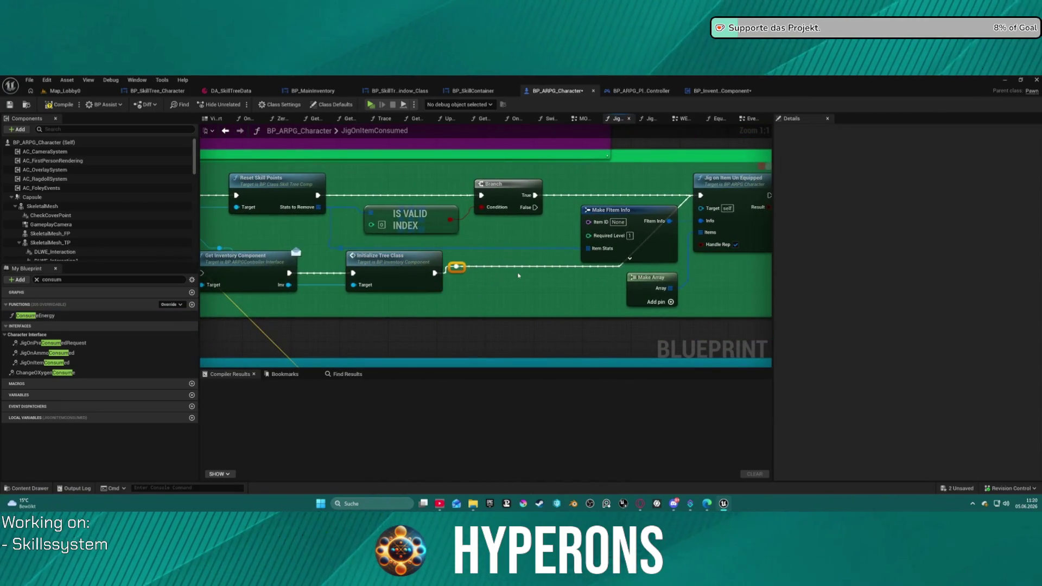
left_click_drag(326, 228, 532, 228)
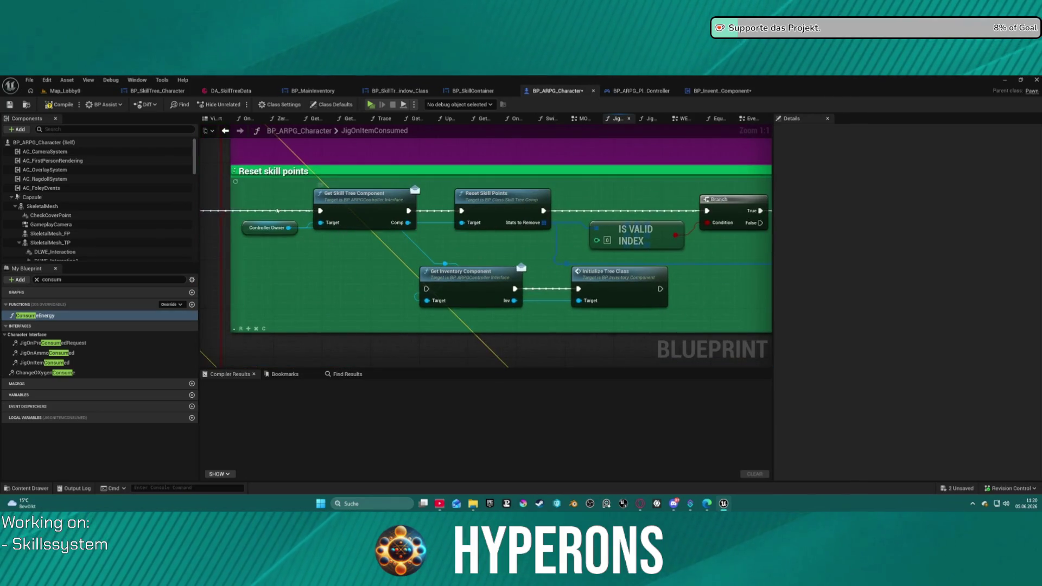
left_click_drag(380, 222, 524, 249)
Step: Add a Sequence node after Branch True via 'seq' and arrange it with Get Inventory Component
left_click_drag(323, 222, 407, 221)
type("seu")
key("BackSpace")
key("BackSpace")
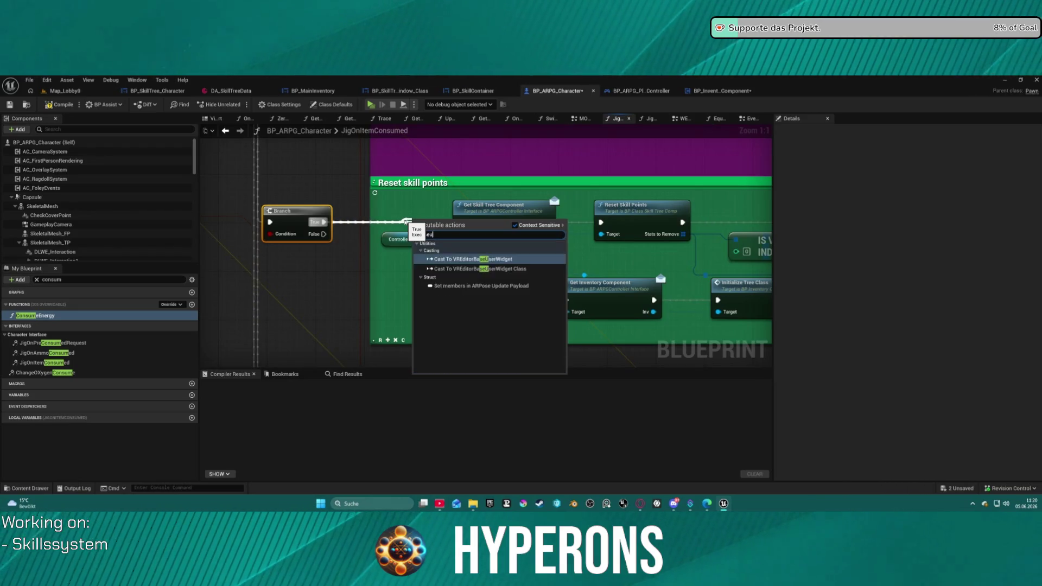
type("eq")
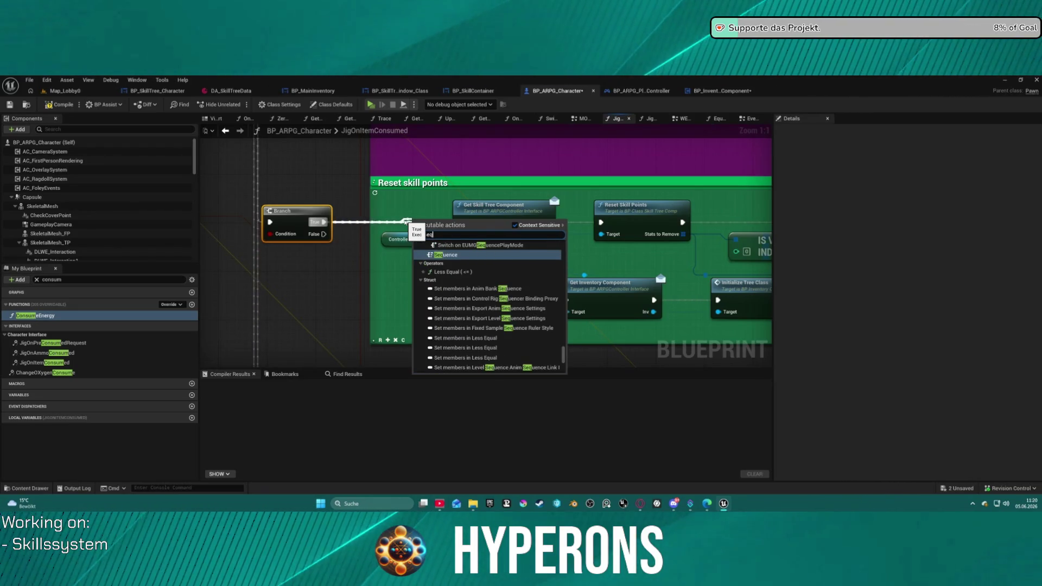
key("Return")
mouse_move(438, 216)
left_mouse_down()
mouse_move(392, 192)
mouse_move(542, 290)
mouse_move(614, 310)
mouse_move(566, 300)
left_mouse_up()
left_click_drag(391, 205, 396, 222)
left_click_drag(594, 297, 507, 302)
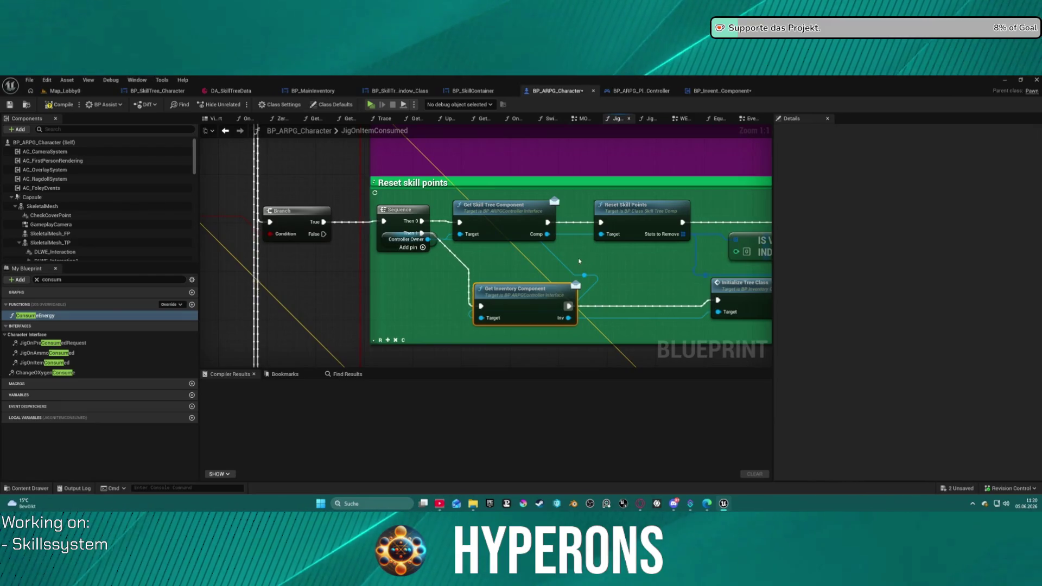
key("f")
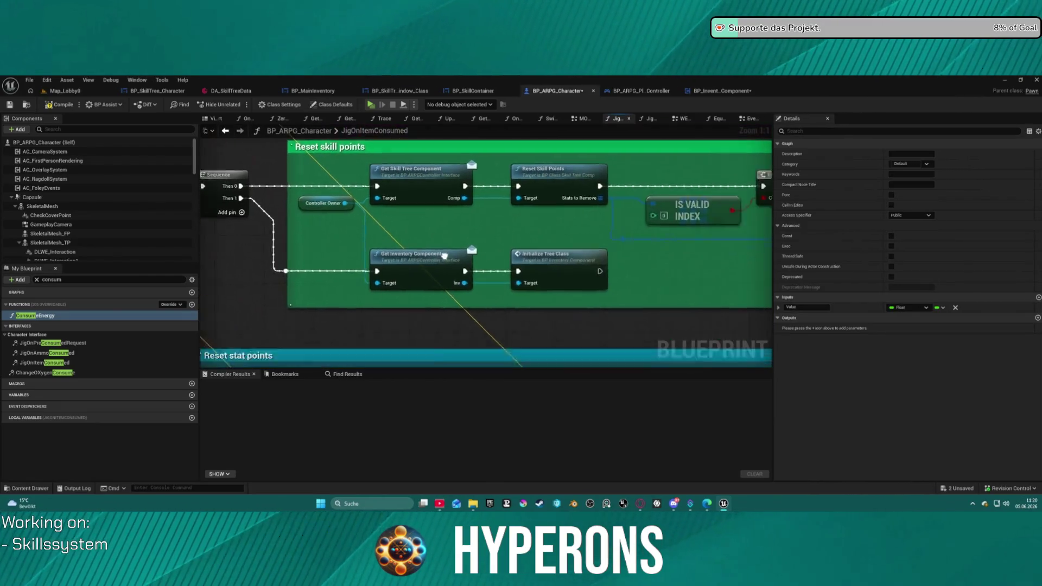
scroll(459, 260, "down", 3)
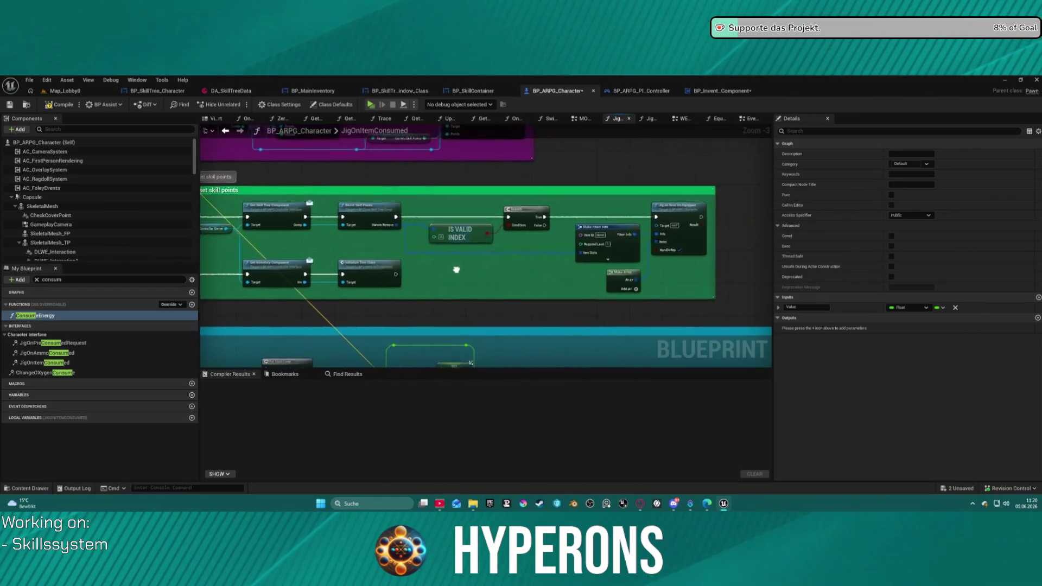
scroll(455, 270, "up", 3)
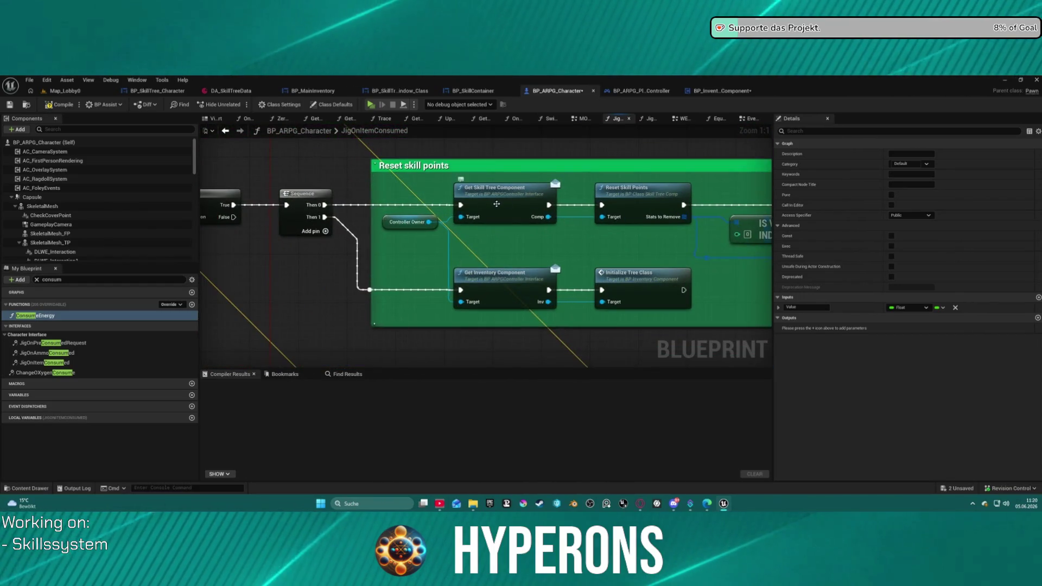
Step: Dismiss the compilation error report and launch the play-test to character selection
left_click_drag(695, 270, 448, 268)
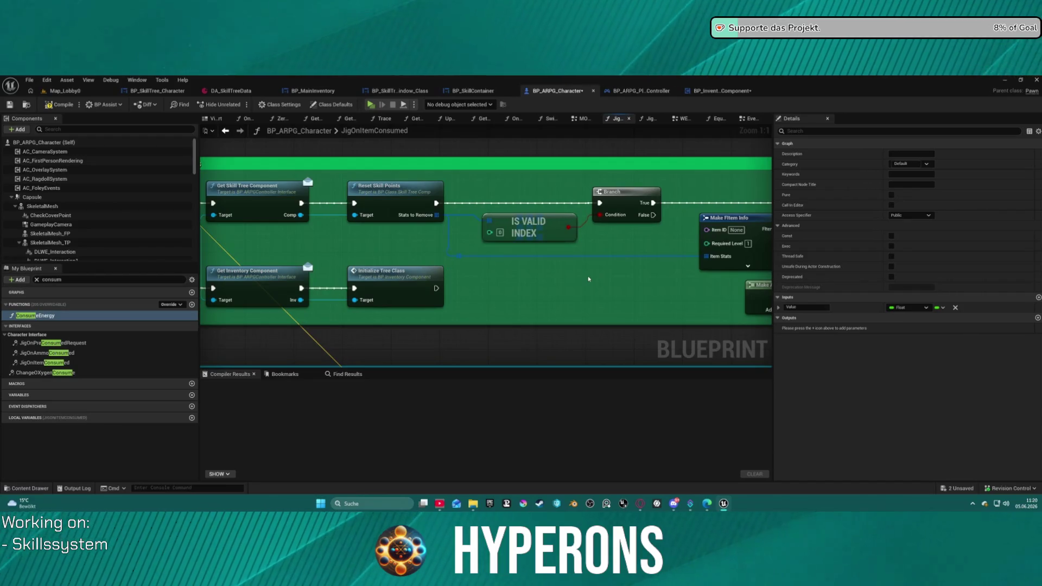
mouse_move(585, 274)
left_mouse_down()
mouse_move(454, 316)
mouse_move(682, 290)
left_mouse_up()
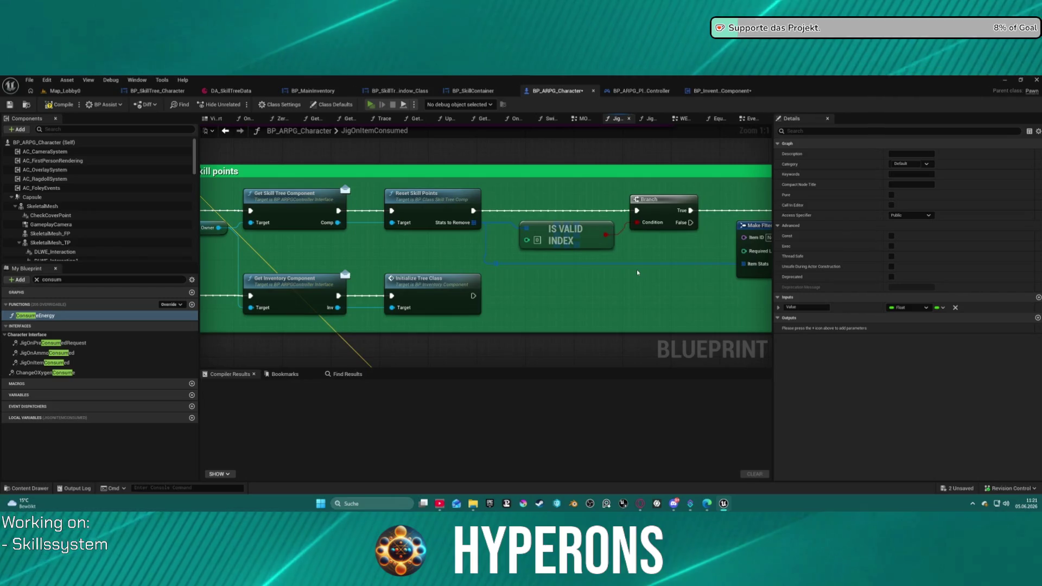
left_click(587, 303)
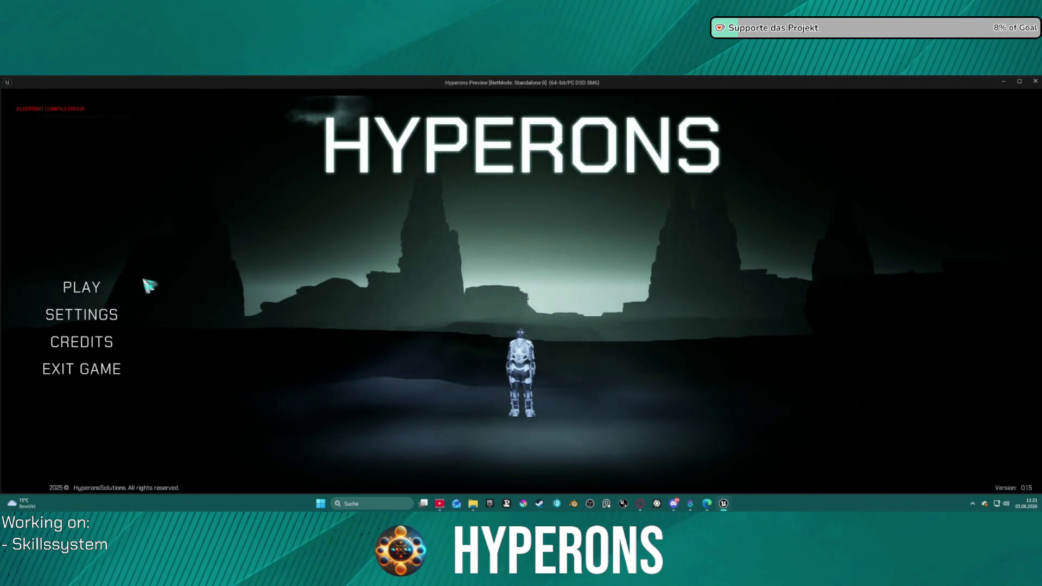
left_click(146, 280)
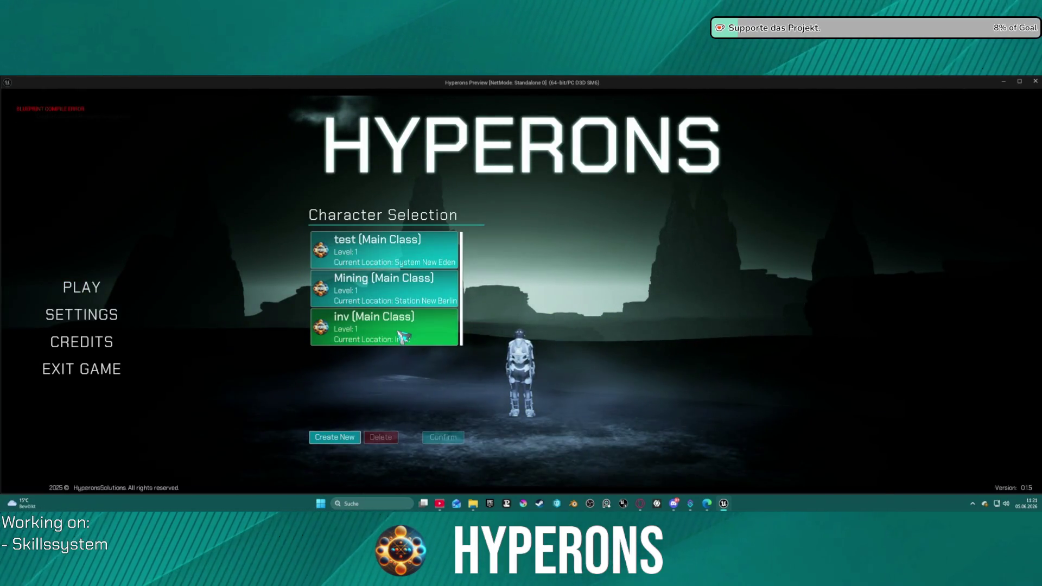
Step: Start the play-test as inv, open inventory and skill tree, and consume two Exp items
left_click(403, 337)
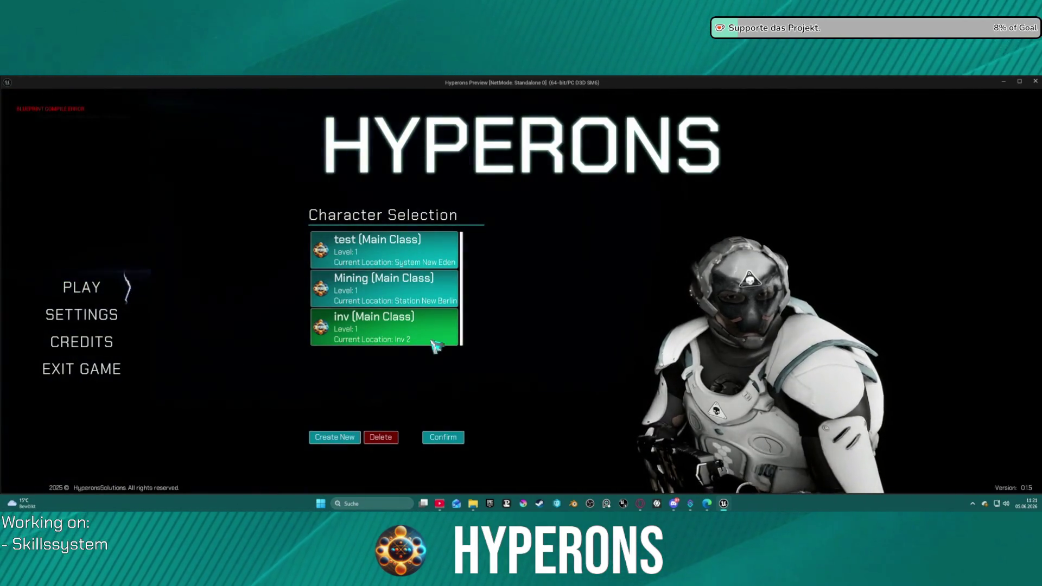
left_click(443, 437)
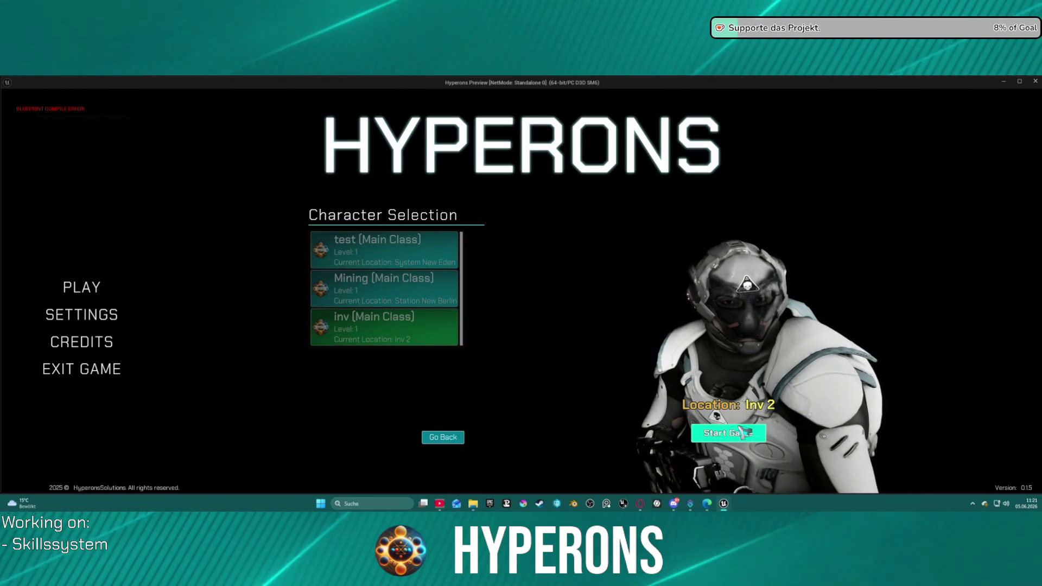
left_click(744, 433)
key("i")
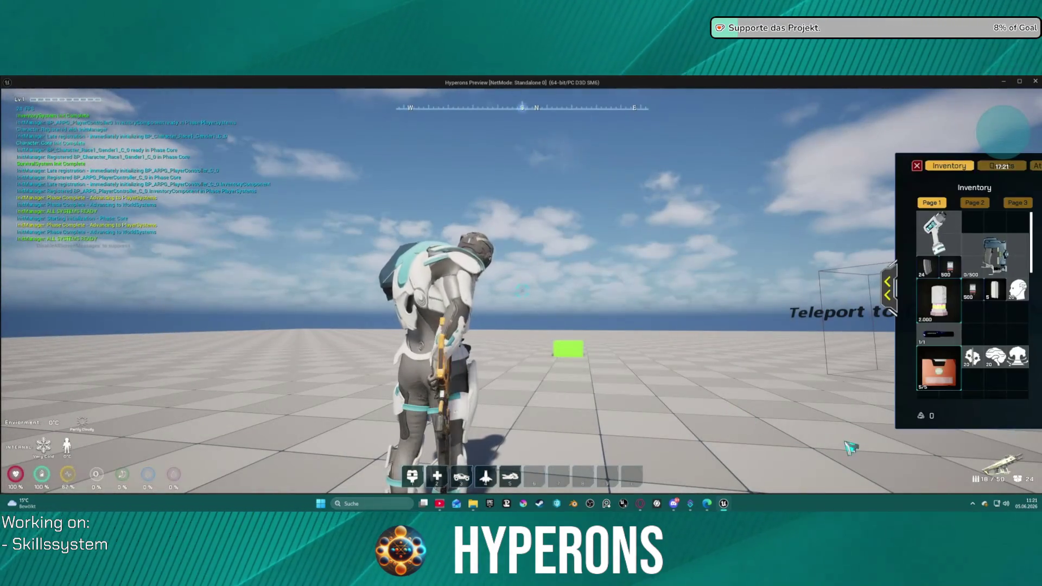
key("k")
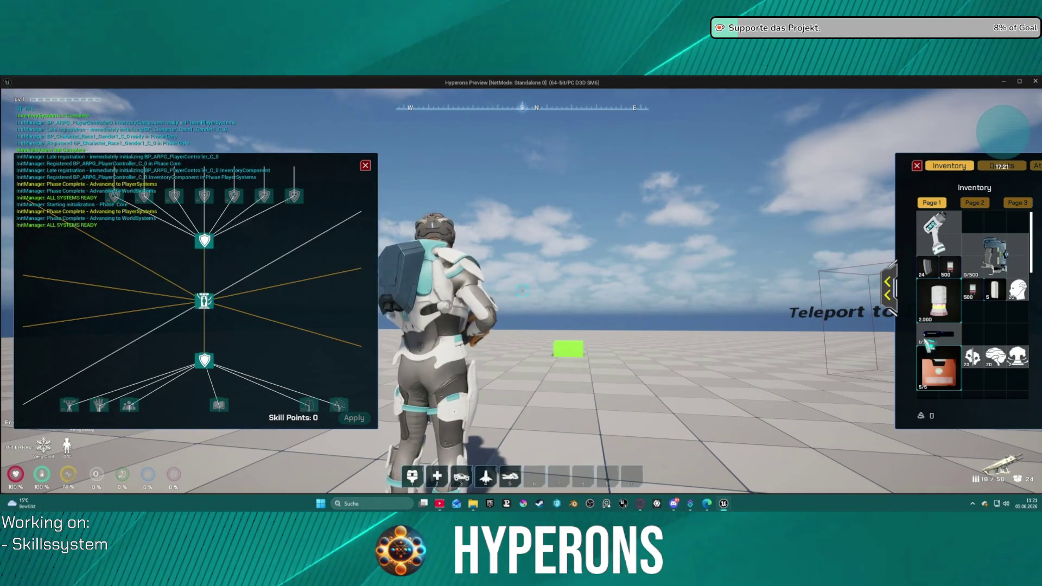
right_click(999, 359)
right_click(1002, 359)
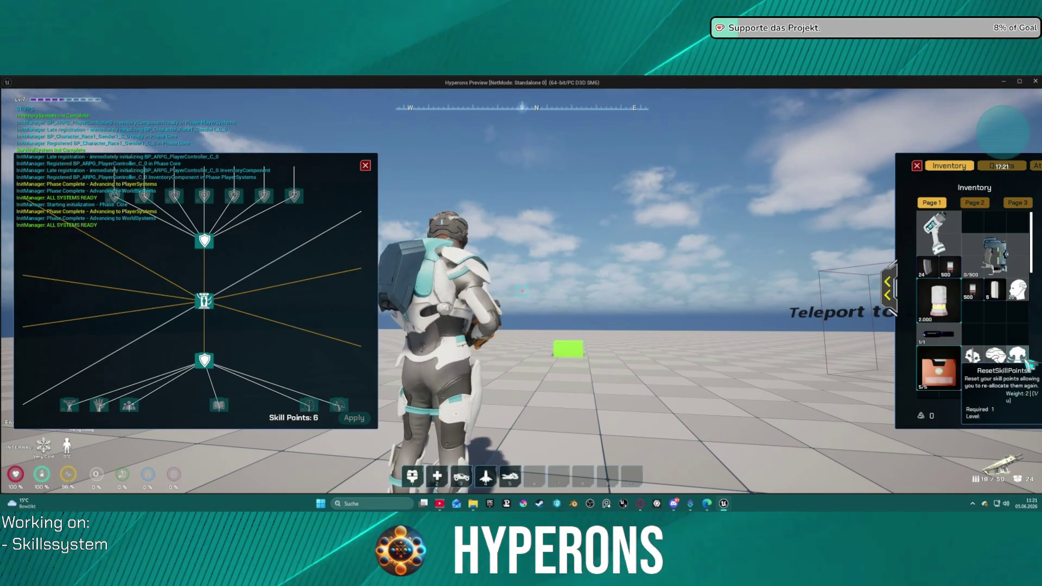
Step: Consume the ResetSkillPoints items to refund Skill Points to 17, then breakpoint Initialize Tree Class
scroll(268, 323, "down", 5)
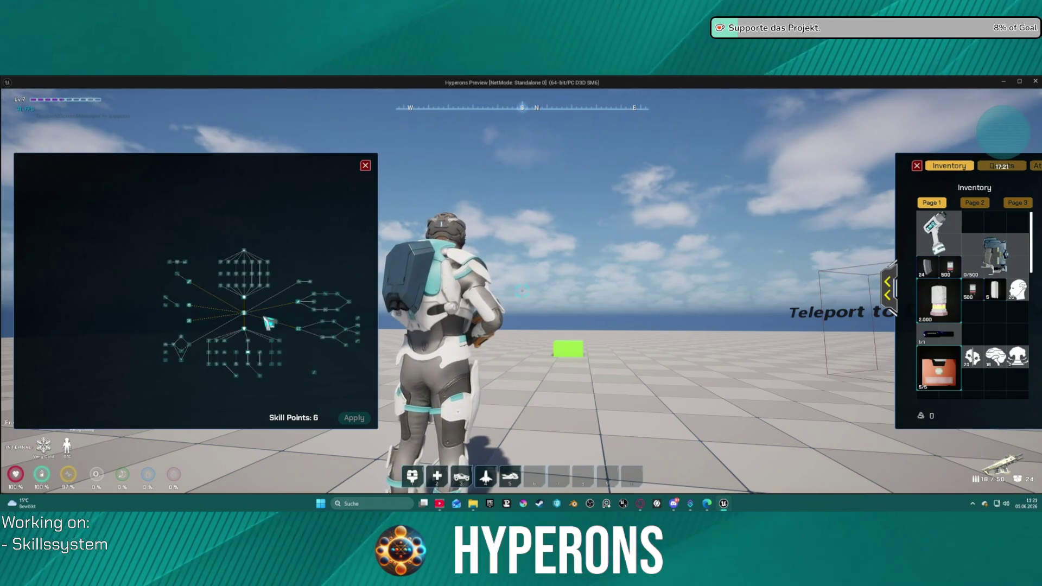
scroll(269, 323, "up", 4)
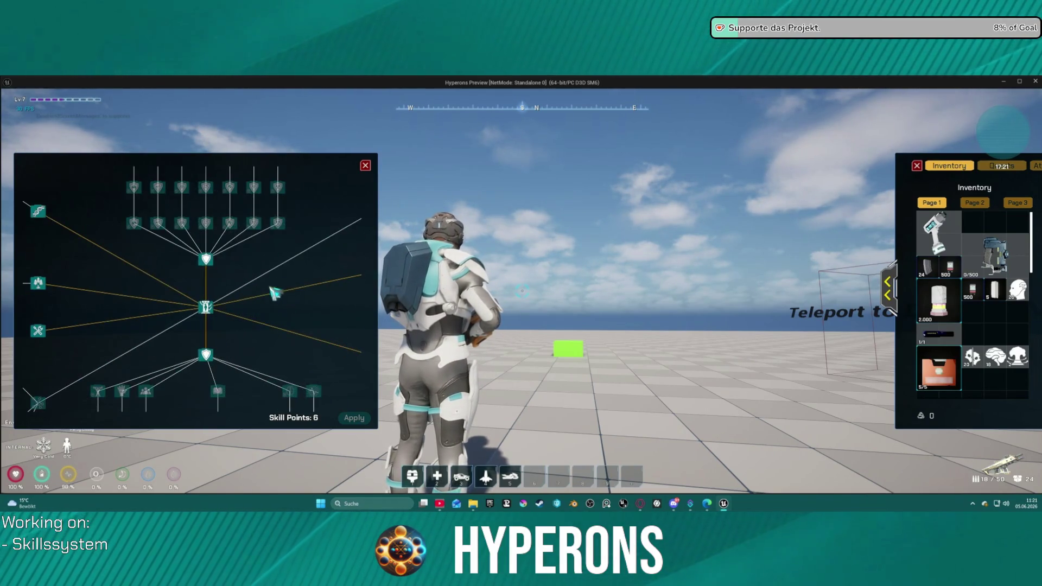
mouse_move(1010, 369)
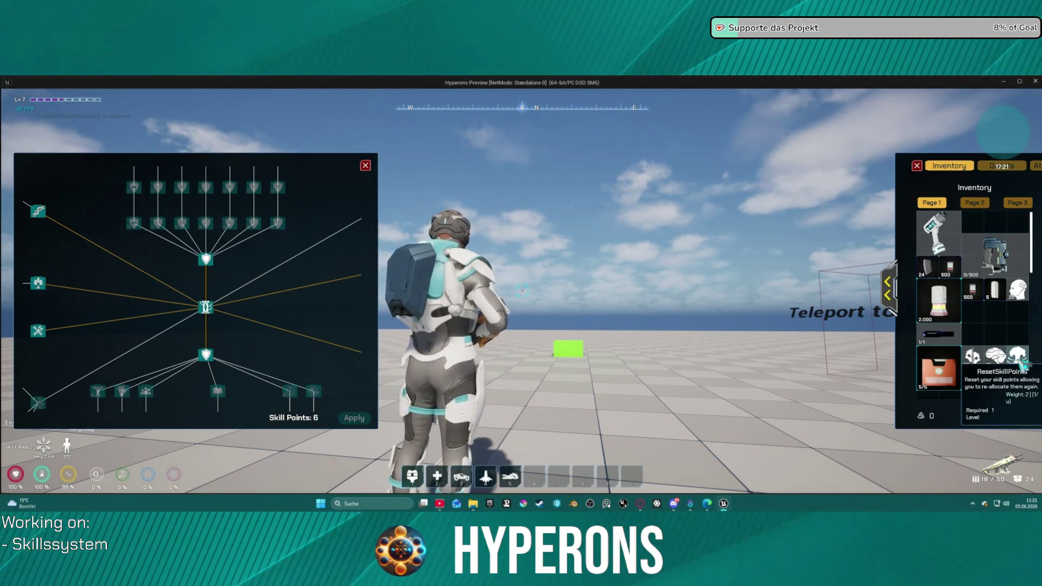
right_click(1022, 367)
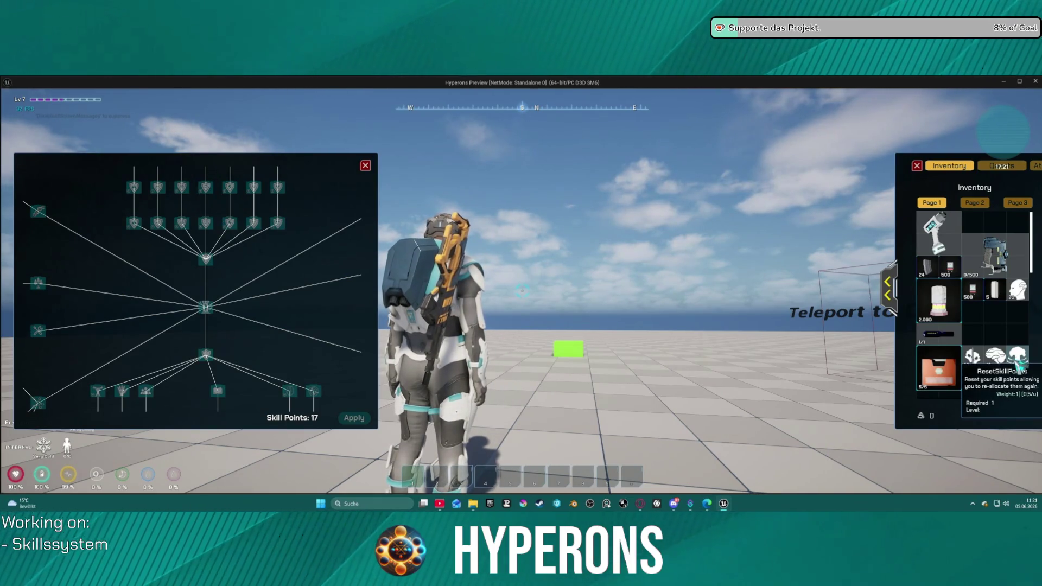
right_click(1021, 362)
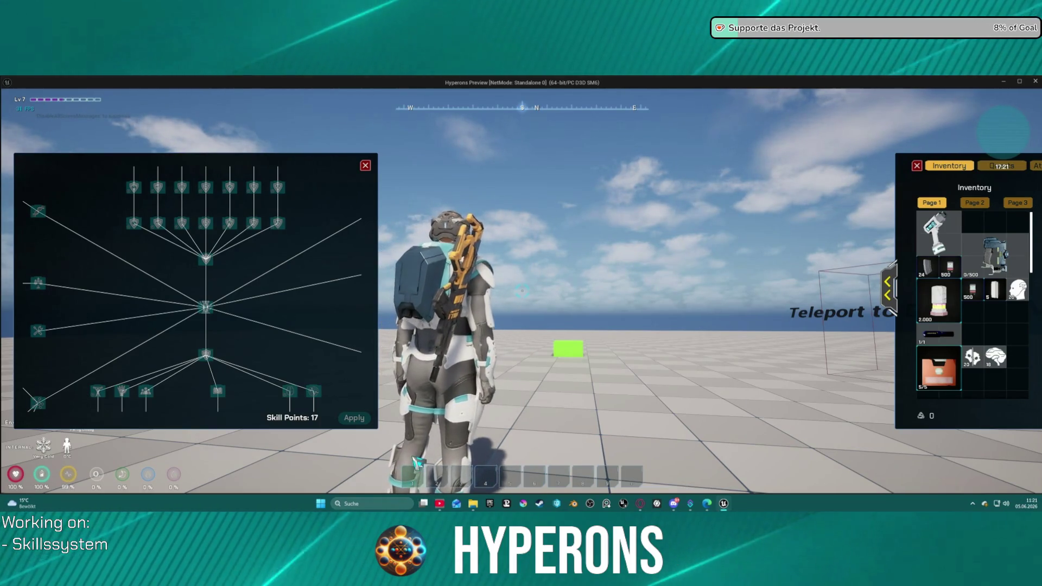
key("Escape")
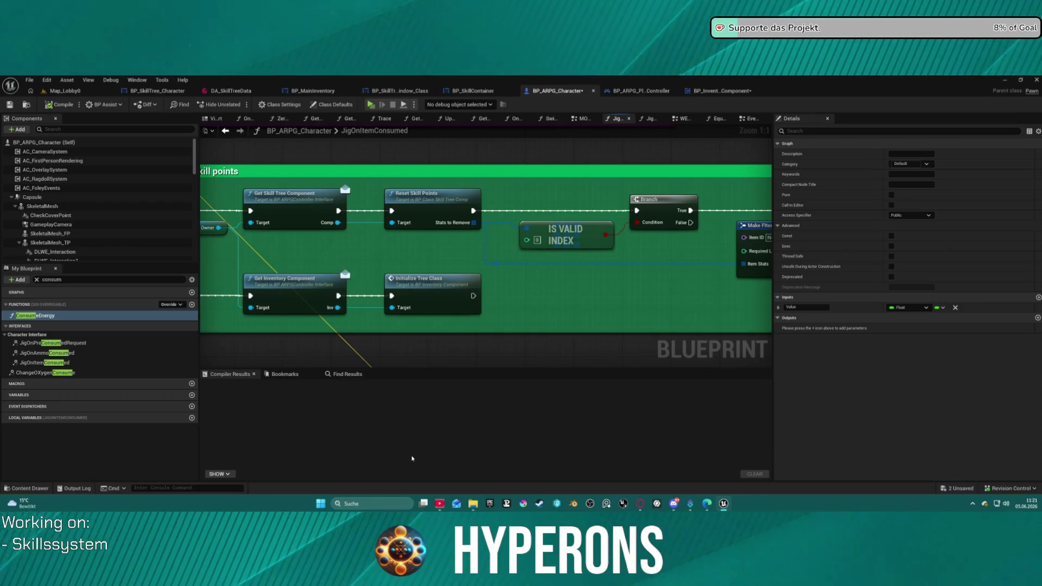
right_click(445, 280)
left_click(493, 453)
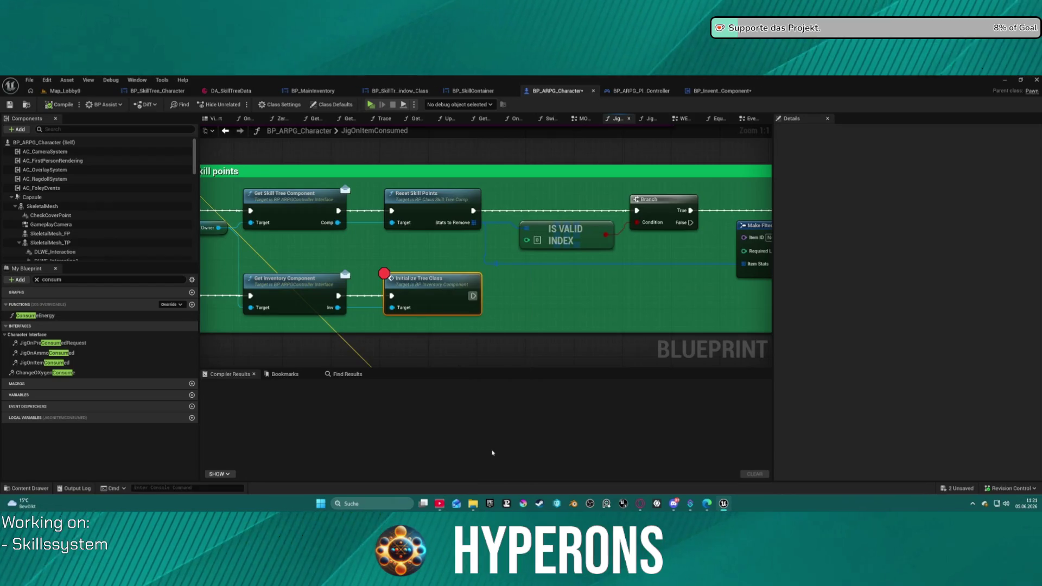
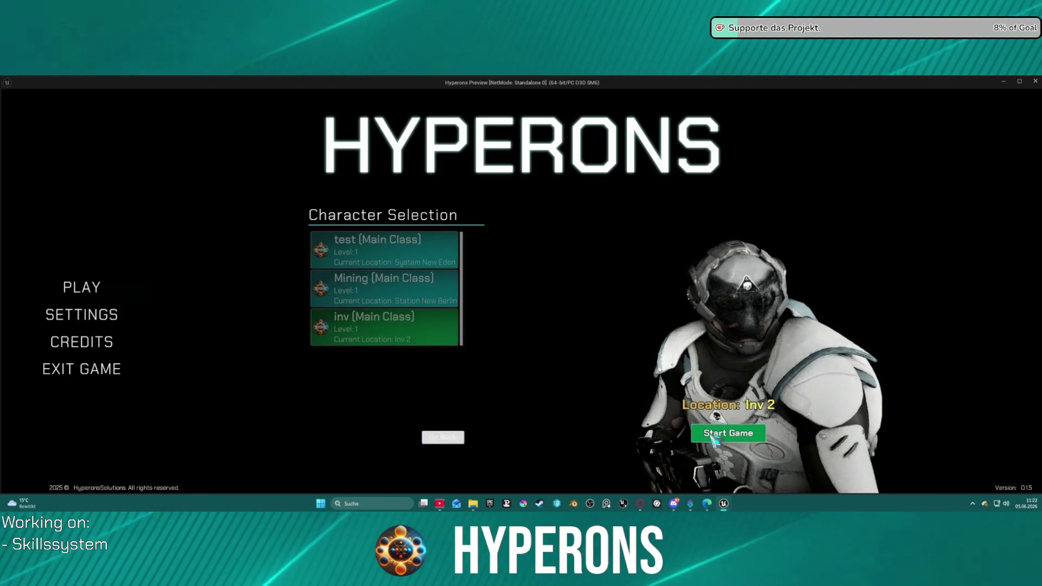
Step: Start the game as the inv character and open the inventory and skill tree windows
left_click(450, 438)
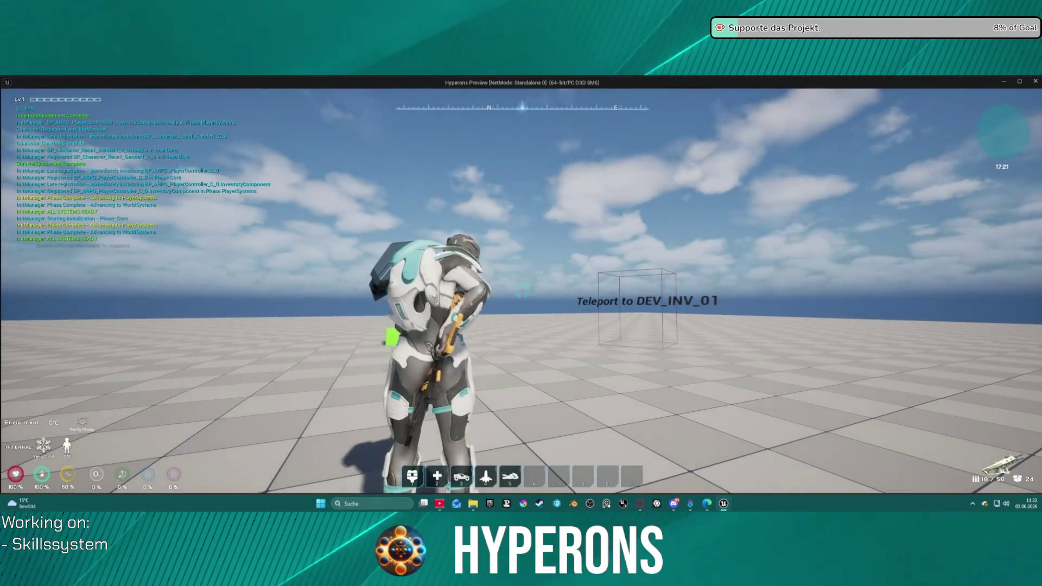
key("i")
key("k")
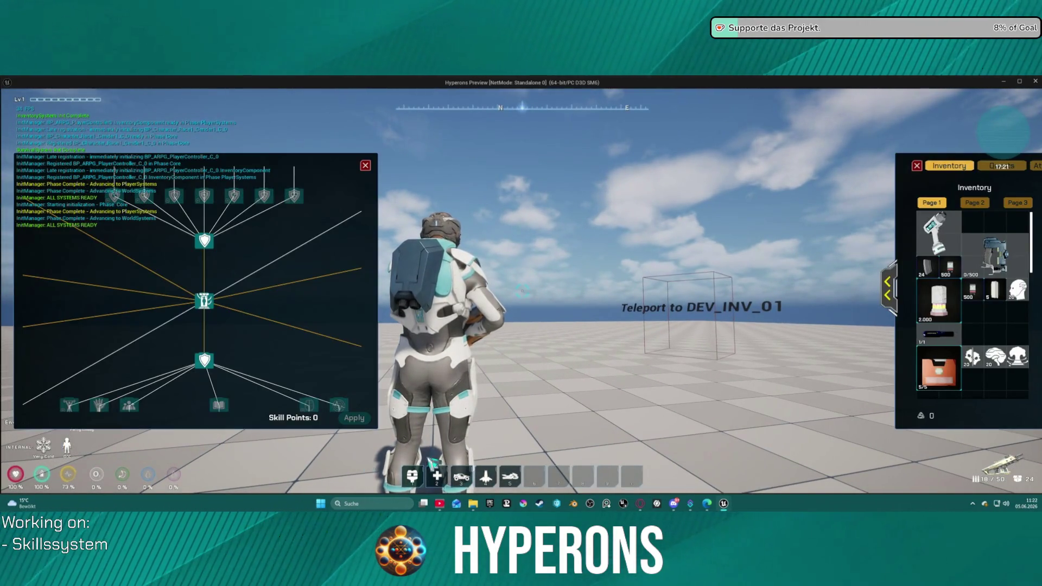
Step: Consume four Exp items to reach 10 skill points, then use ResetSkillPoints to hit the breakpoint
right_click(999, 358)
right_click(998, 357)
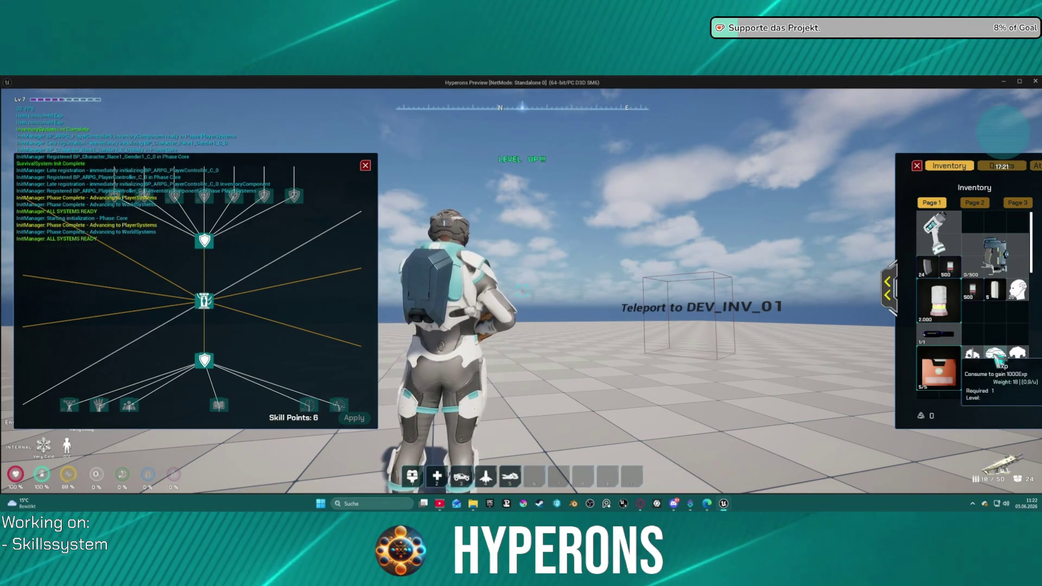
right_click(999, 357)
right_click(998, 357)
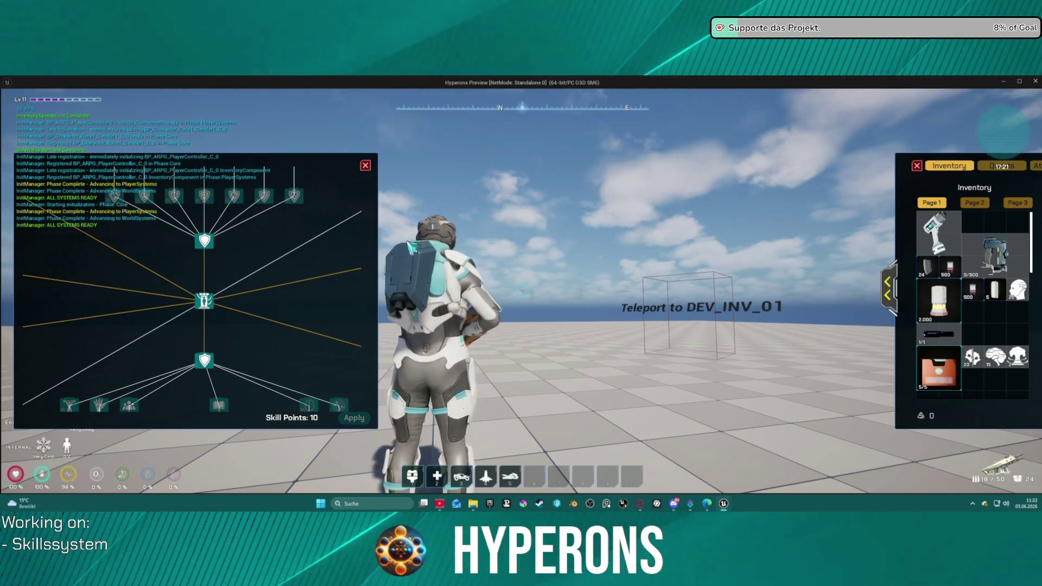
mouse_move(1023, 361)
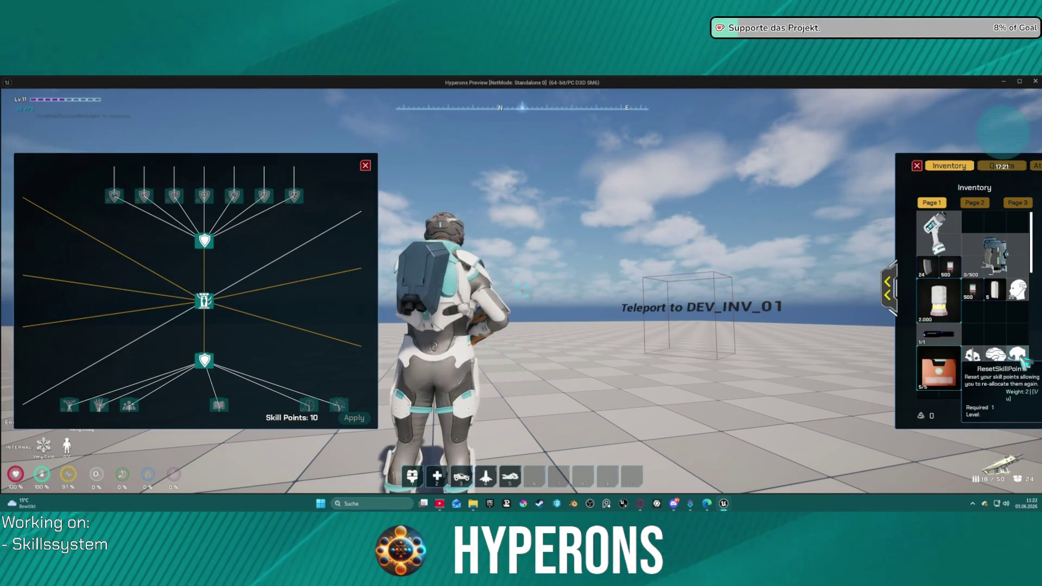
right_click(1023, 361)
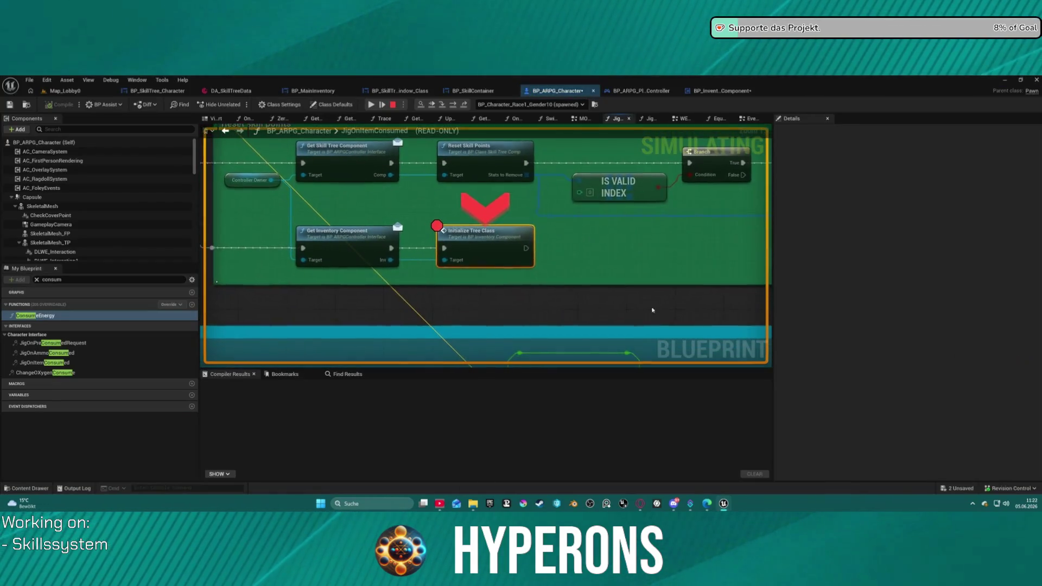
Step: Step through InitializeTreeClass, Initialize, Set Actionbar and Init Utility, inspecting pin values
left_click(441, 106)
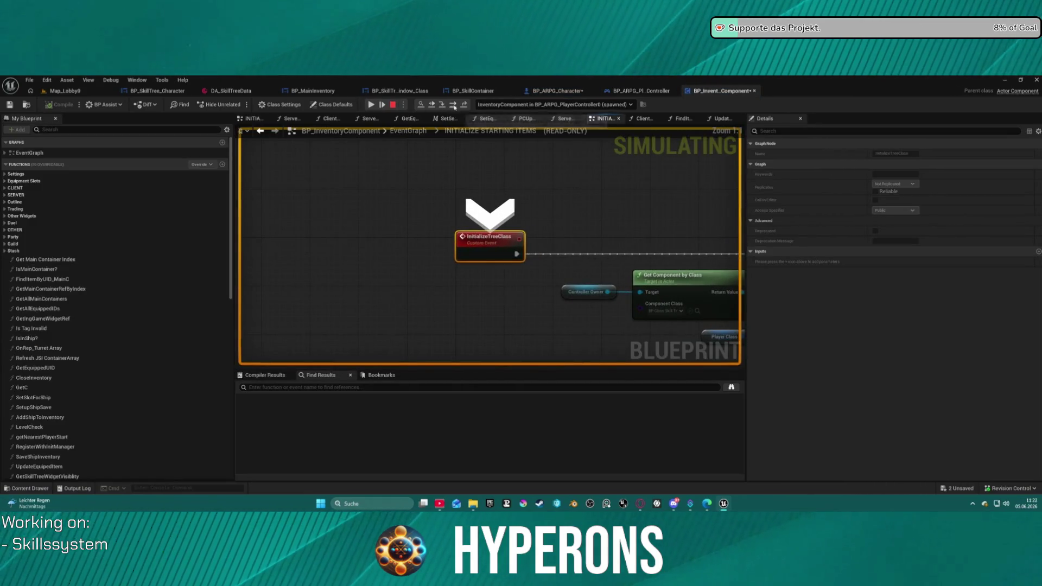
left_click(455, 107)
mouse_move(278, 276)
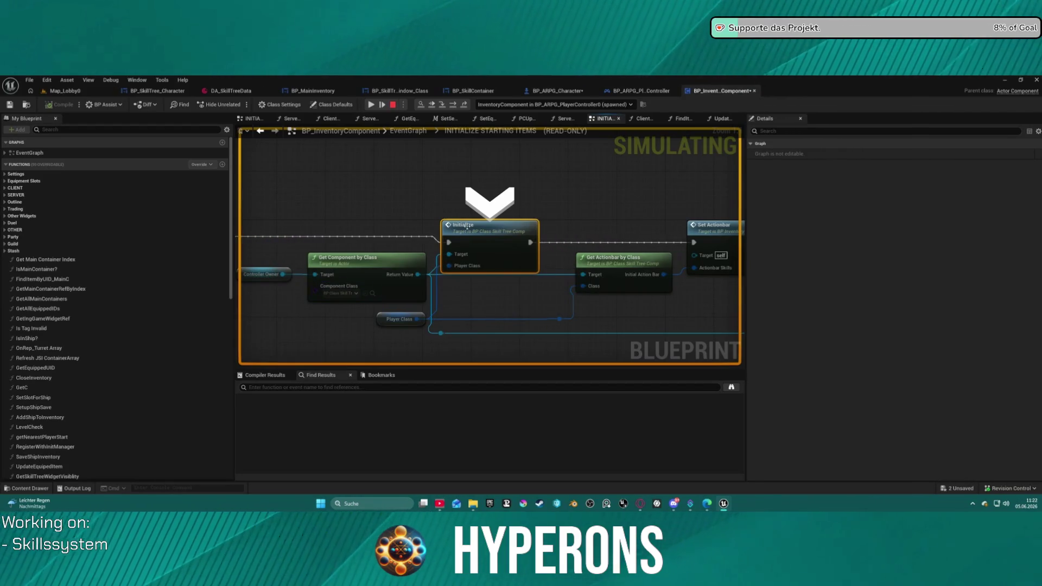
mouse_move(460, 255)
mouse_move(421, 323)
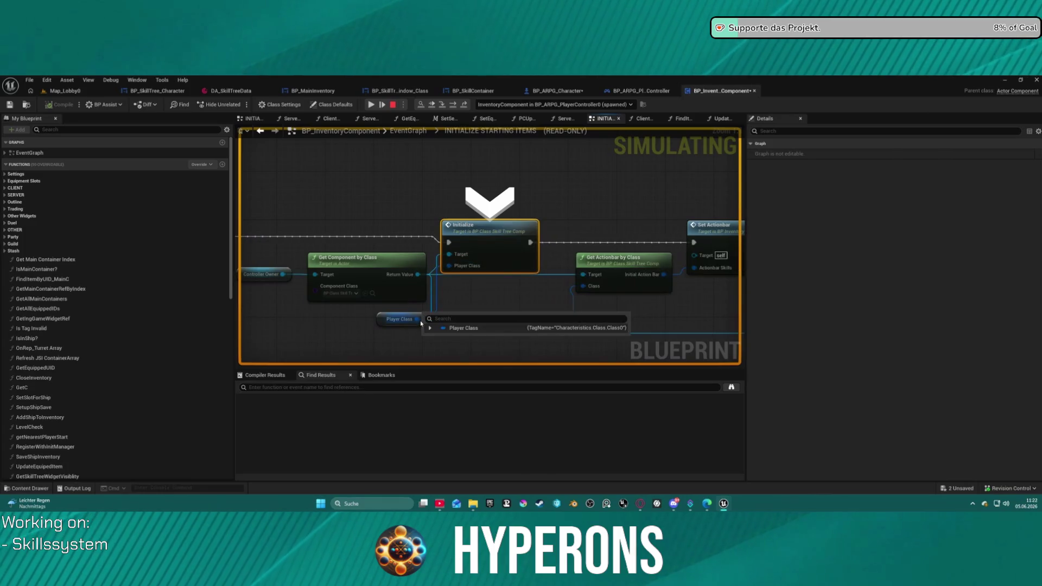
left_click(453, 105)
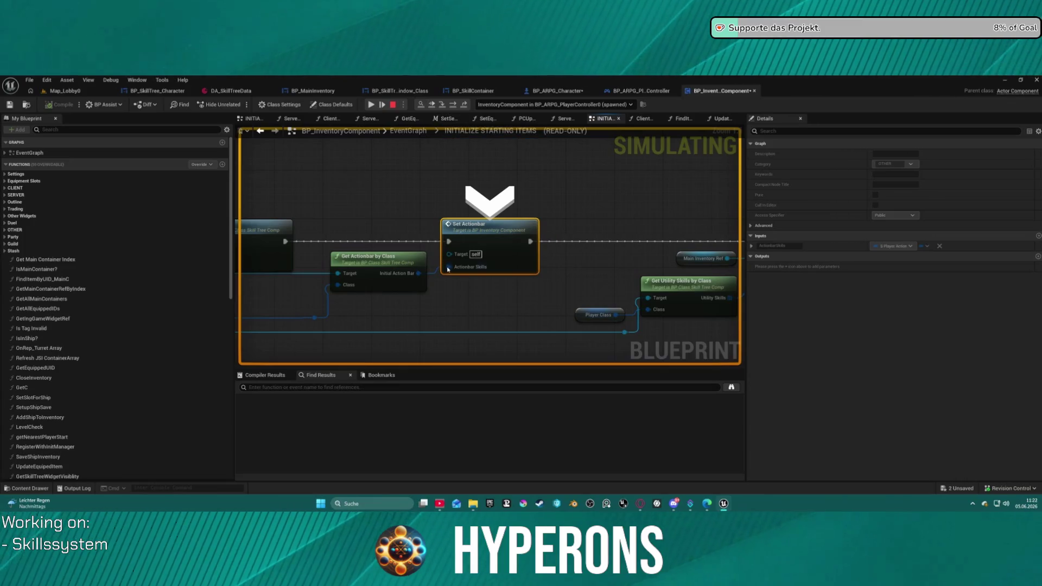
mouse_move(456, 269)
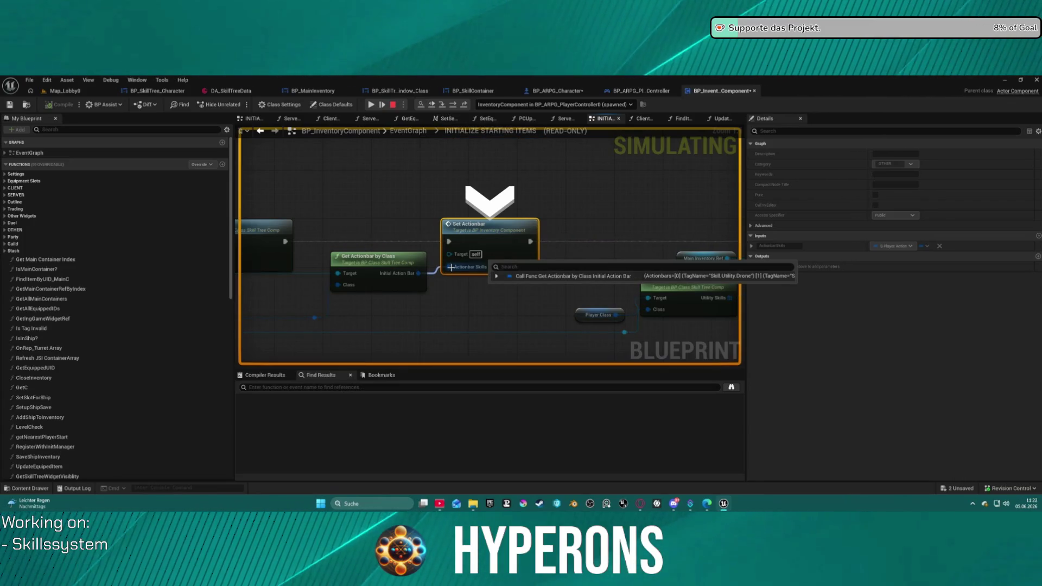
left_click(453, 106)
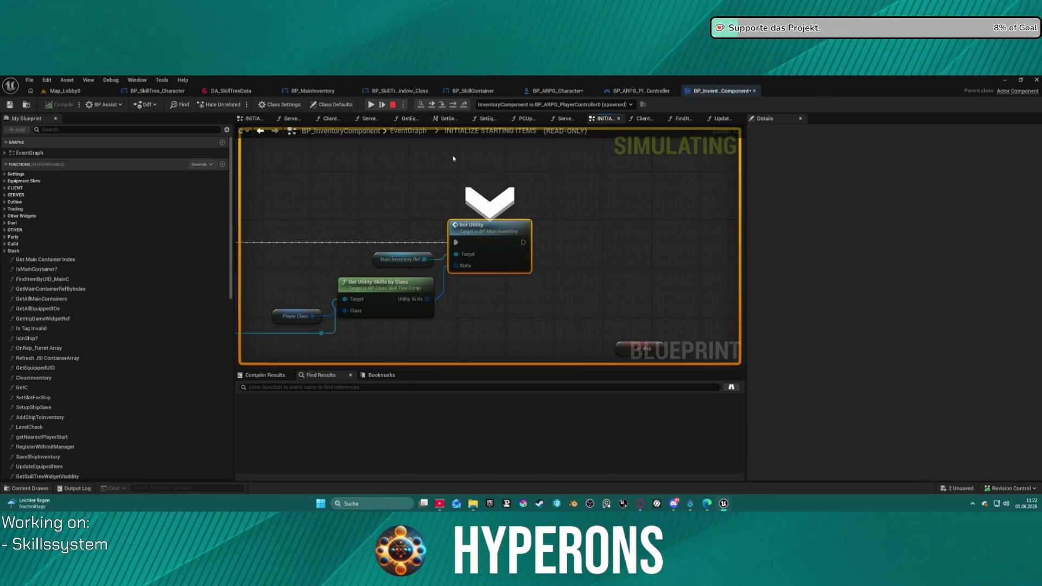
mouse_move(359, 314)
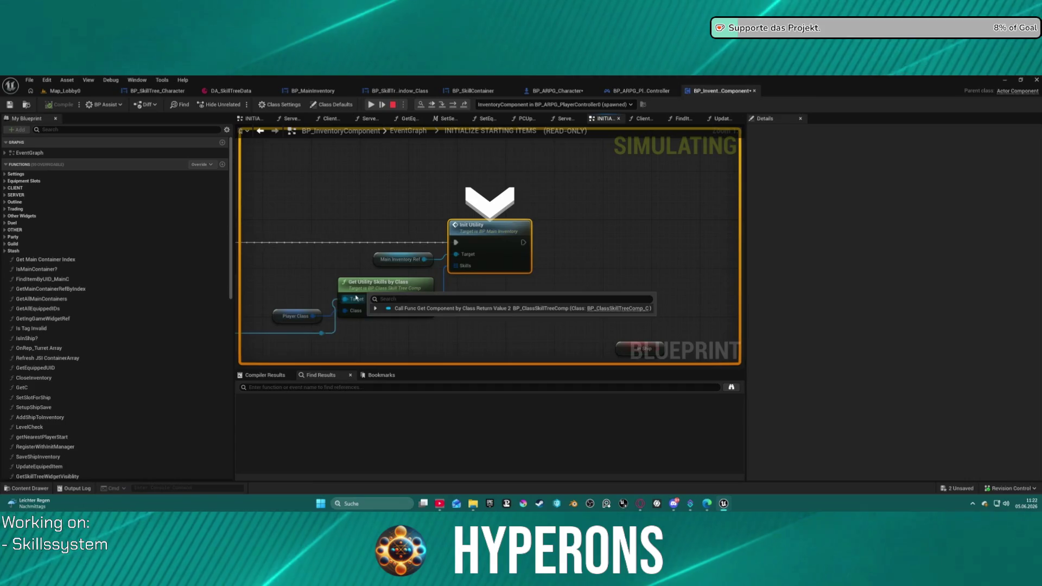
Step: Expand the Utility Skills array, then open the Initialize node's graph in BP_ClassSkillTreeComp
left_click(439, 308)
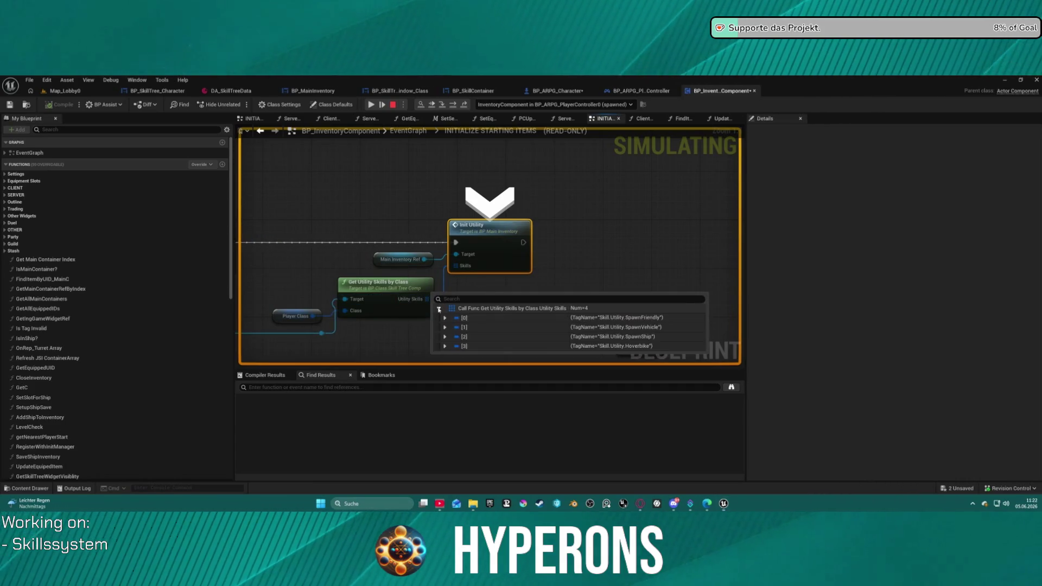
left_click(439, 309)
left_click_drag(439, 309, 841, 287)
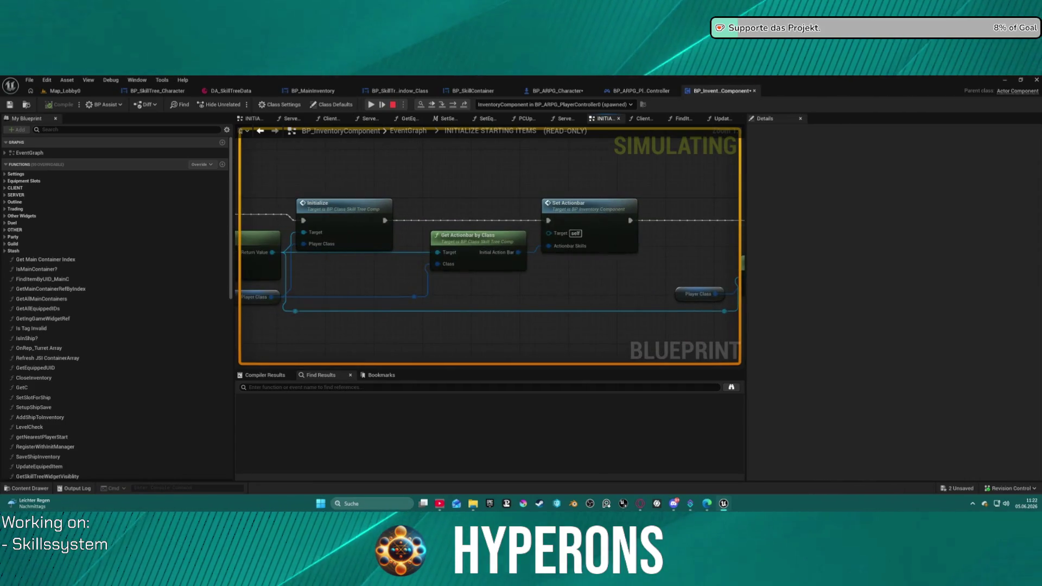
left_click_drag(380, 272, 648, 272)
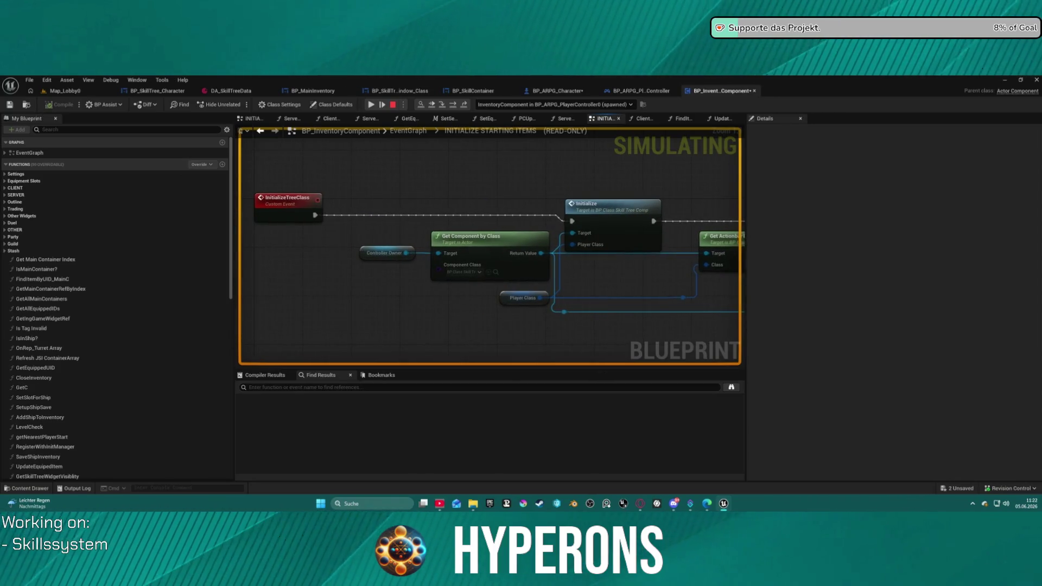
double_click(601, 217)
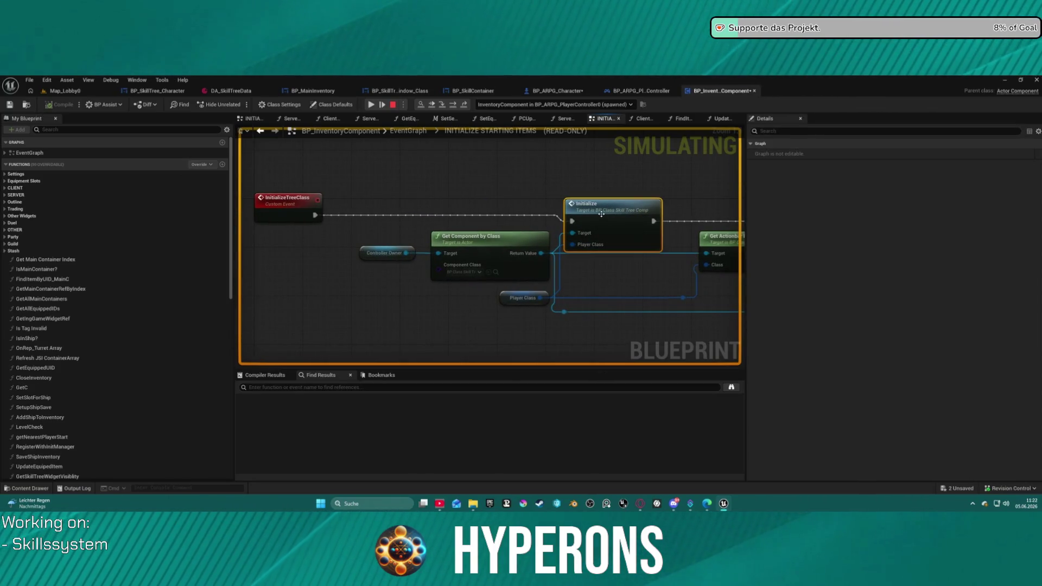
scroll(601, 217, "up", 4)
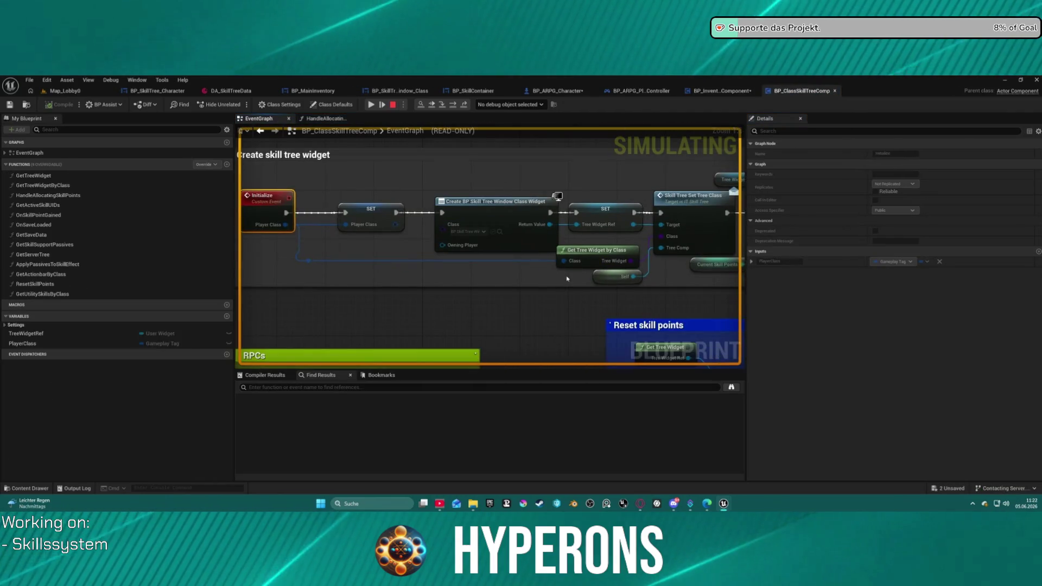
Step: Trace the widget creation chain to the Set Skill Points event, then return to the game showing 21 points
mouse_move(496, 276)
left_mouse_down()
mouse_move(428, 272)
mouse_move(498, 292)
left_mouse_up()
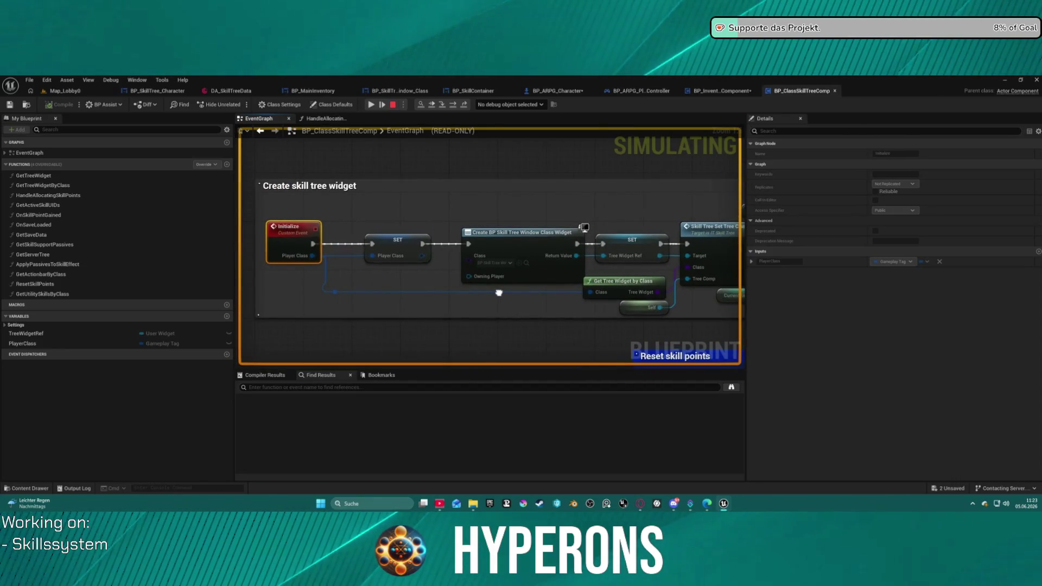
left_click_drag(498, 293, 383, 294)
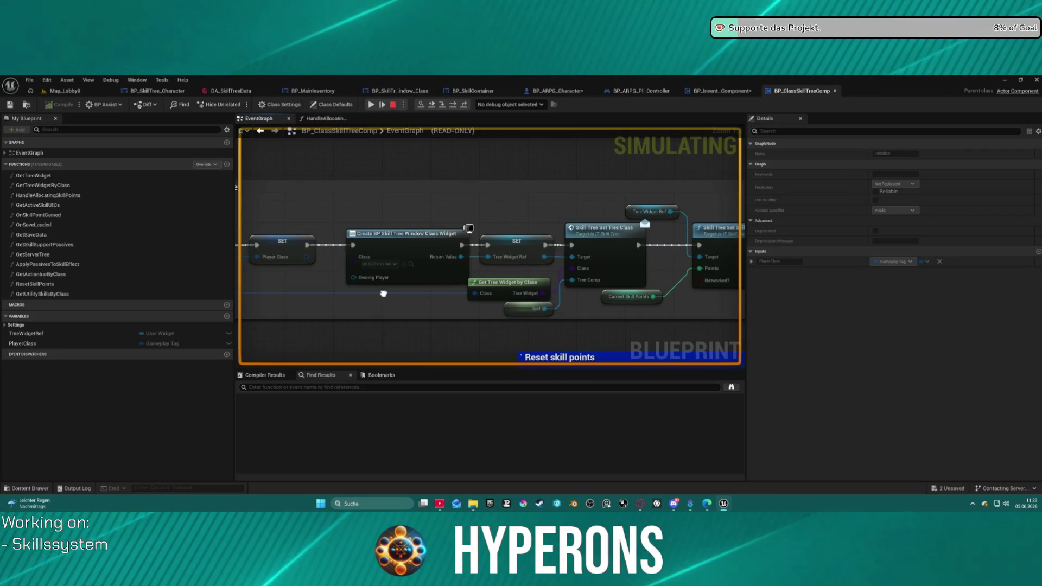
left_click_drag(383, 294, 249, 296)
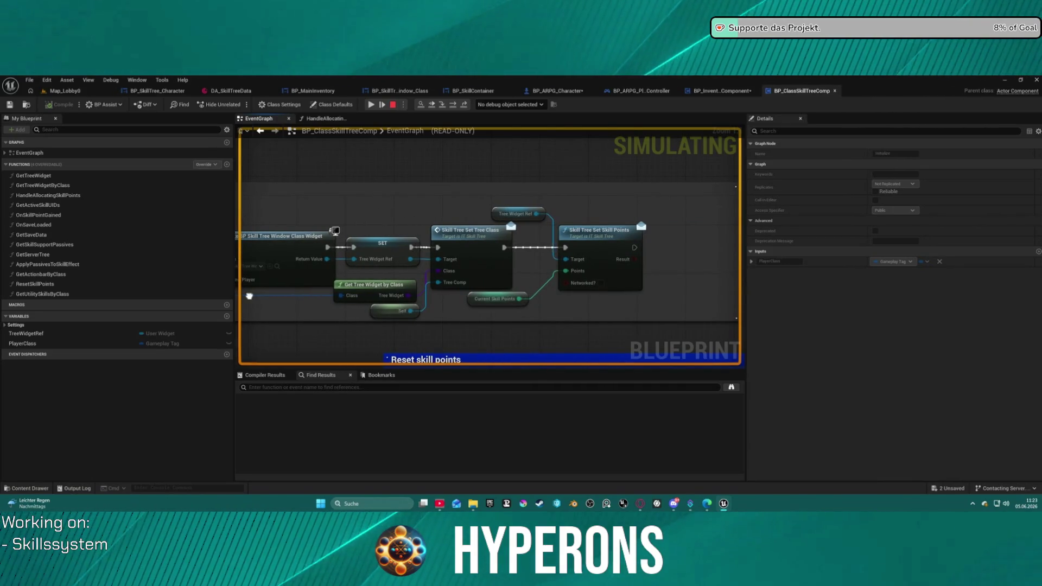
mouse_move(249, 295)
left_mouse_down()
mouse_move(298, 297)
mouse_move(403, 99)
mouse_move(403, 131)
mouse_move(606, 141)
mouse_move(620, 27)
left_mouse_up()
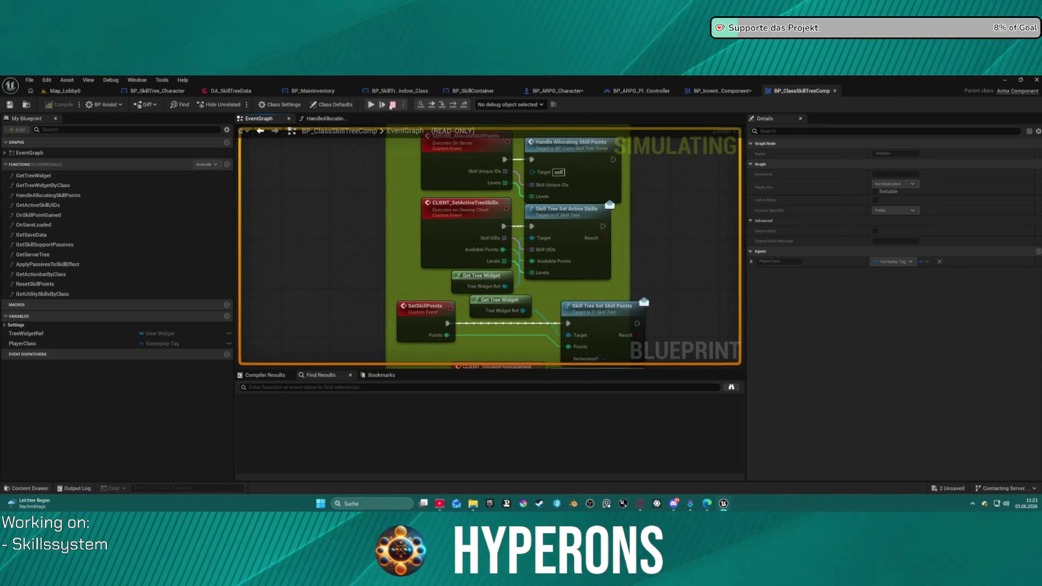
left_click(370, 105)
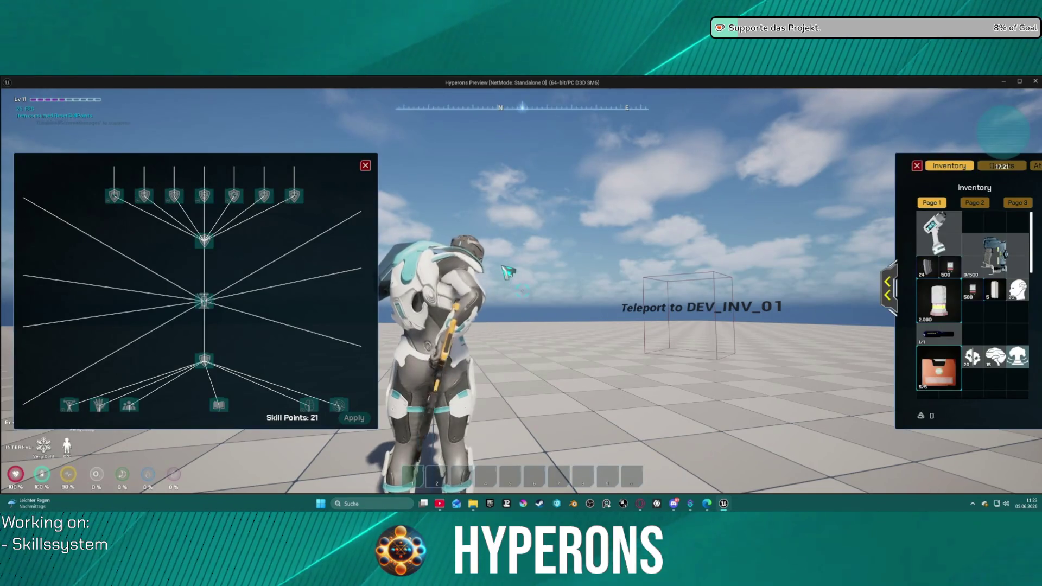
Step: Close the skill tree, consume the reset item and resume past the breakpoint with F5
left_click(366, 165)
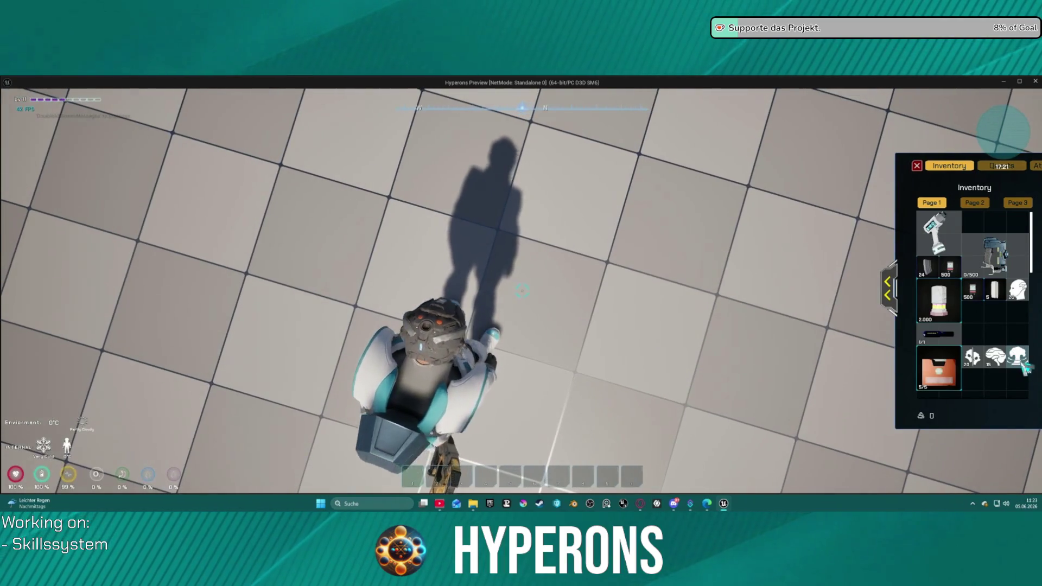
right_click(1025, 364)
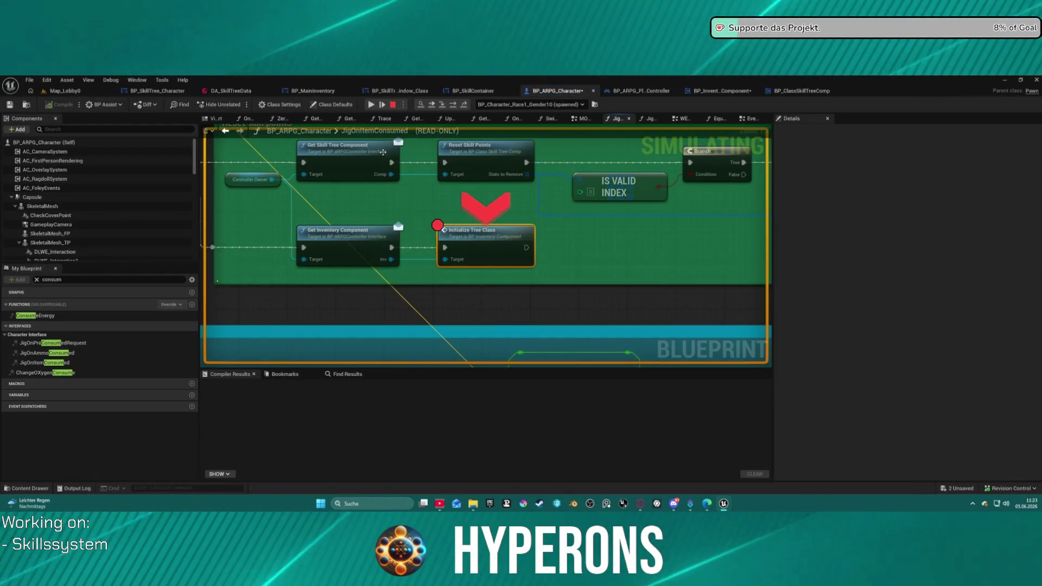
key("F5")
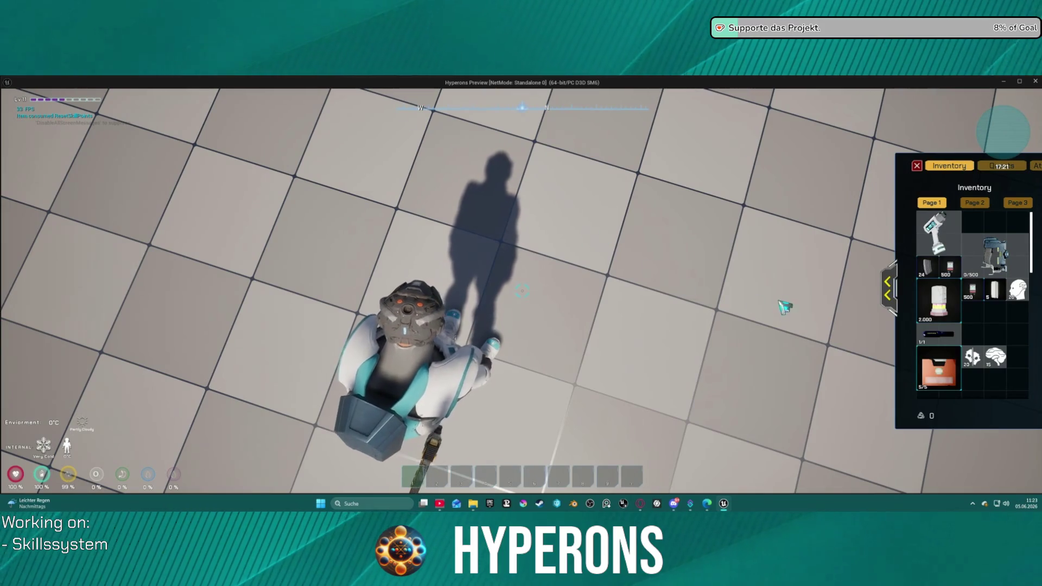
Step: Reopen the skill tree to confirm it still shows 21 points, then end the play session
key("k")
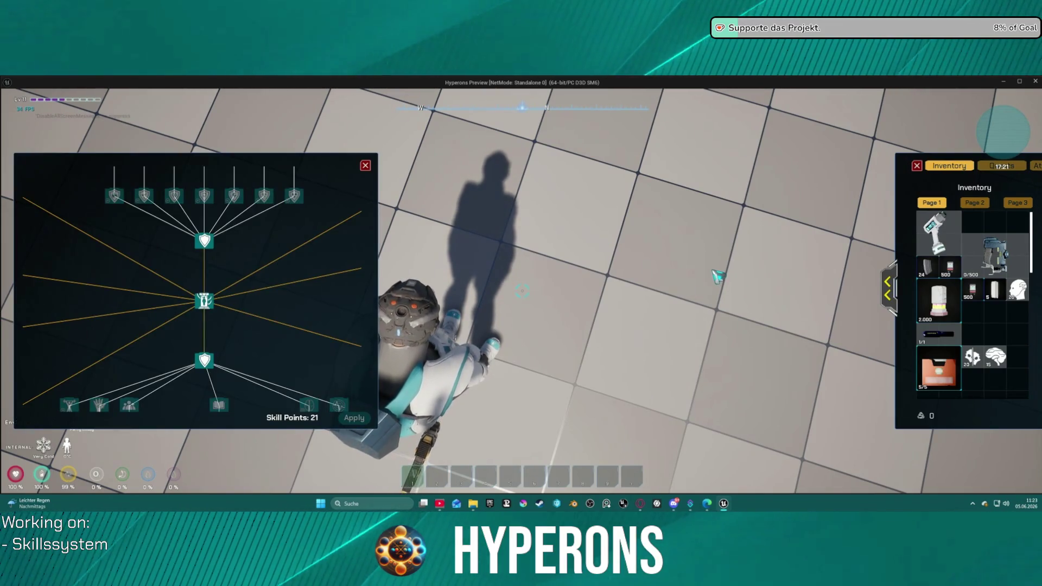
scroll(331, 279, "down", 3)
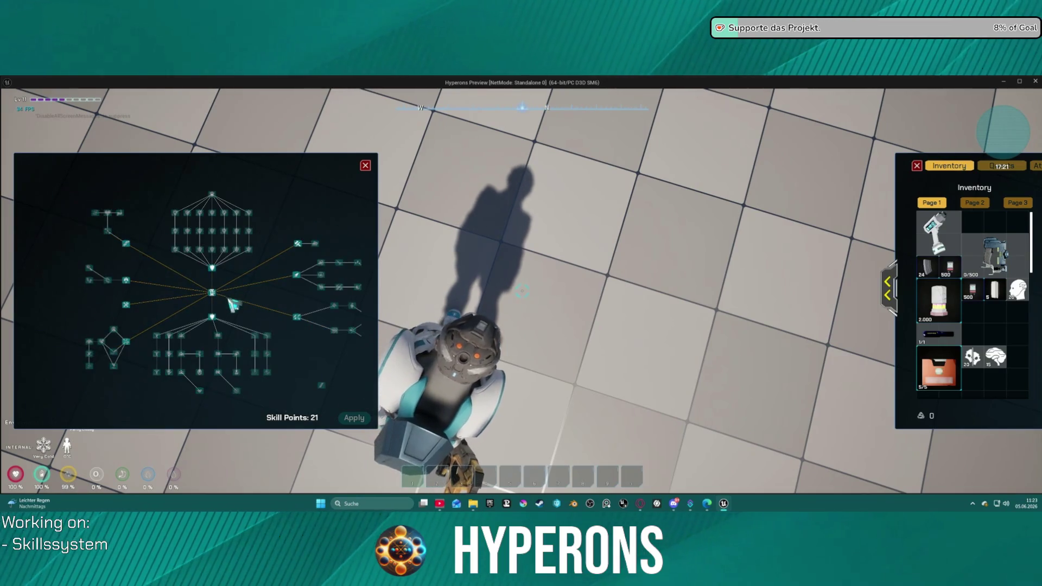
mouse_move(239, 255)
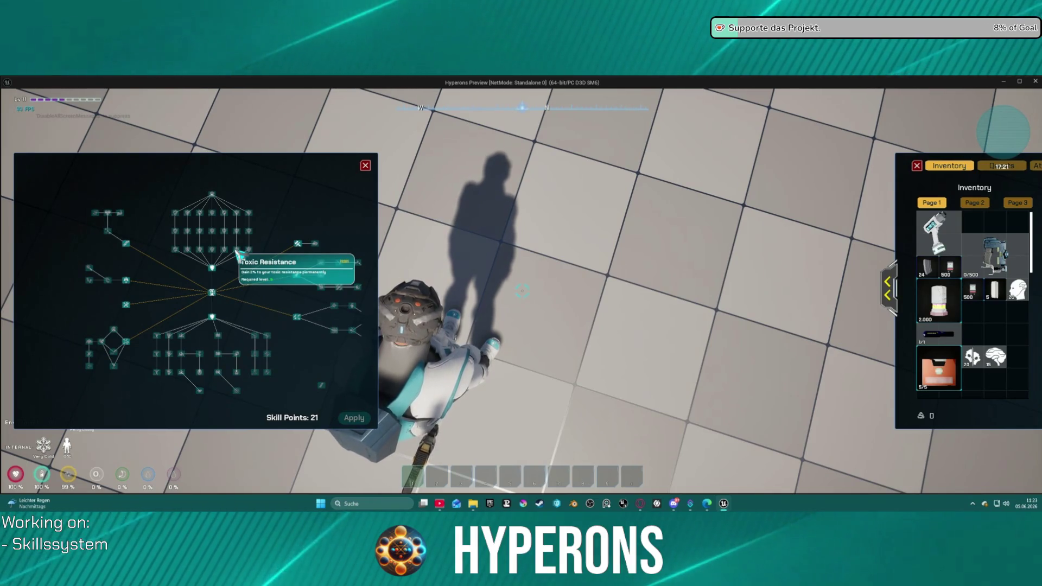
key("Escape")
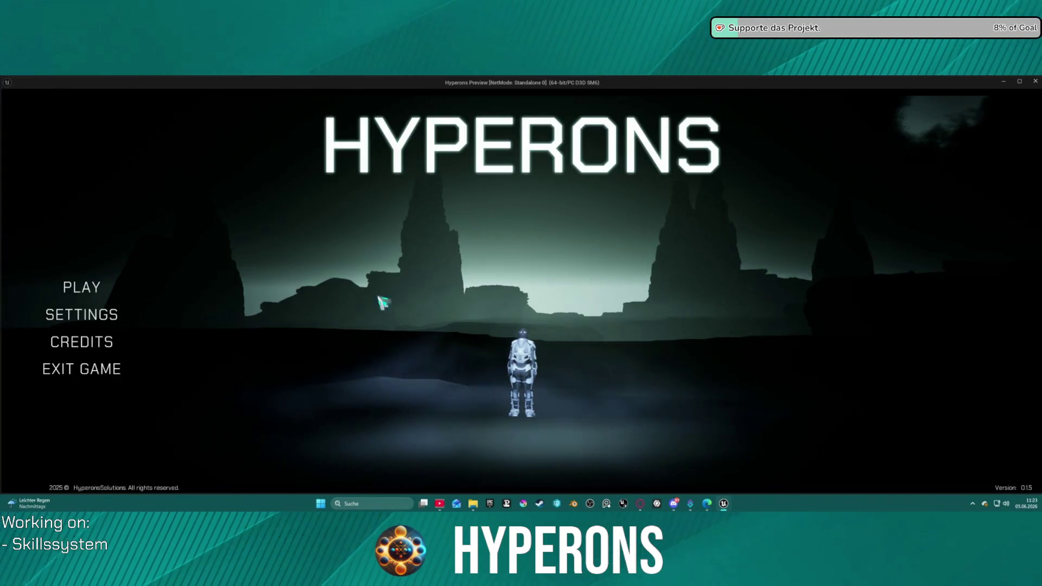
Step: Choose the inv character from the selection list and start the game
left_click(79, 288)
left_click(412, 328)
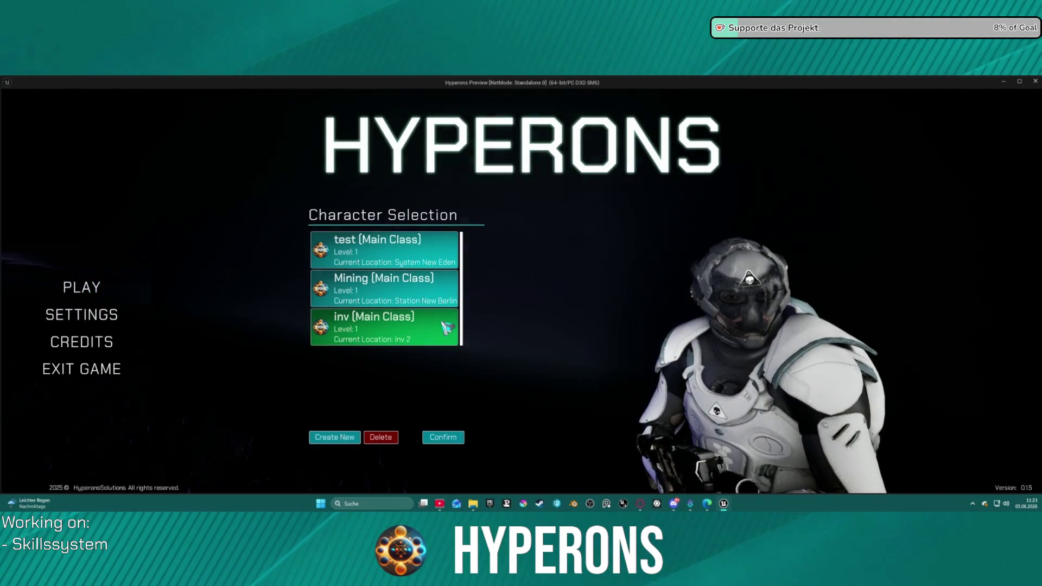
left_click(736, 435)
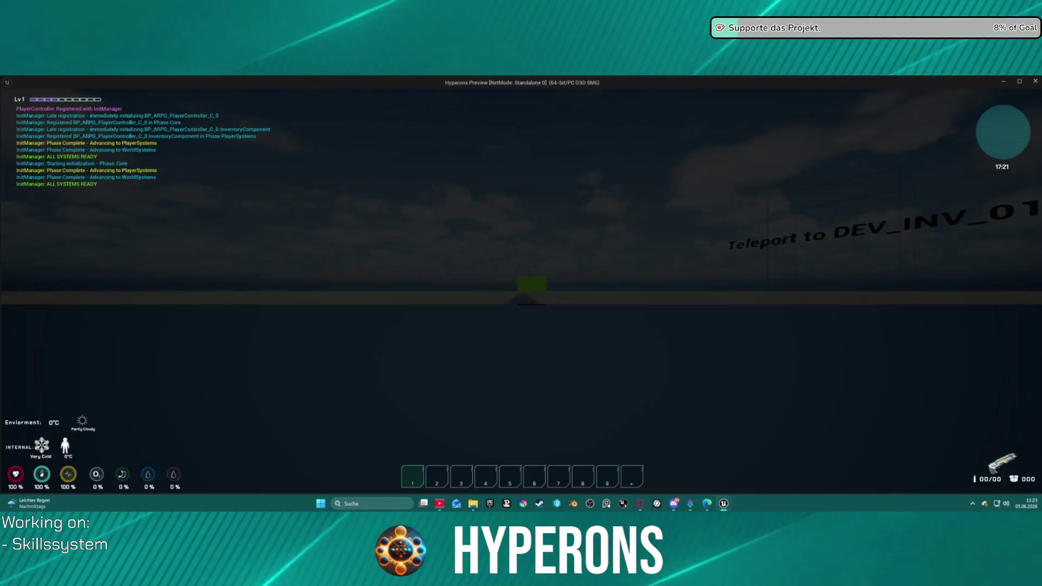
Step: Open and zoom the skill tree window, confirming it shows 0 skill points
key("k")
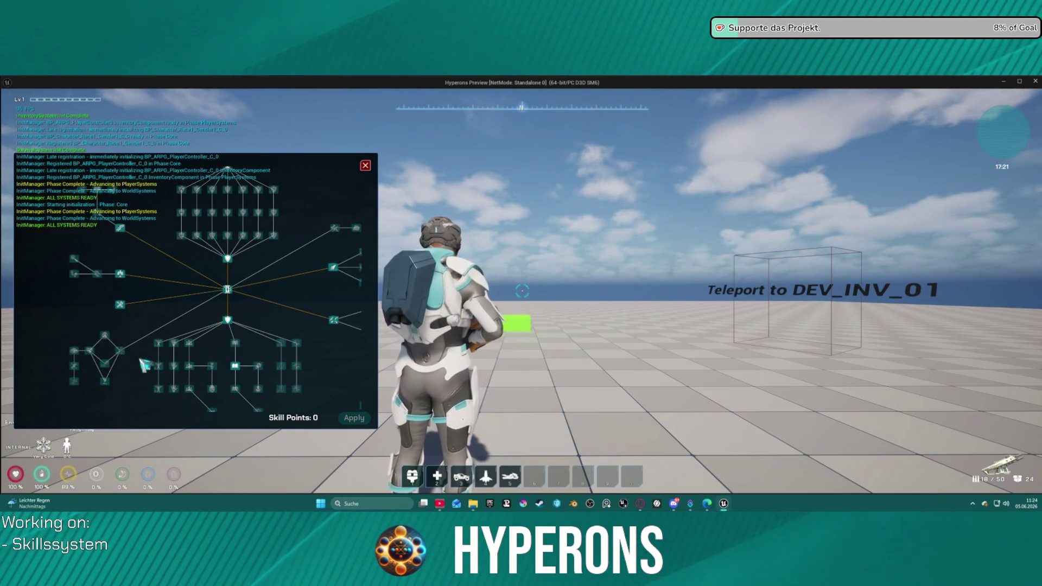
scroll(239, 288, "up", 1)
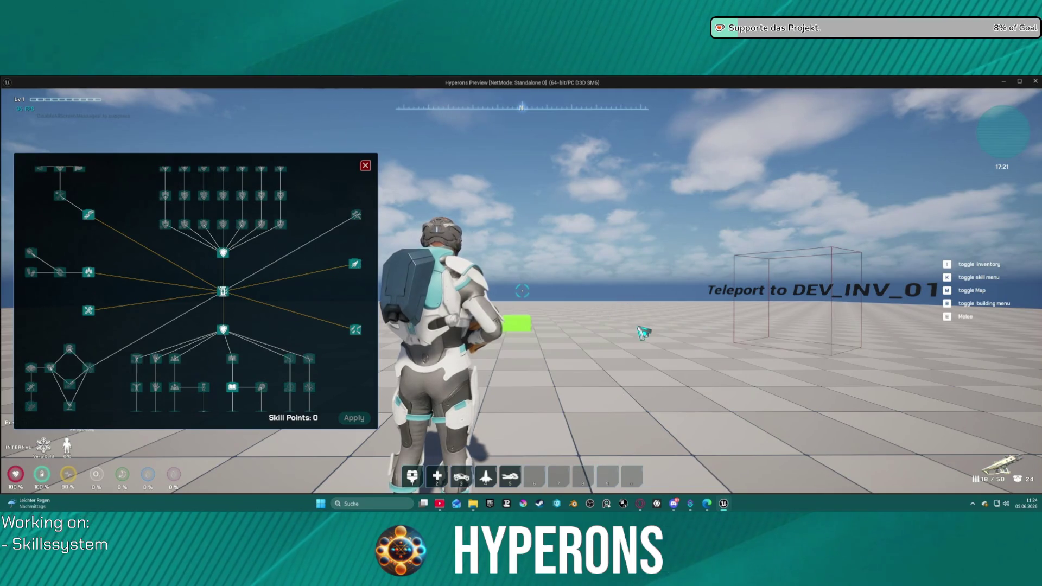
key("k")
key("k")
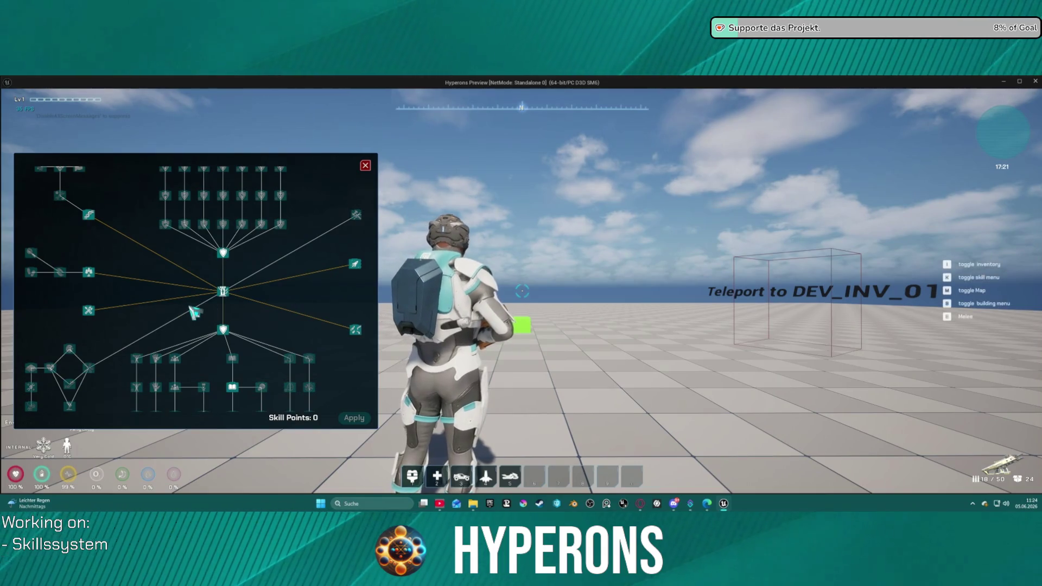
Step: Open the inventory and consume an Exp item to gain levels and skill points
key("i")
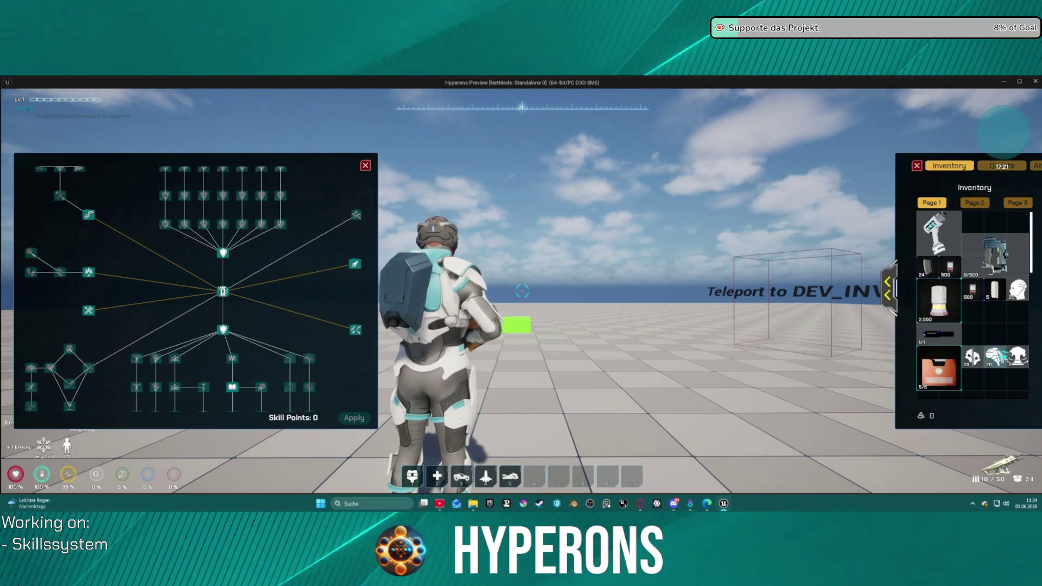
mouse_move(1003, 358)
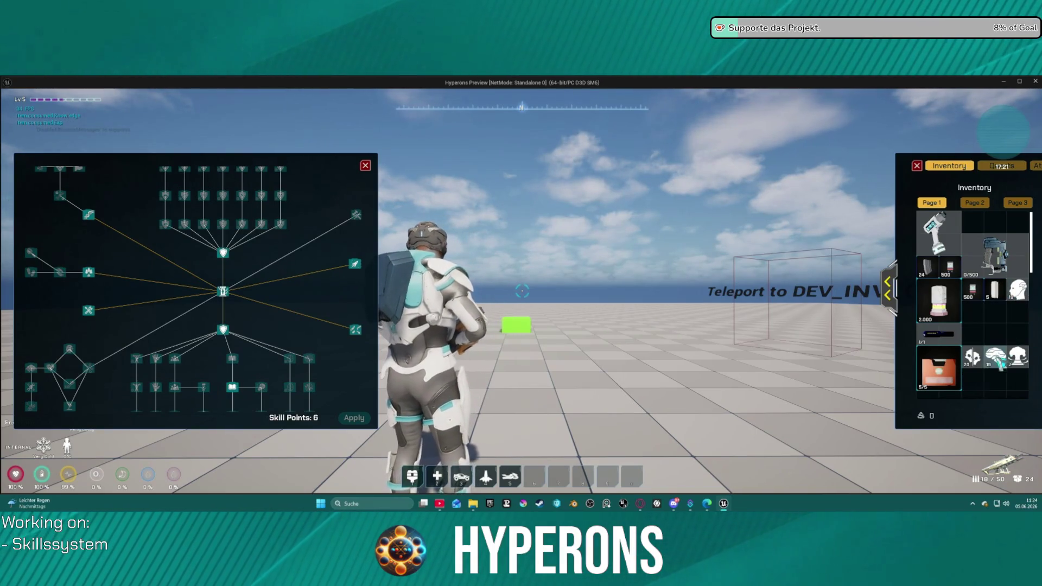
right_click(1003, 362)
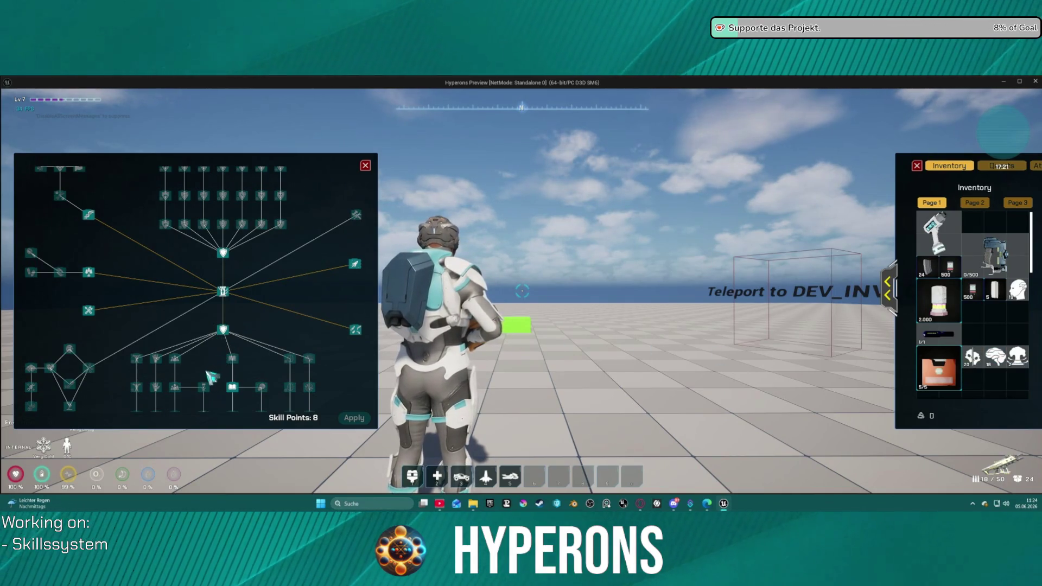
mouse_move(224, 338)
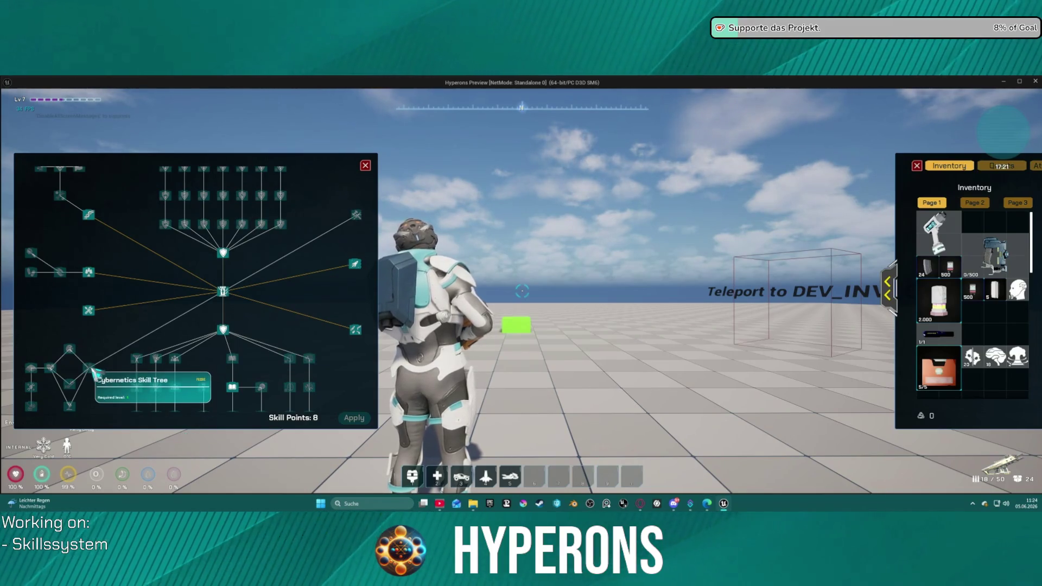
mouse_move(93, 373)
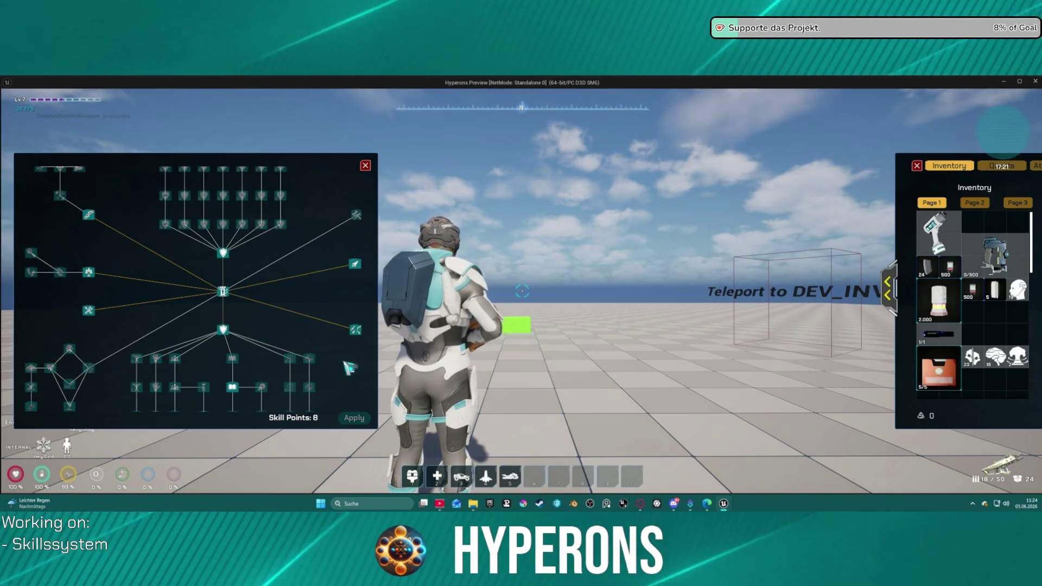
Step: Close the skill tree and inventory panels, then consume the Knowledge skill-point item
left_click(369, 166)
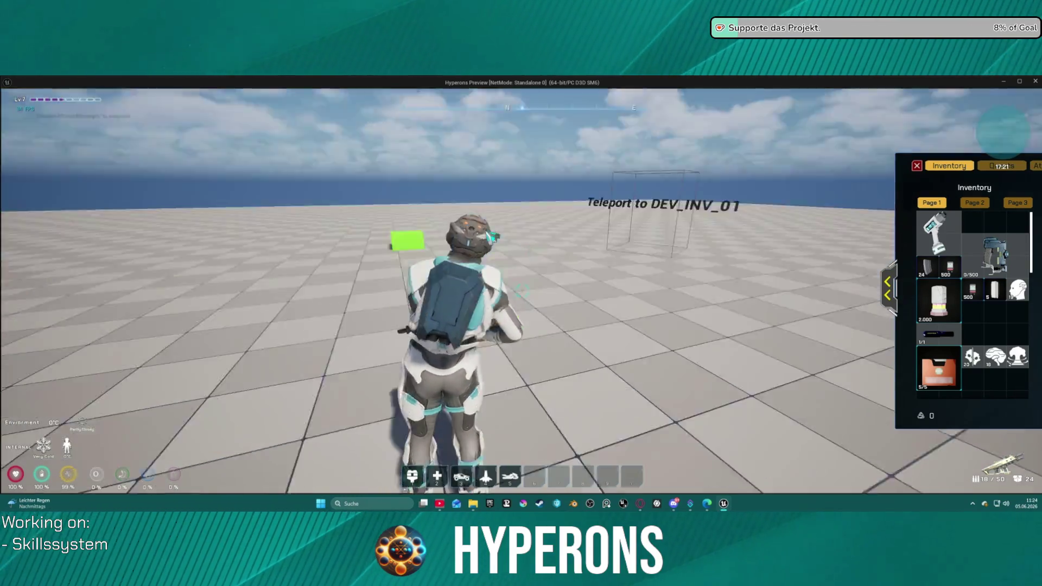
key("i")
key("i")
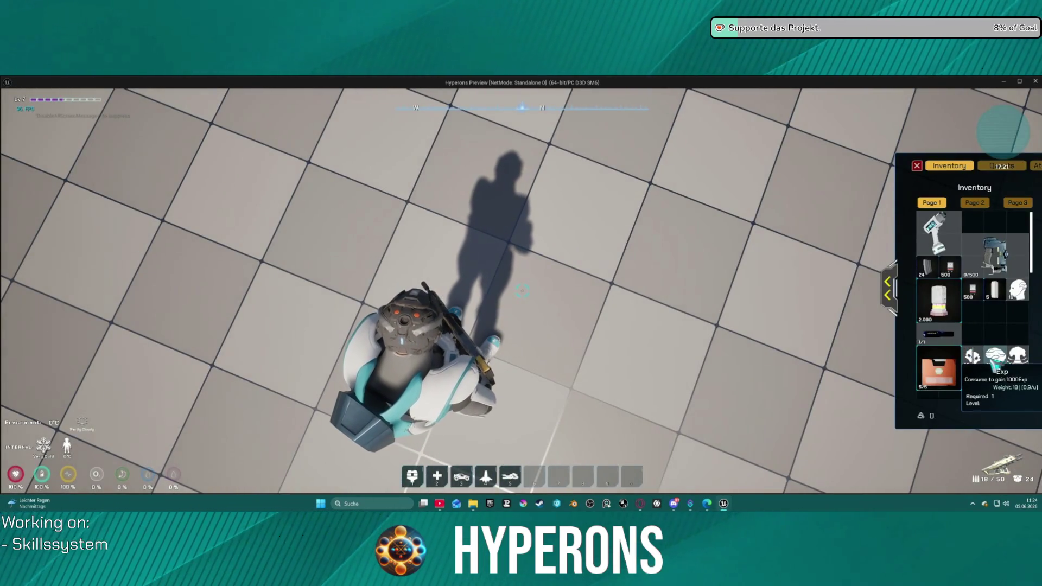
right_click(1027, 302)
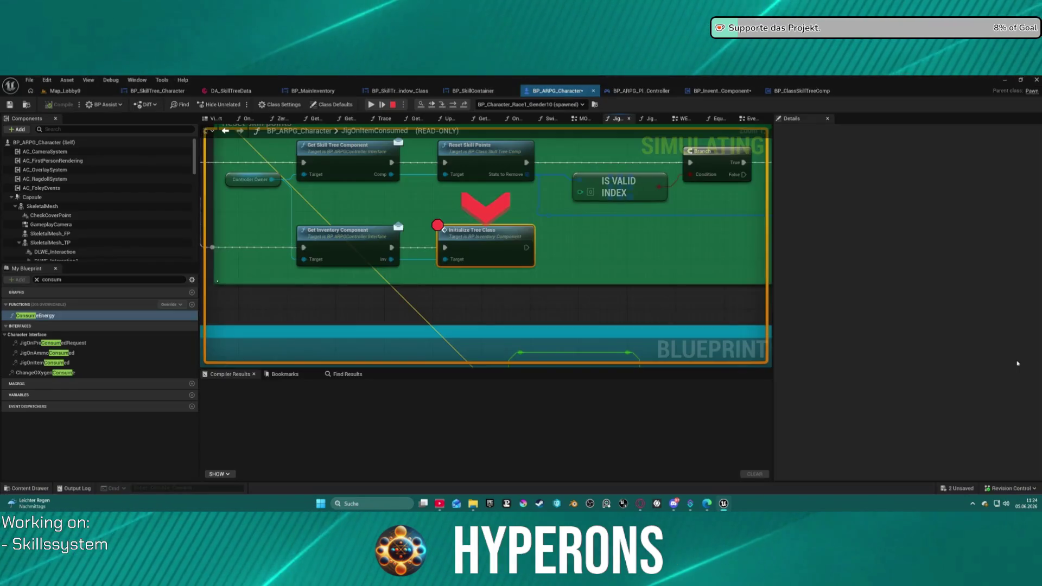
Step: Resume from the JigOnItemConsumed breakpoint, zoom the skill tree to confirm 19 points, then stop the preview
left_click(371, 107)
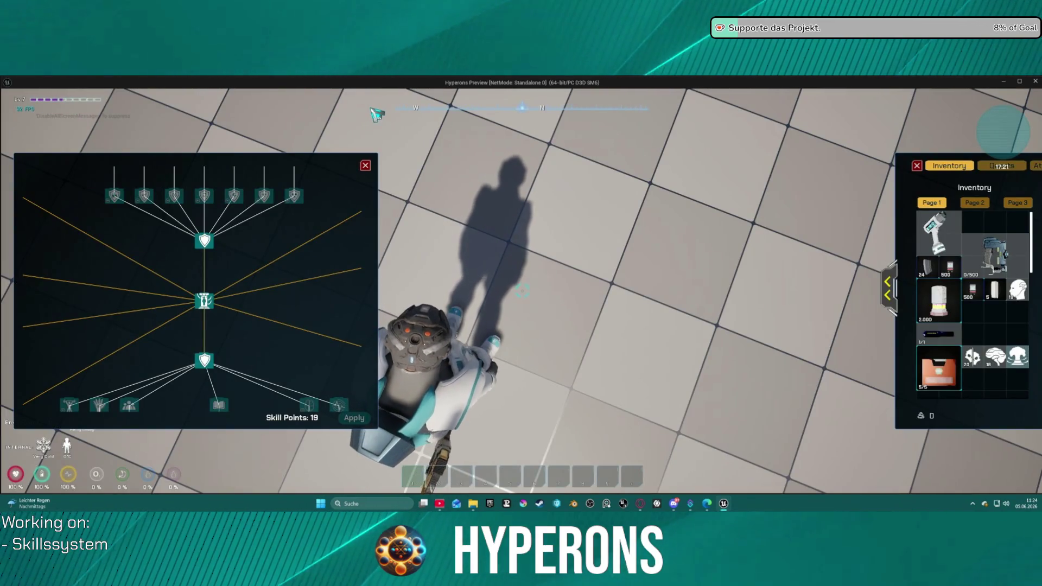
scroll(209, 310, "down", 3)
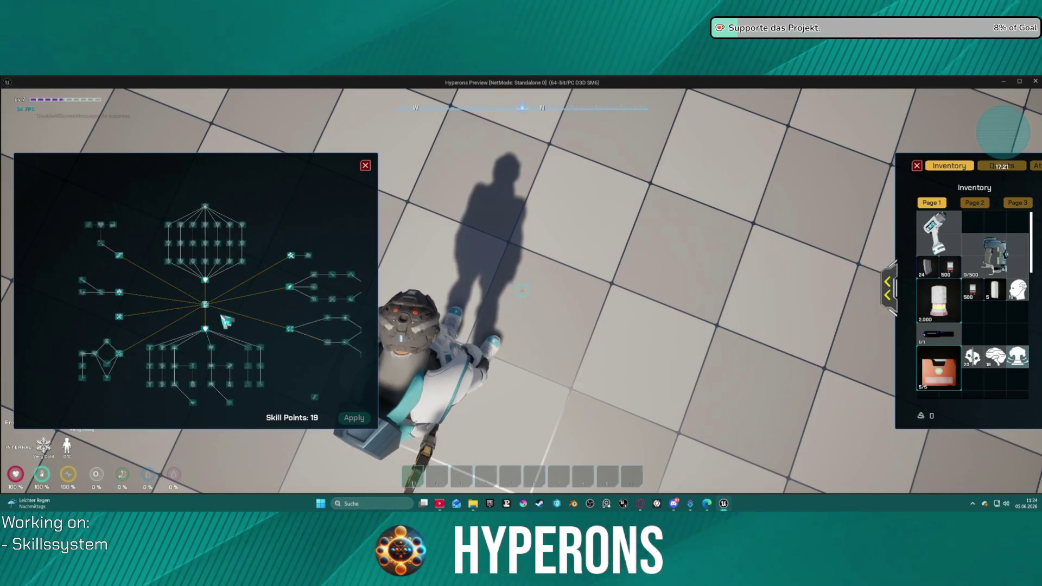
scroll(226, 322, "up", 2)
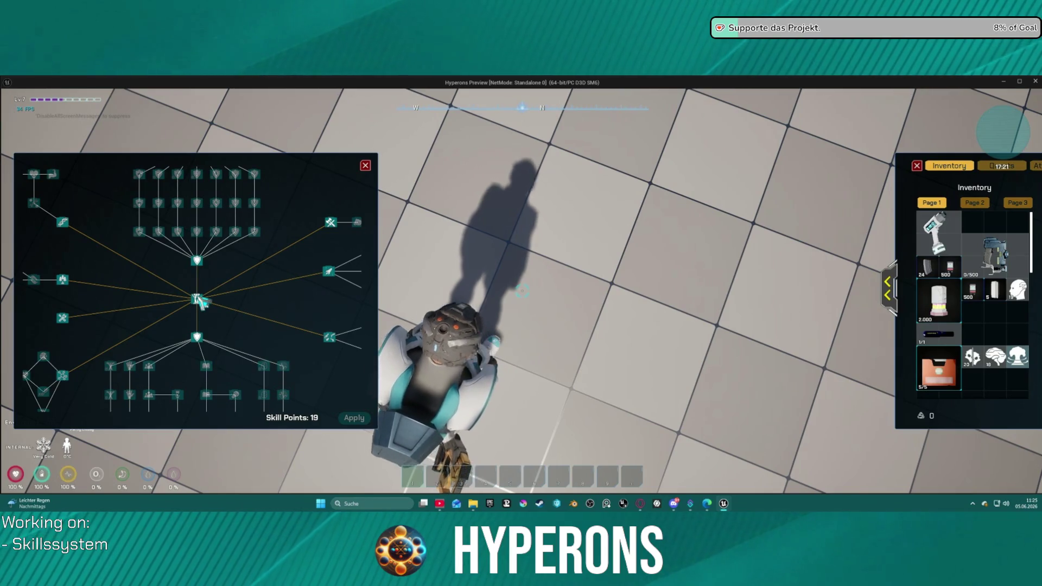
key("Escape")
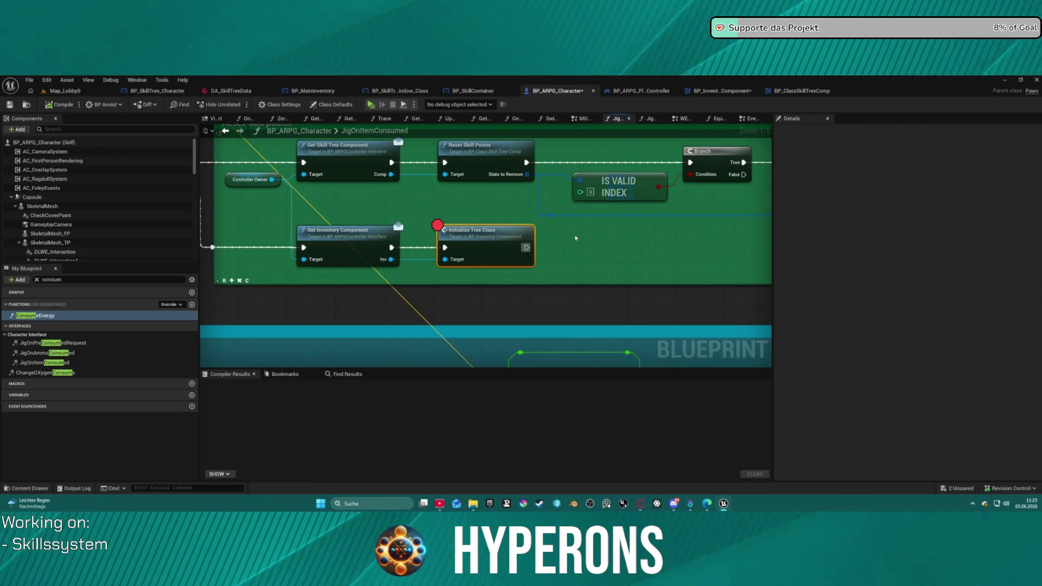
Step: Pan across the Make Item Info, Make Array and Controller Owner nodes to review the reset skill points logic
mouse_move(618, 249)
left_mouse_down()
mouse_move(379, 250)
mouse_move(512, 251)
left_mouse_up()
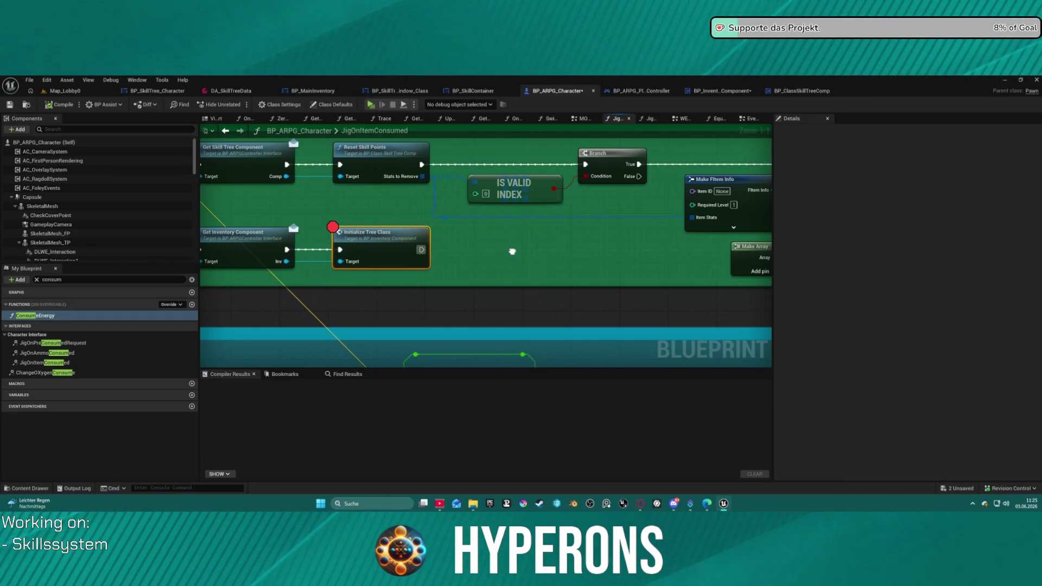
mouse_move(512, 252)
left_mouse_down()
mouse_move(620, 262)
mouse_move(580, 256)
left_mouse_up()
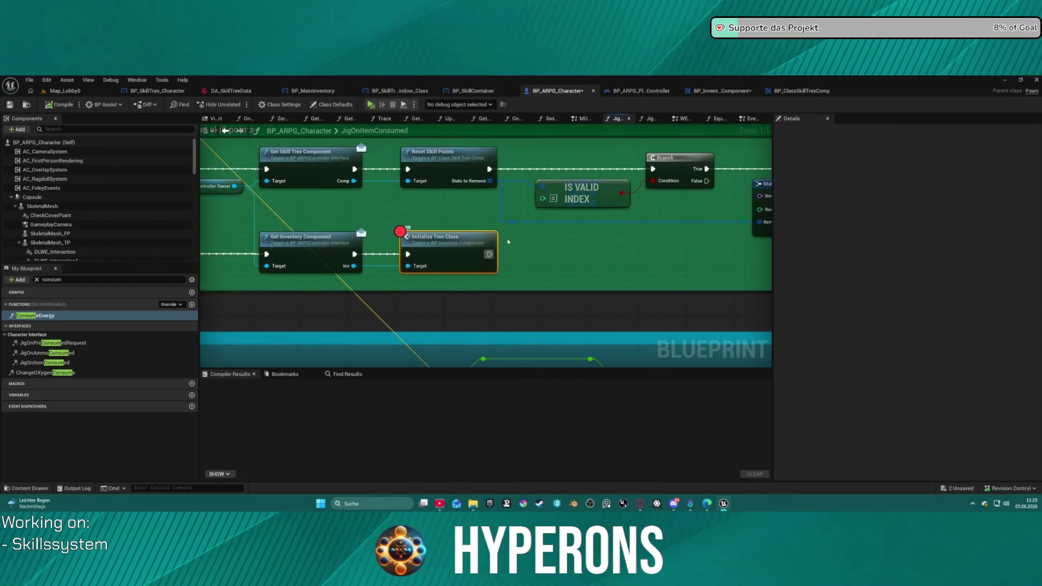
mouse_move(621, 257)
left_mouse_down()
mouse_move(473, 244)
mouse_move(417, 246)
mouse_move(554, 252)
mouse_move(391, 251)
mouse_move(703, 255)
mouse_move(563, 254)
mouse_move(650, 259)
left_mouse_up()
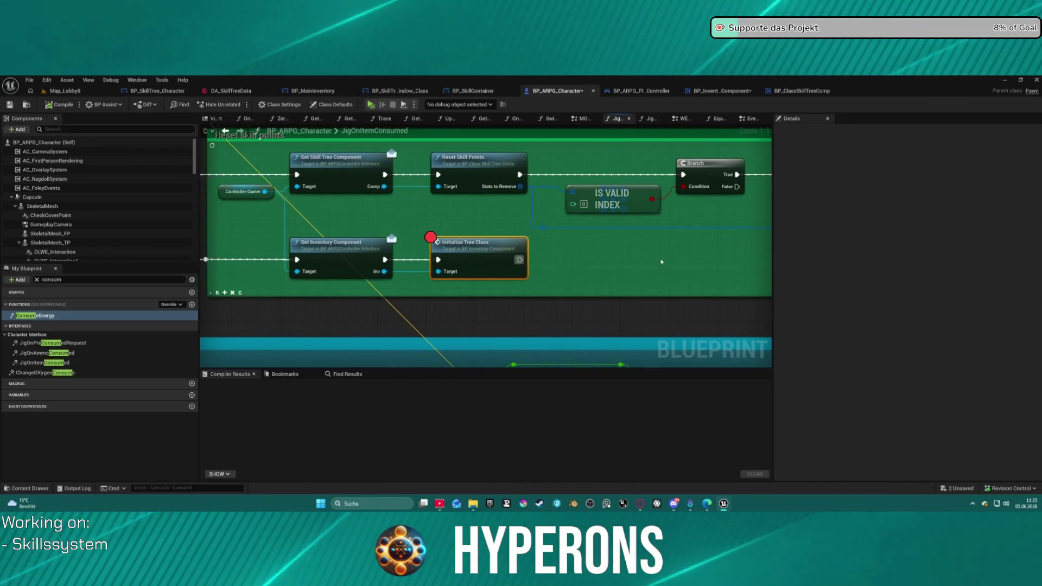
mouse_move(656, 245)
left_mouse_down()
mouse_move(353, 251)
mouse_move(741, 245)
mouse_move(694, 245)
left_mouse_up()
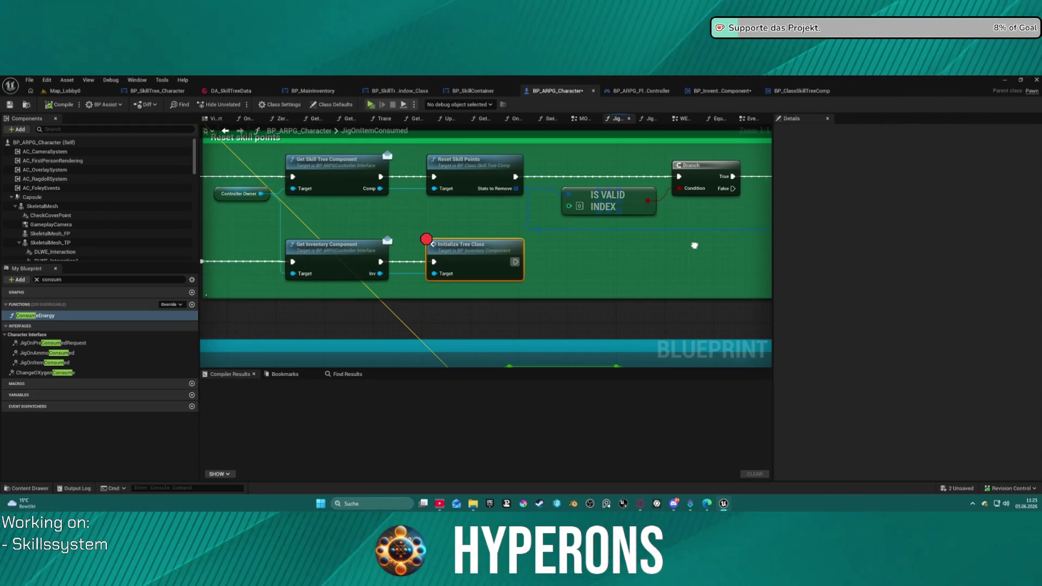
left_click_drag(694, 245, 693, 244)
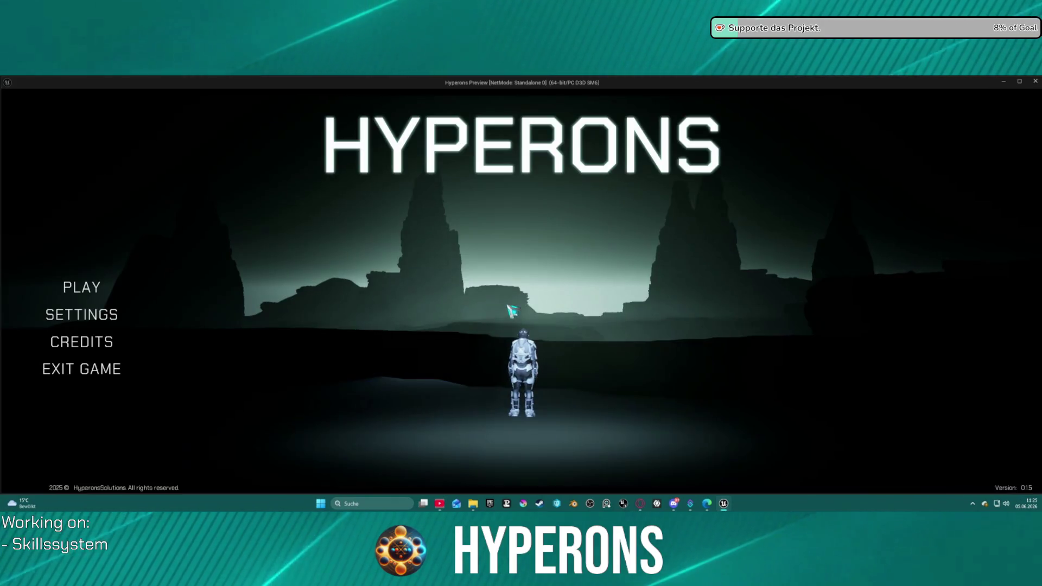
left_click(102, 291)
left_click(450, 328)
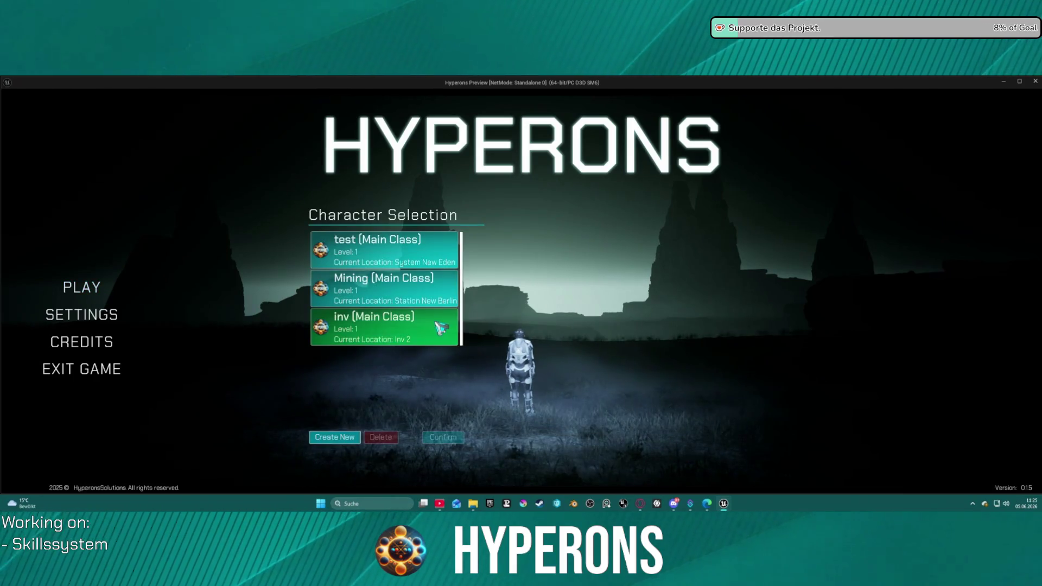
left_click(443, 437)
left_click(763, 432)
key("k")
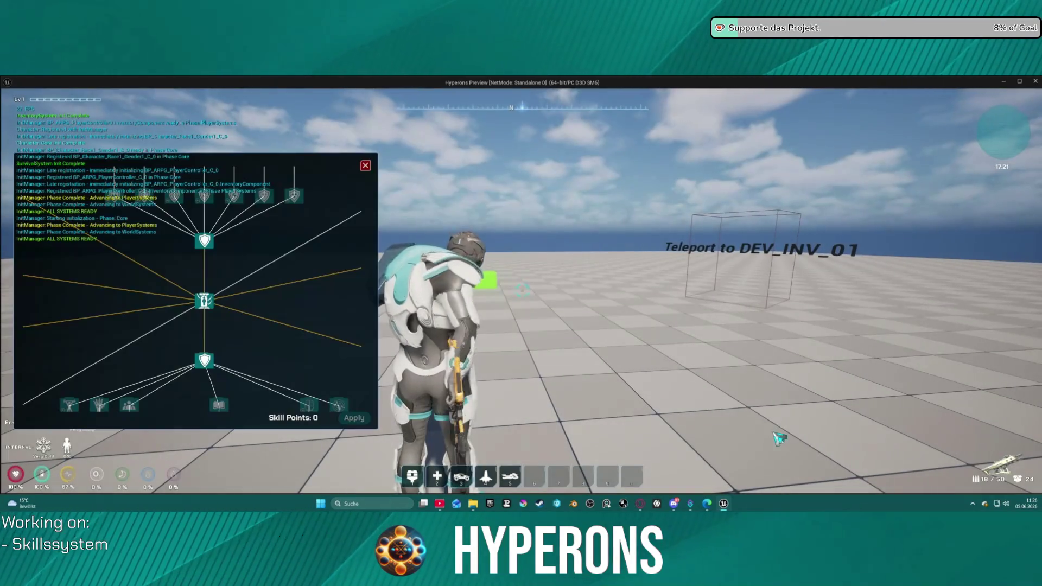
scroll(352, 340, "down", 3)
scroll(217, 353, "up", 2)
mouse_move(147, 306)
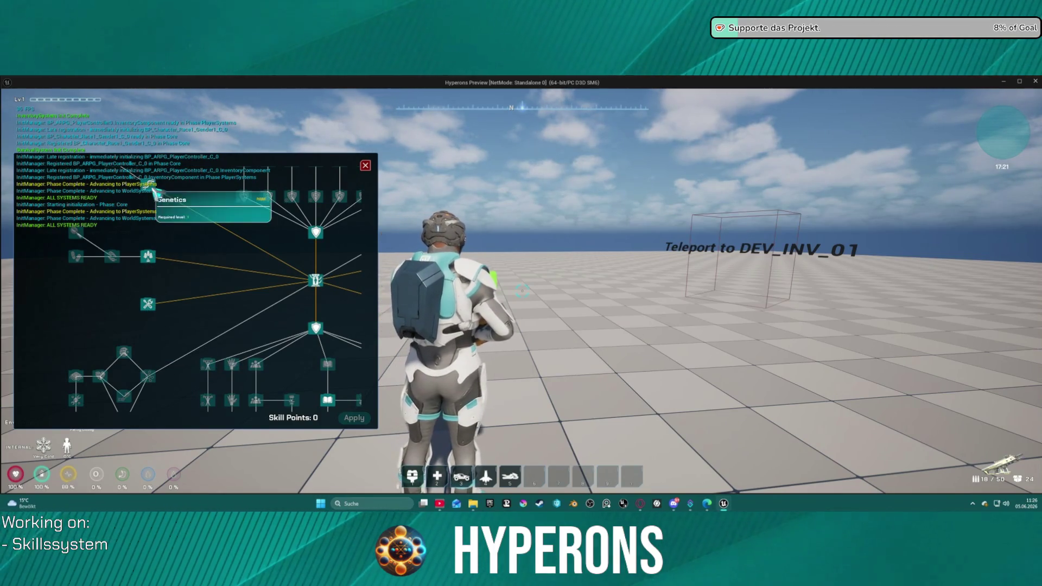
mouse_move(315, 277)
left_mouse_down()
mouse_move(179, 269)
mouse_move(368, 283)
mouse_move(390, 314)
left_mouse_up()
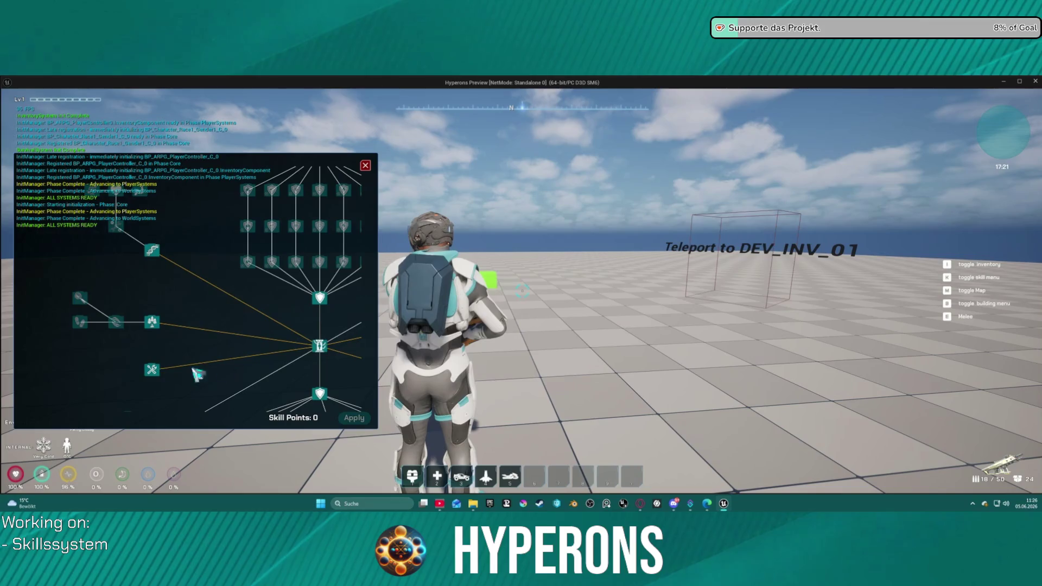
left_click_drag(178, 375, 149, 280)
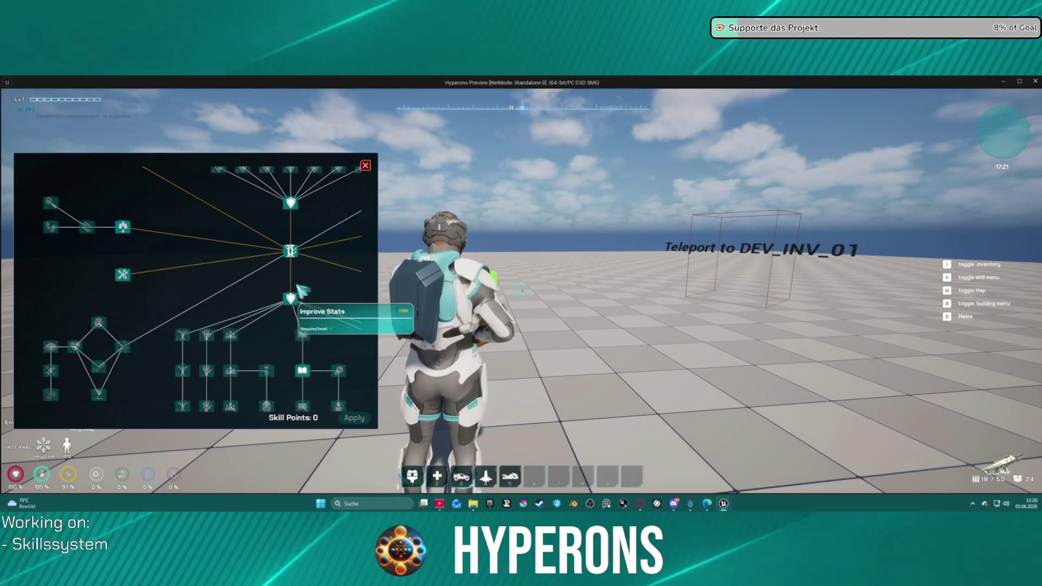
left_click_drag(302, 294, 262, 224)
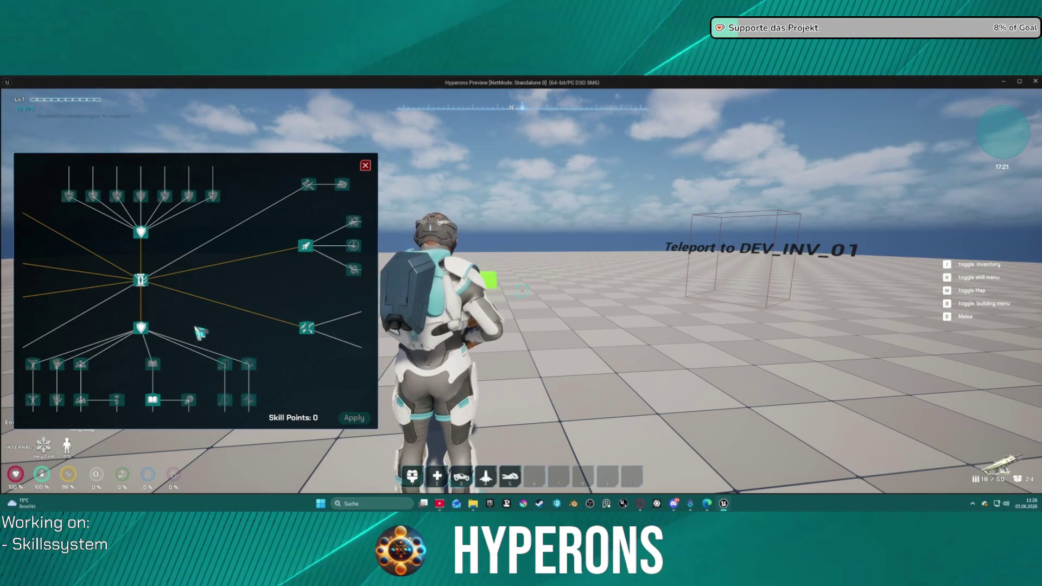
scroll(201, 338, "down", 3)
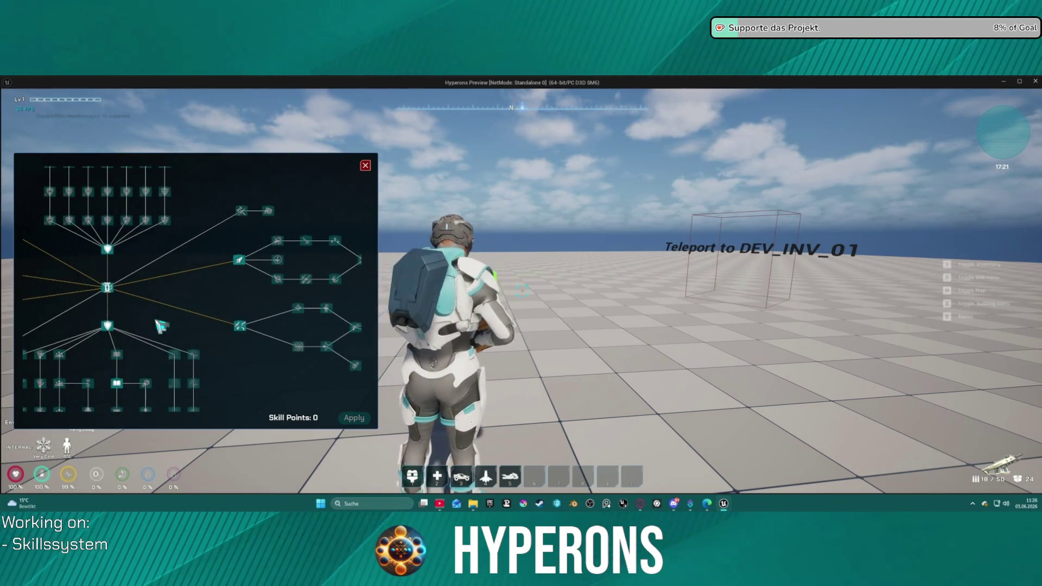
left_click_drag(161, 326, 216, 272)
mouse_move(176, 333)
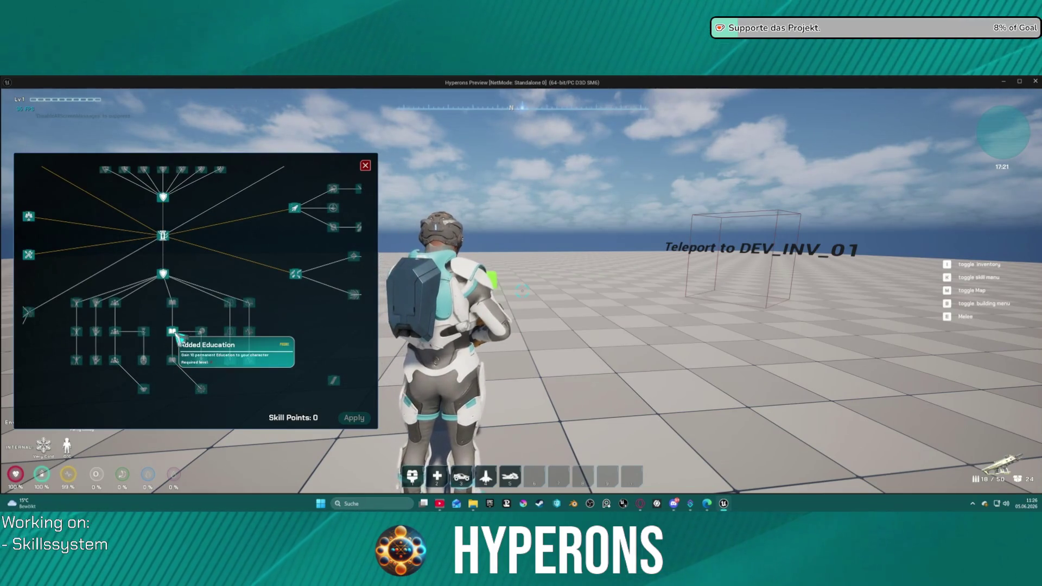
scroll(177, 337, "up", 3)
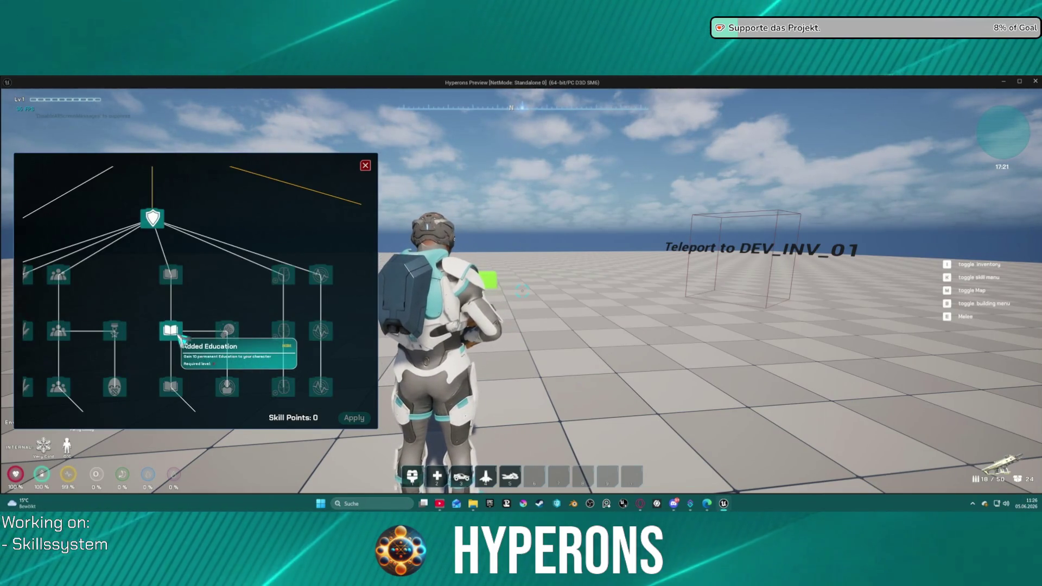
scroll(180, 329, "down", 3)
mouse_move(274, 292)
left_mouse_down()
mouse_move(158, 386)
mouse_move(286, 367)
mouse_move(353, 414)
mouse_move(396, 417)
mouse_move(354, 290)
left_mouse_up()
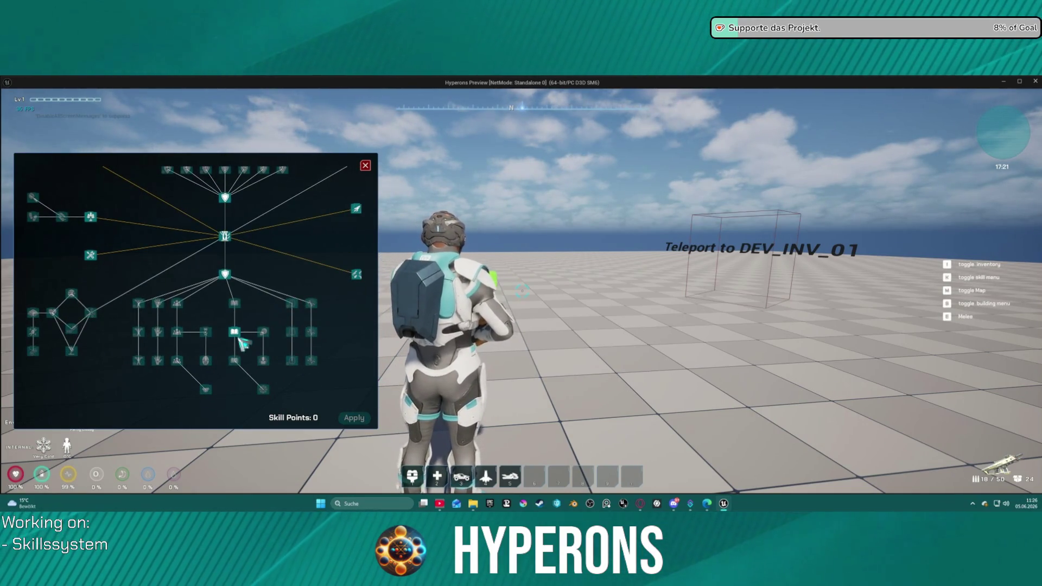
mouse_move(236, 338)
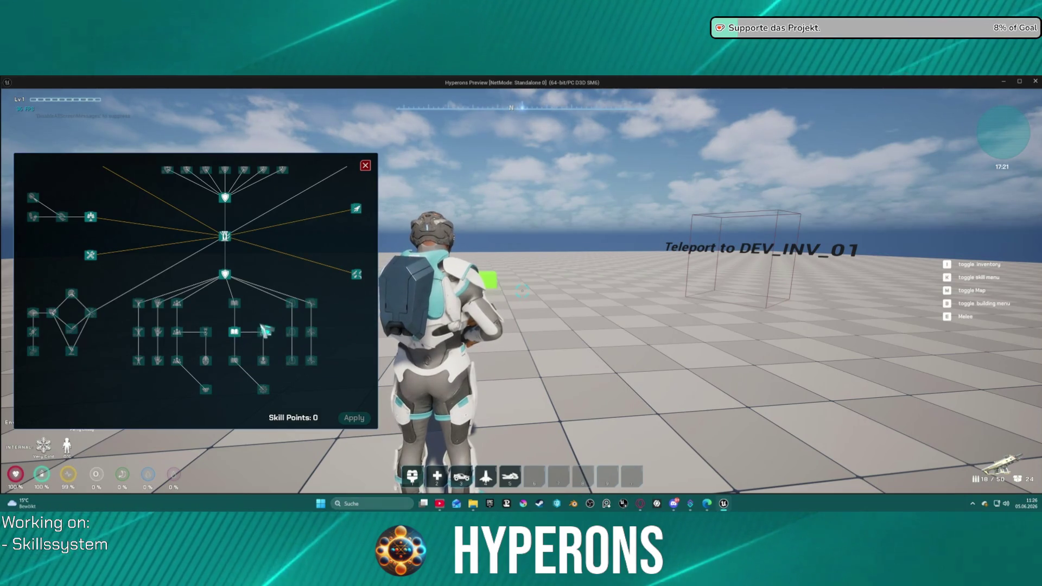
scroll(228, 336, "up", 3)
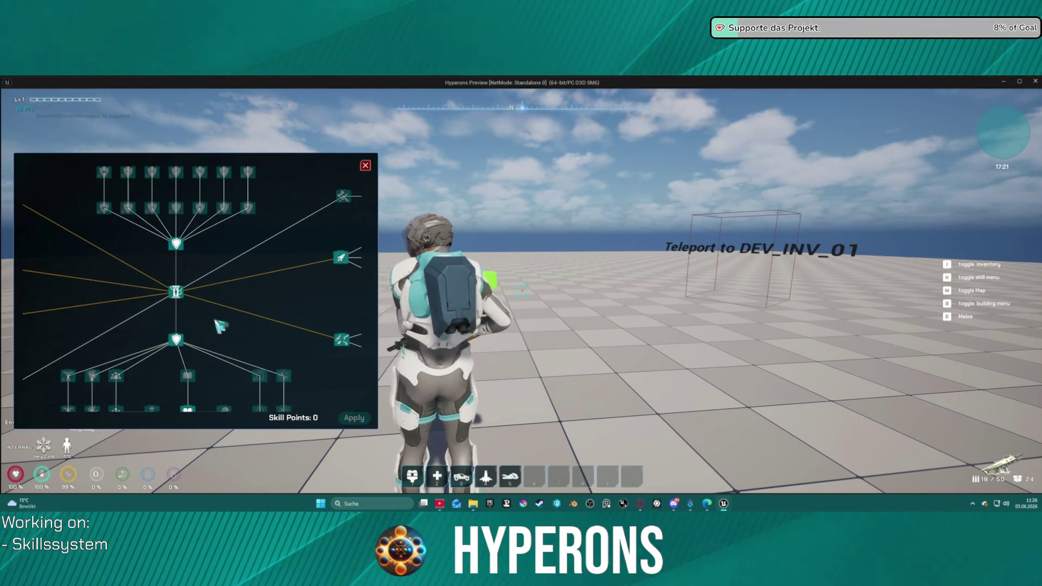
left_click_drag(219, 326, 205, 337)
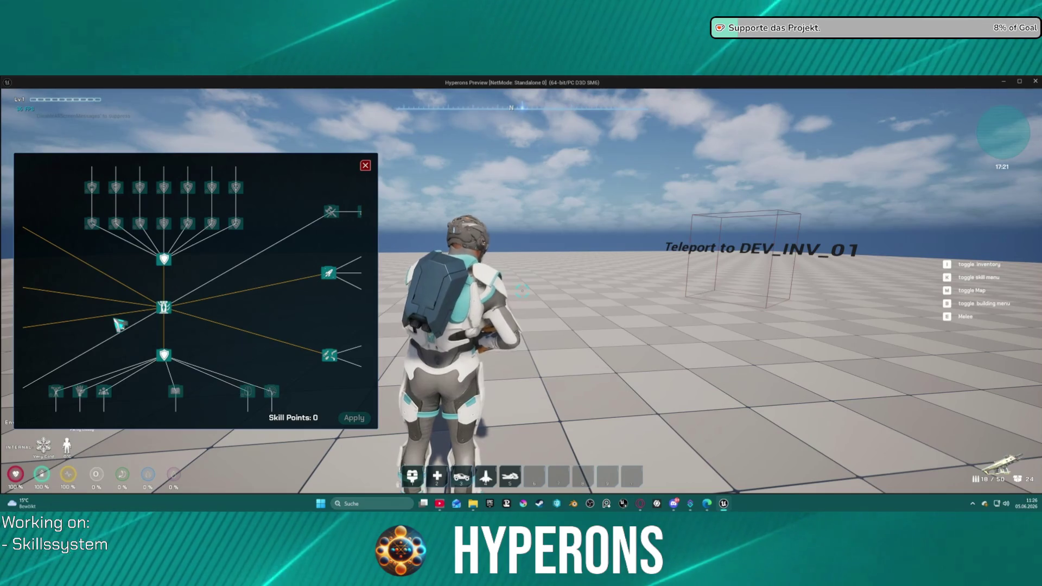
key("i")
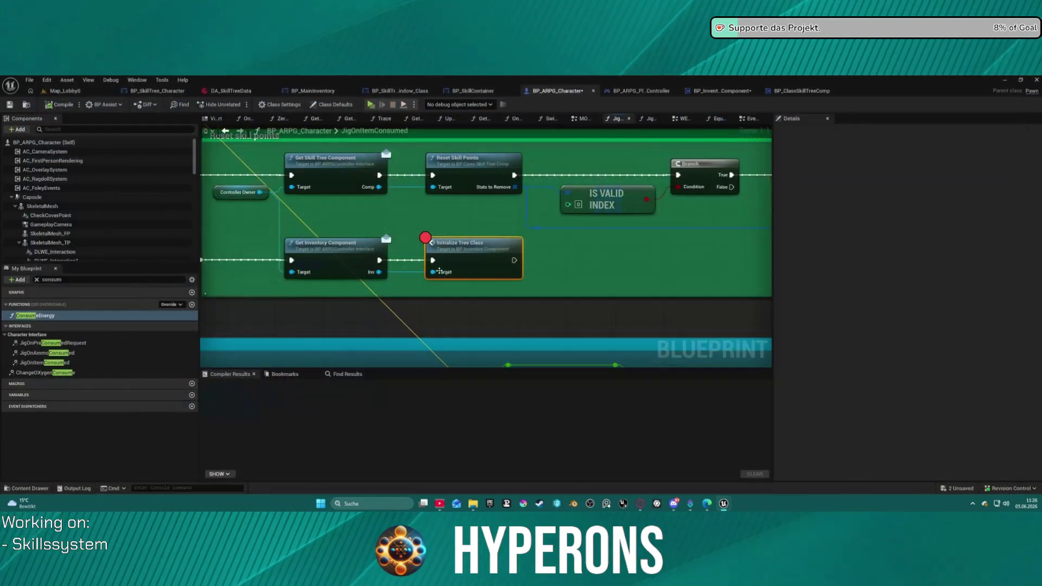
Step: Open the Initialize Tree Class graph, then its Initialize event in BP_ClassSkillTreeComp
double_click(472, 260)
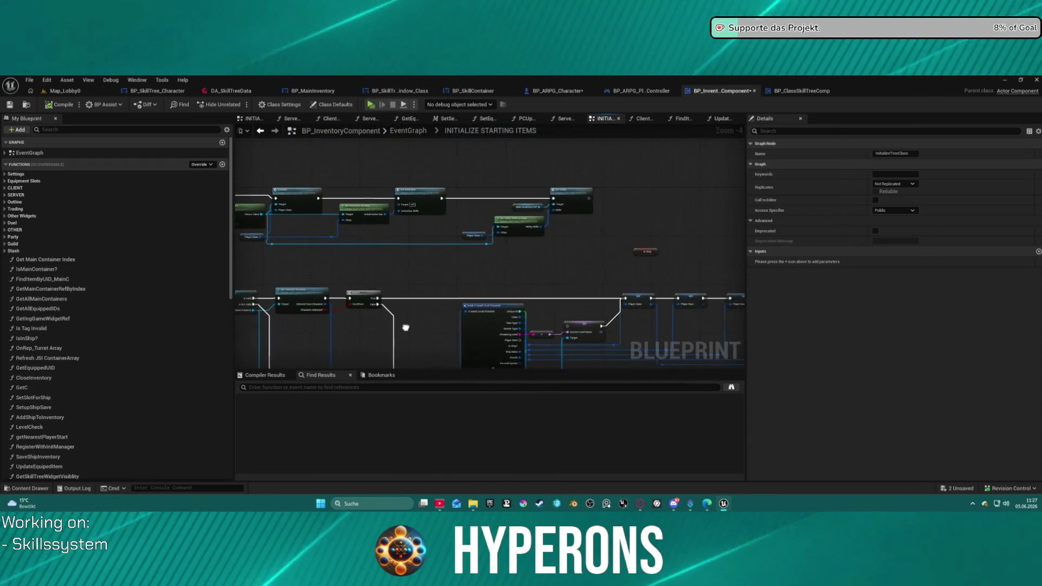
scroll(493, 313, "up", 5)
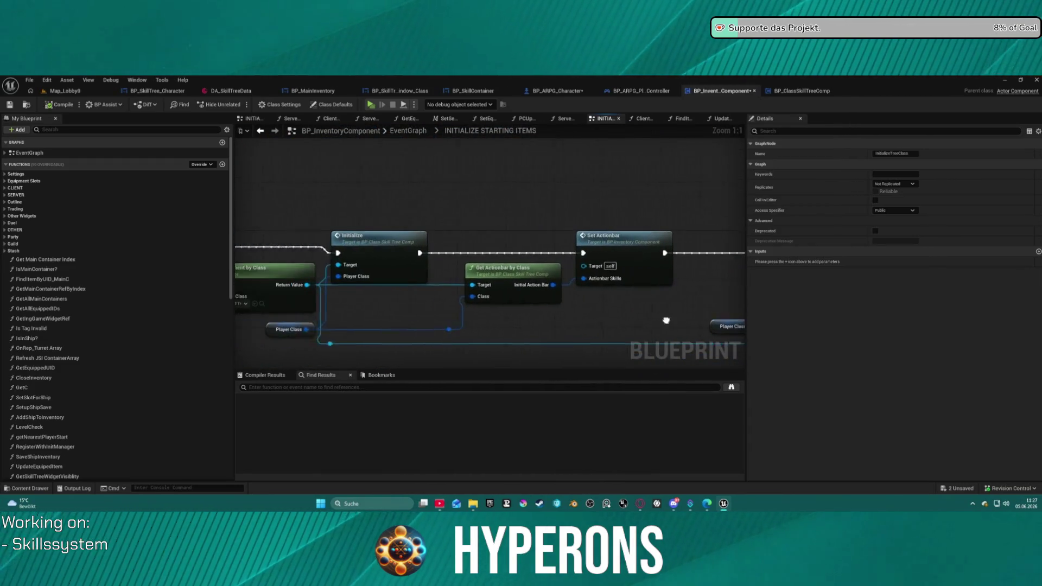
left_click(410, 253)
double_click(410, 253)
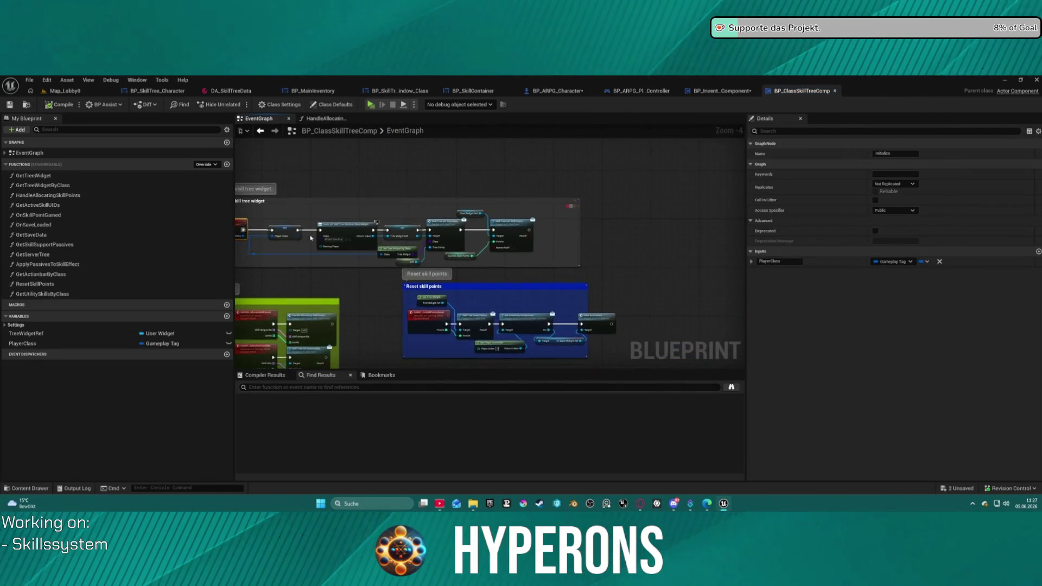
Step: Pan to the widget creation, open GetTreeWidgetByClass, then switch to the DA_SkillTreeData asset
scroll(317, 236, "up", 4)
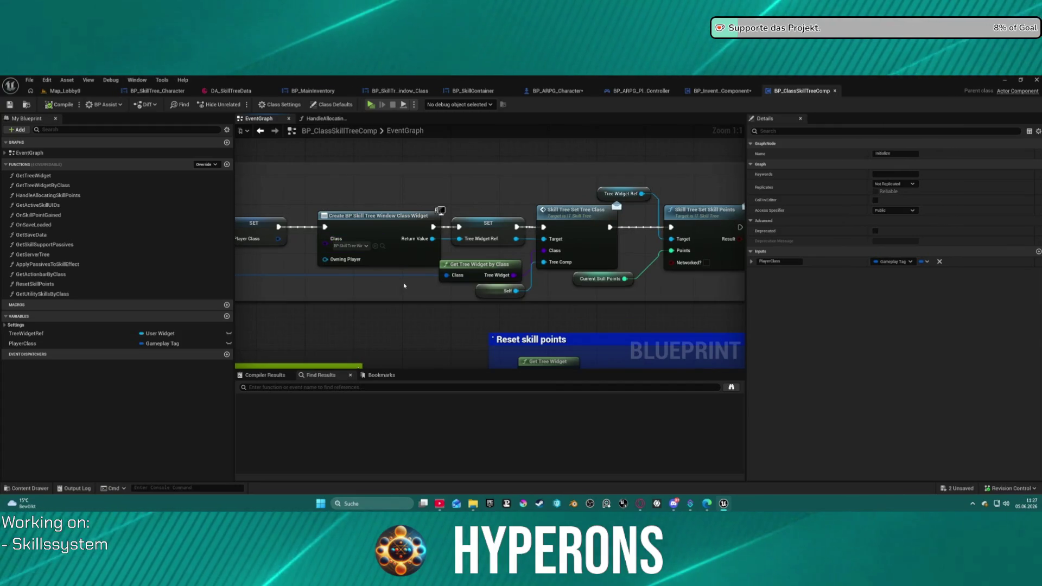
mouse_move(404, 288)
left_mouse_down()
mouse_move(500, 285)
mouse_move(369, 239)
mouse_move(360, 251)
left_mouse_up()
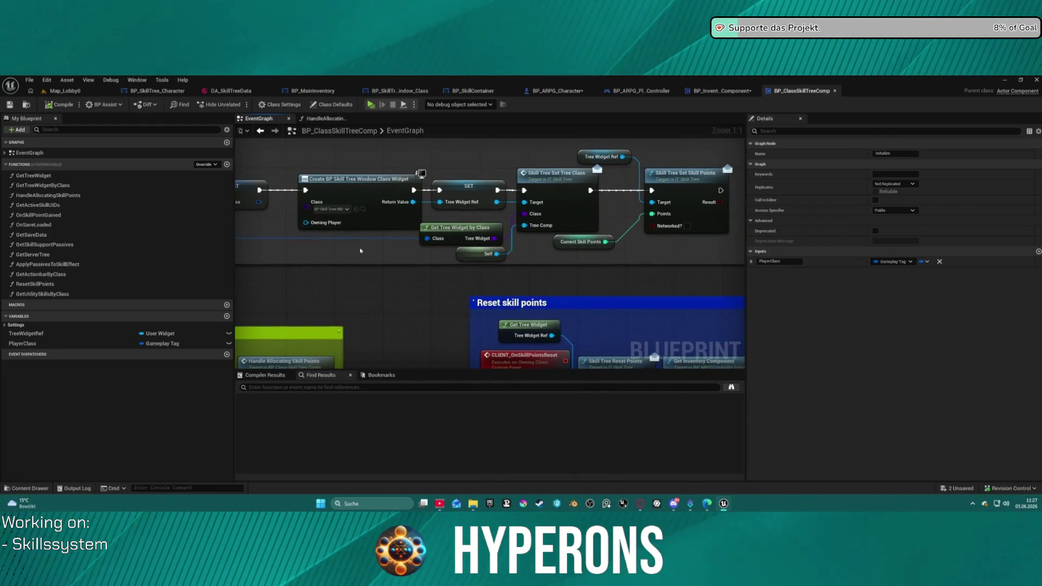
double_click(460, 233)
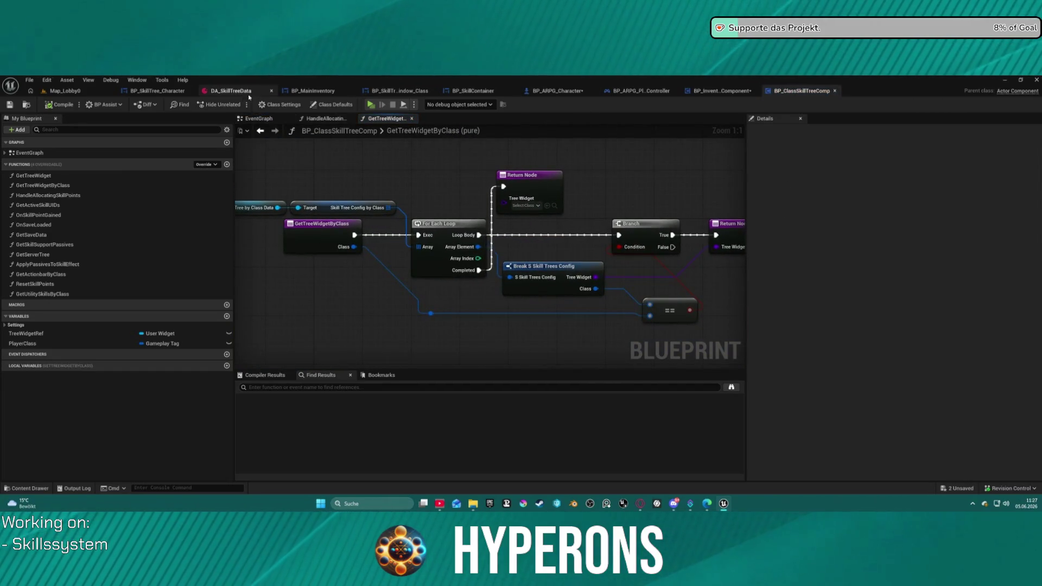
left_click(231, 90)
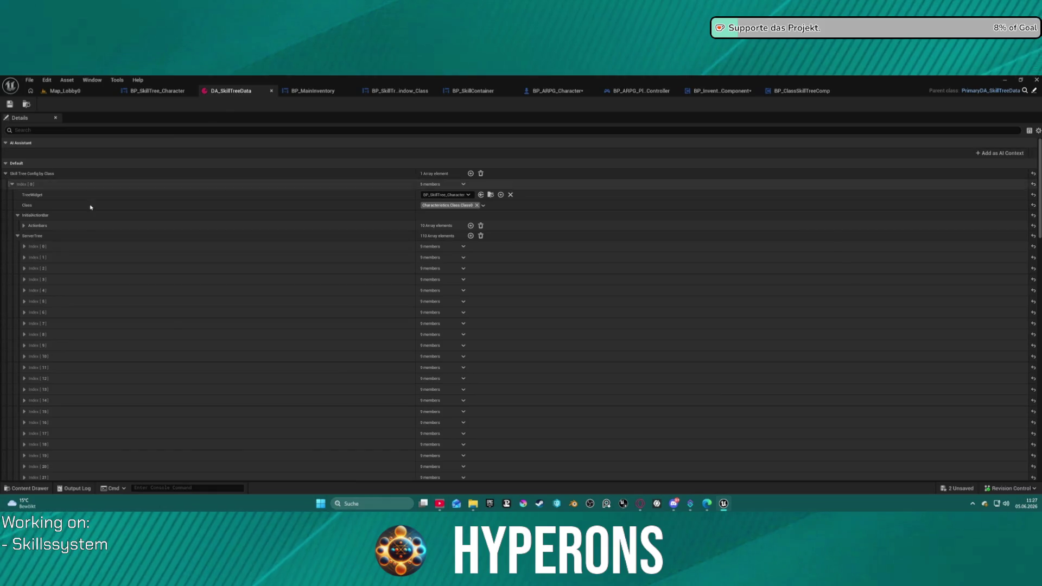
left_click(12, 185)
left_click(12, 185)
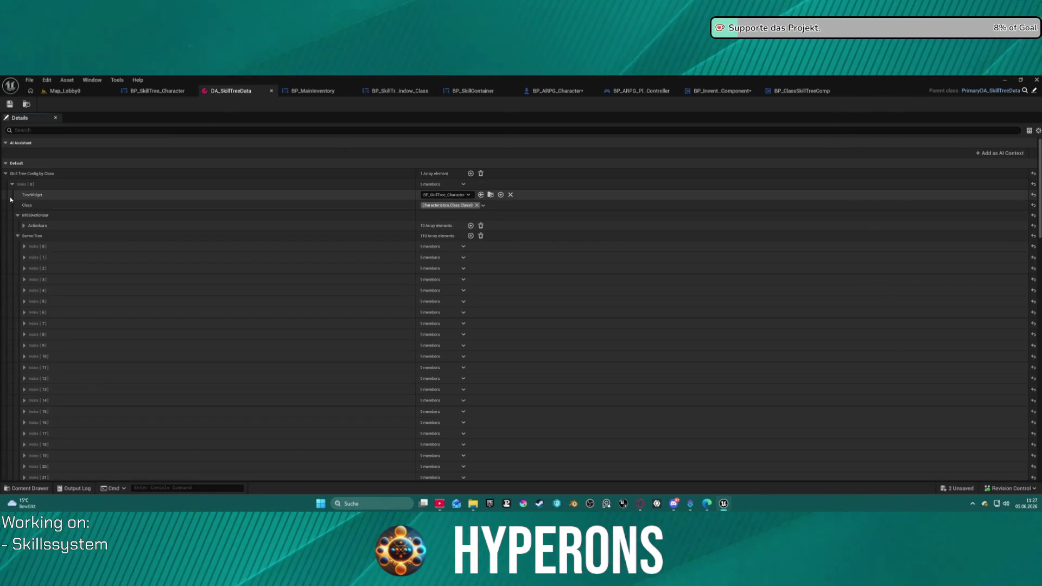
left_click(17, 214)
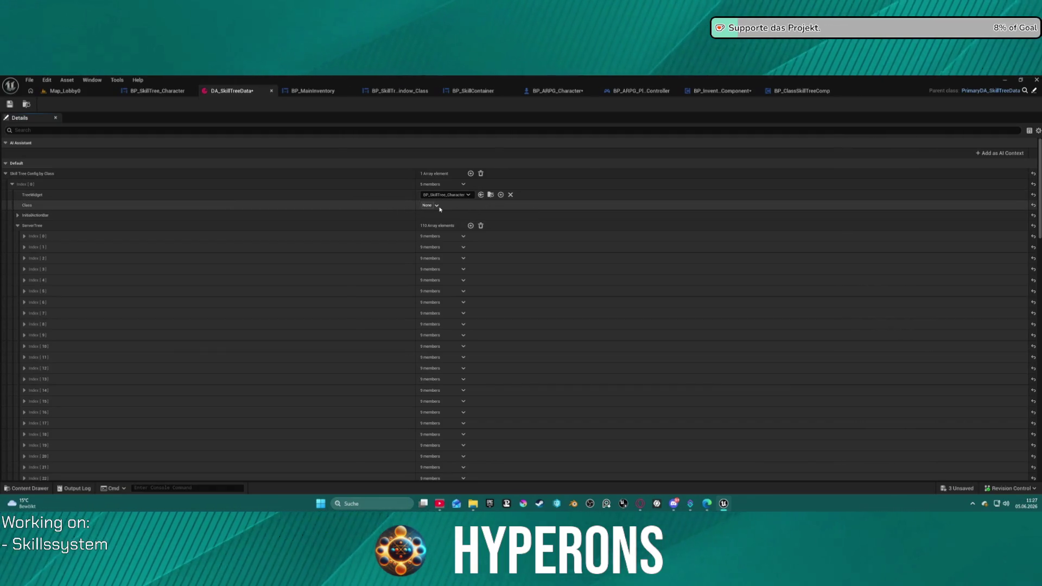
key("ctrl+z")
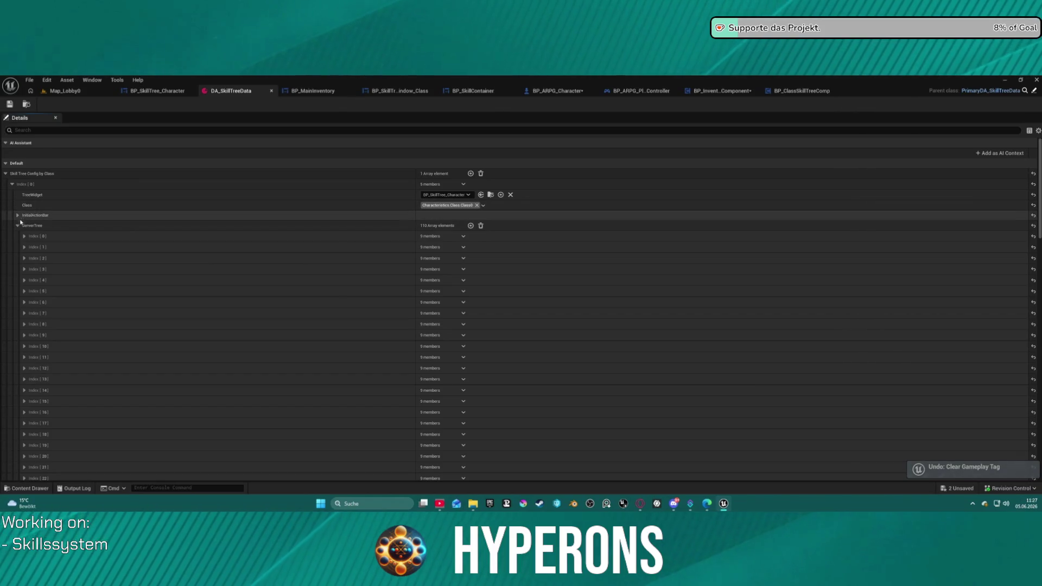
left_click(18, 225)
left_click(18, 225)
left_click(17, 225)
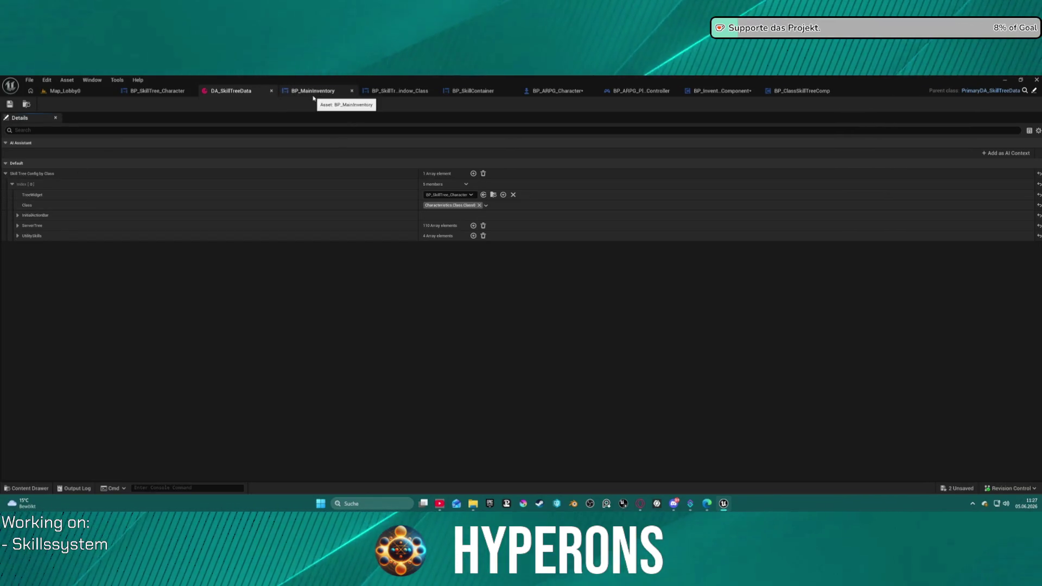
left_click(803, 91)
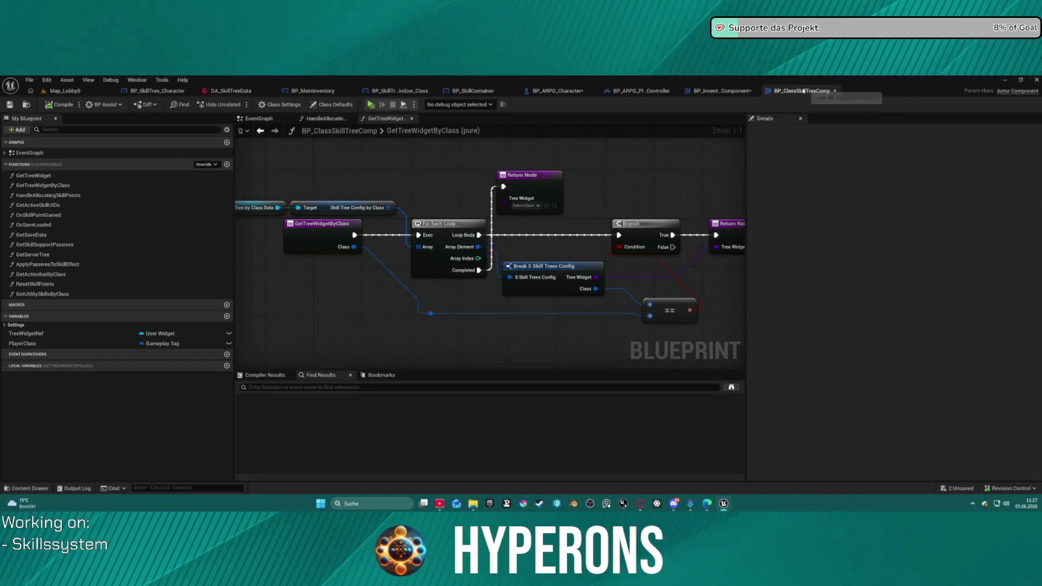
Step: Switch from BP_InventoryComponent to the BP_SkillTree_Character designer and centre the skill tree hub
left_click(722, 90)
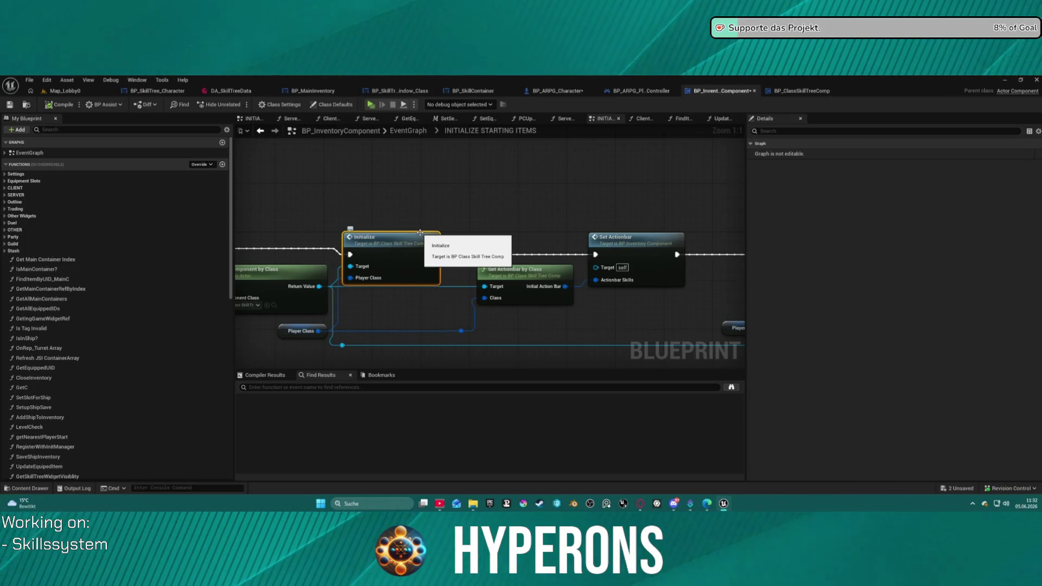
left_click(157, 91)
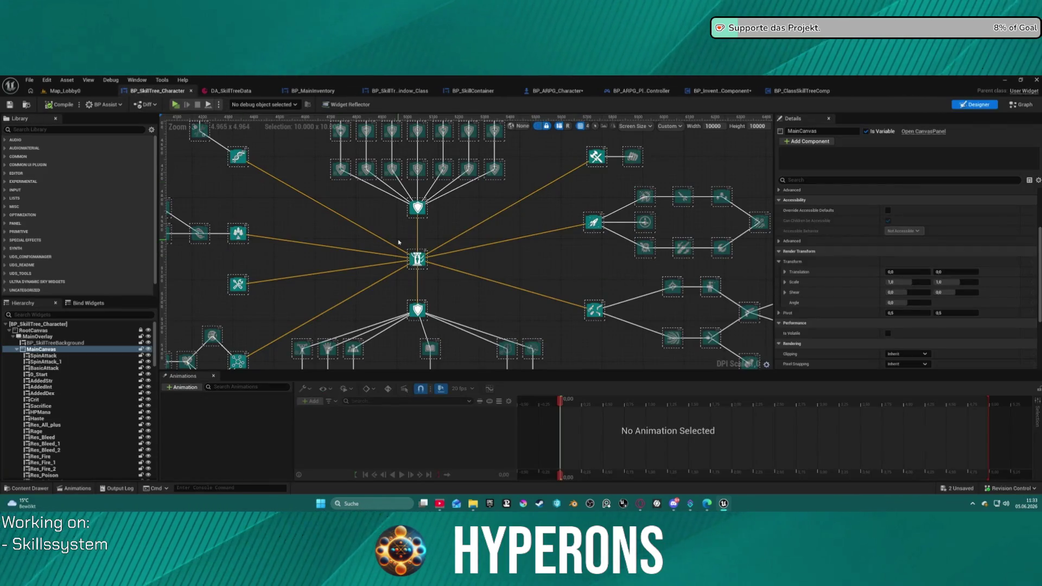
left_click_drag(429, 244, 488, 224)
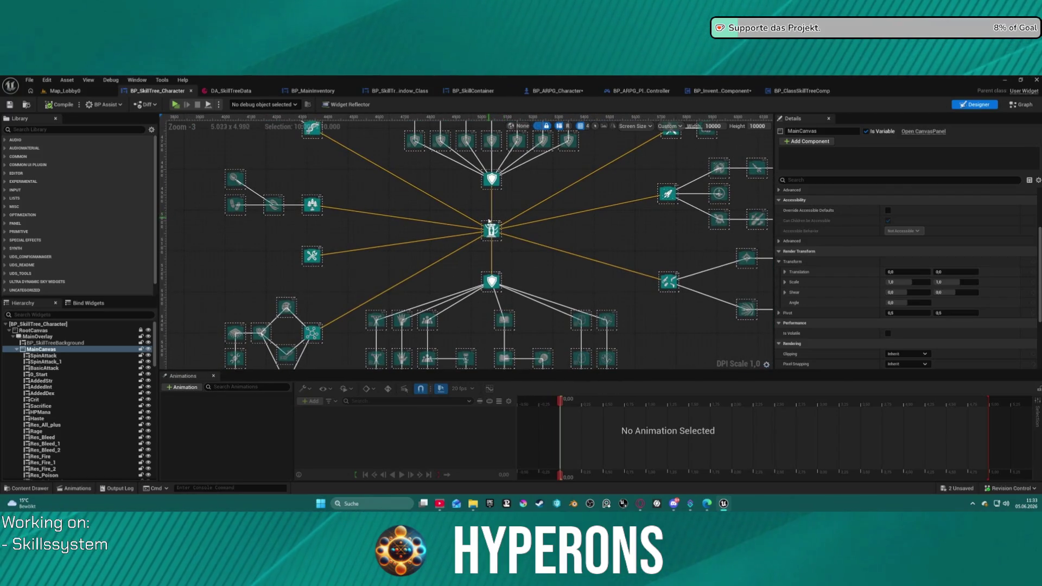